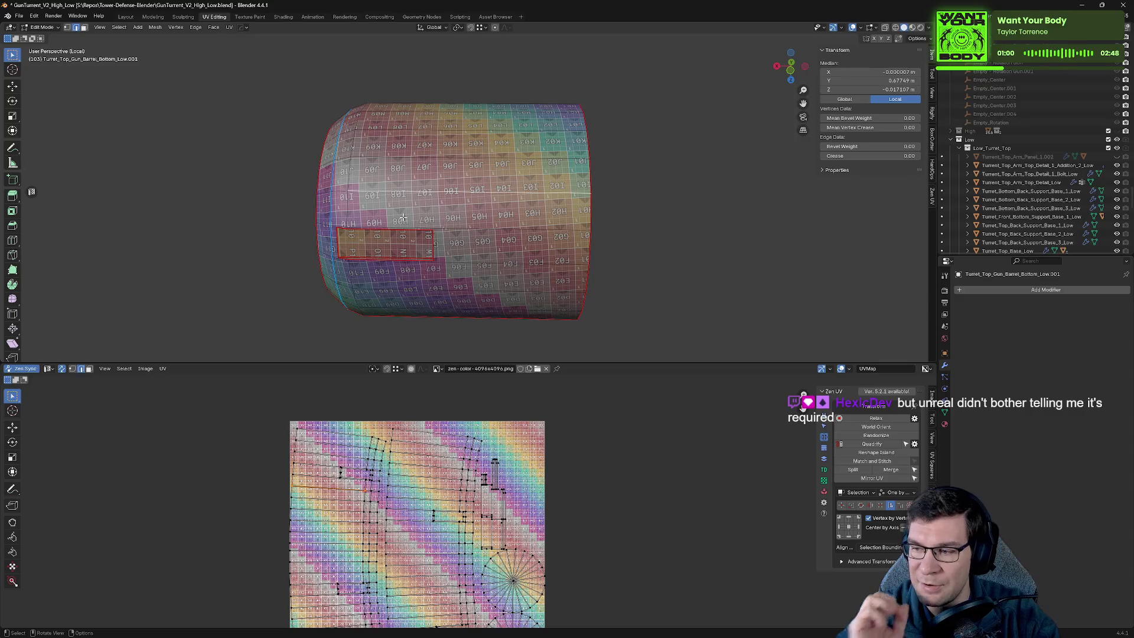
Mark seams on the barrel's end cap and around its rectangular window opening.
scroll(467, 214, "up", 1)
scroll(466, 213, "up", 6)
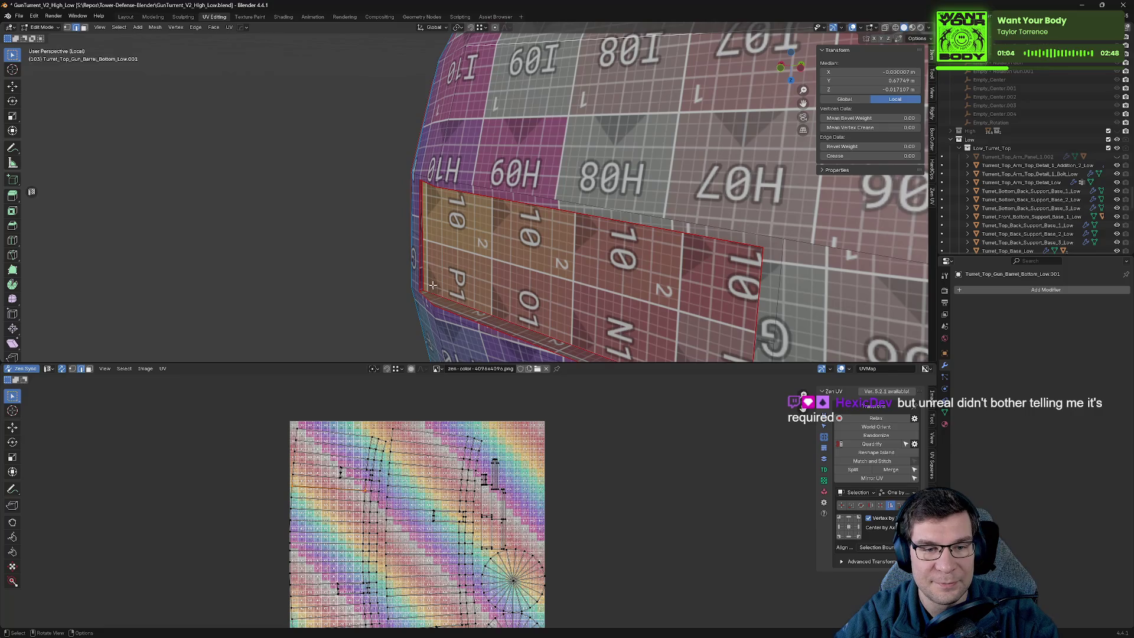
mouse_move(548, 219)
middle_mouse_down()
mouse_move(660, 228)
mouse_move(733, 199)
mouse_move(502, 165)
mouse_move(458, 155)
mouse_move(467, 129)
mouse_move(316, 111)
middle_mouse_up()
key("alt+q")
left_click(694, 200)
left_click(509, 107)
right_click(174, 180)
left_click(87, 199)
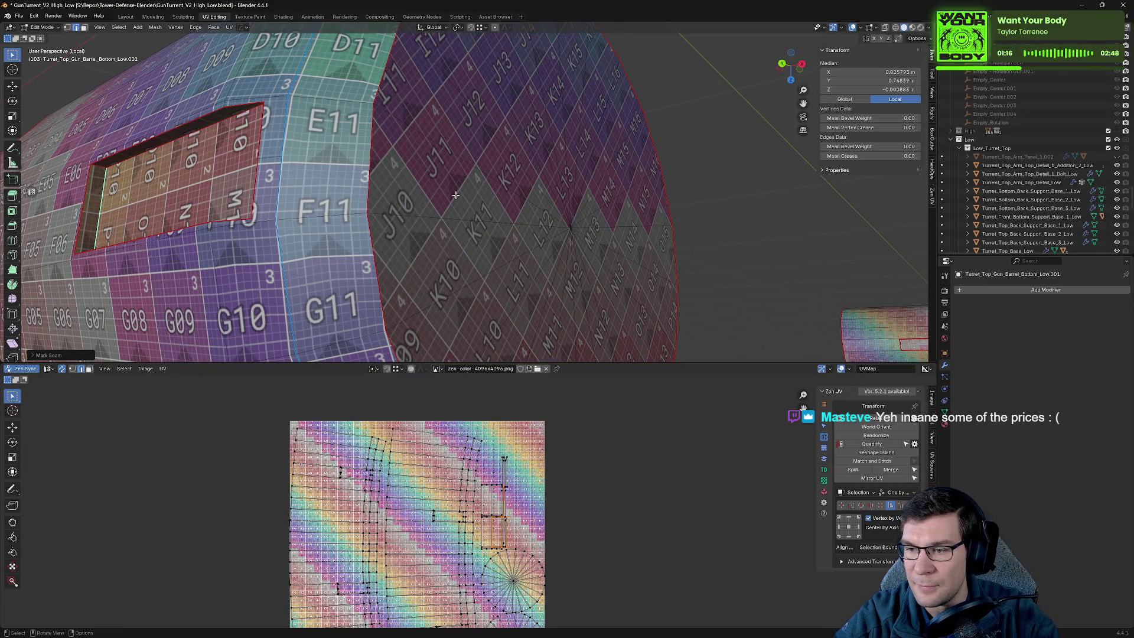
Orbit around the barrel to check the updated checker unwrap and the circular end caps.
scroll(456, 196, "down", 3)
mouse_move(381, 177)
middle_mouse_down()
mouse_move(362, 162)
mouse_move(499, 210)
middle_mouse_up()
scroll(377, 171, "down", 3)
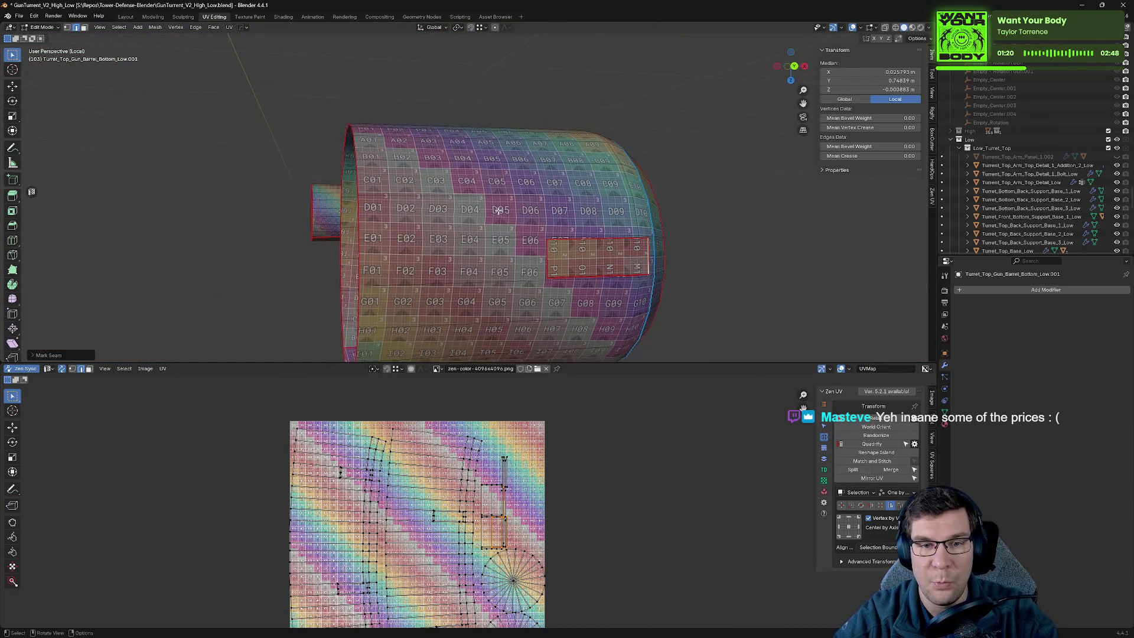
mouse_move(469, 270)
middle_mouse_down()
mouse_move(314, 230)
mouse_move(184, 241)
mouse_move(193, 210)
middle_mouse_up()
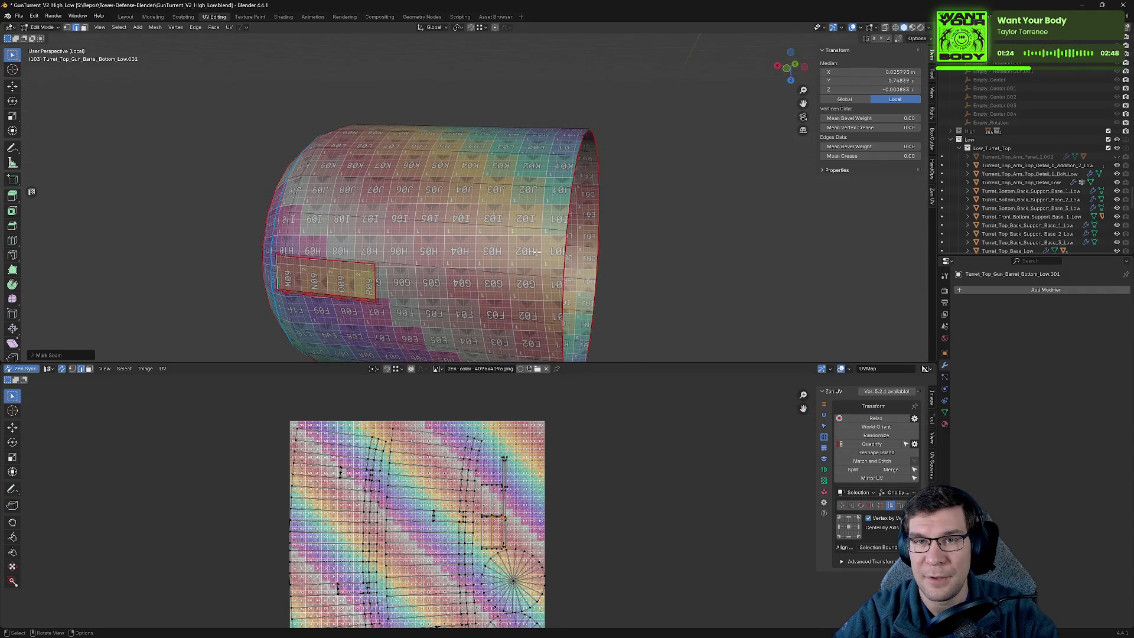
mouse_move(483, 224)
middle_mouse_down()
mouse_move(508, 174)
mouse_move(608, 155)
middle_mouse_up()
scroll(508, 174, "up", 3)
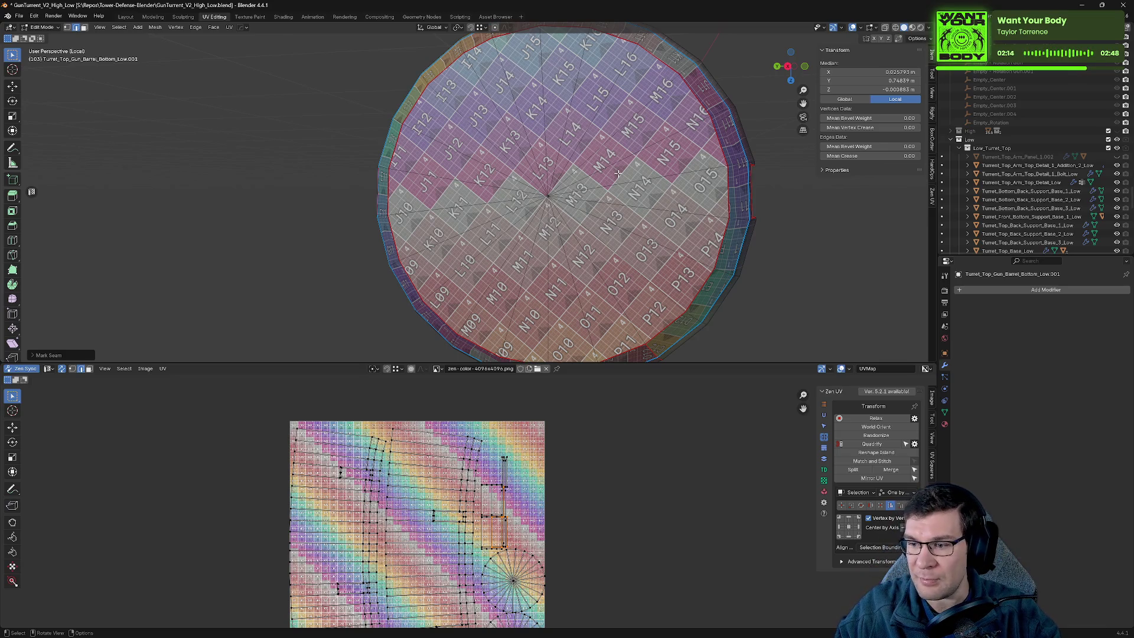
mouse_move(594, 187)
middle_mouse_down()
mouse_move(552, 167)
mouse_move(491, 256)
middle_mouse_up()
mouse_move(578, 302)
middle_mouse_down()
mouse_move(517, 228)
mouse_move(514, 186)
mouse_move(505, 194)
mouse_move(455, 179)
mouse_move(455, 149)
mouse_move(598, 132)
middle_mouse_up()
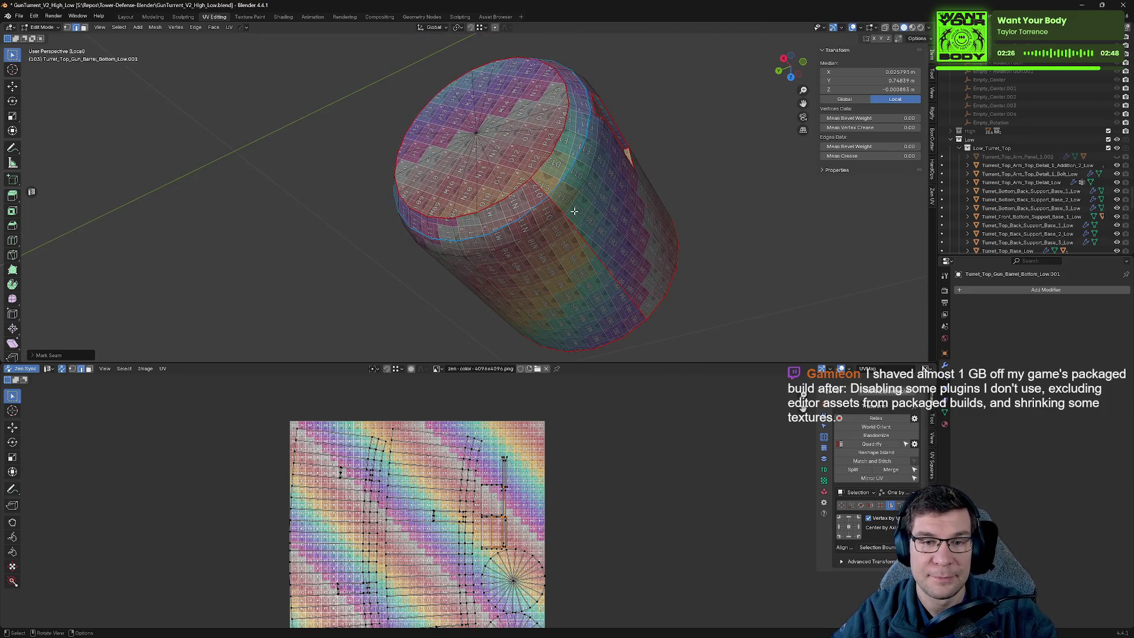
scroll(317, 464, "down", 2)
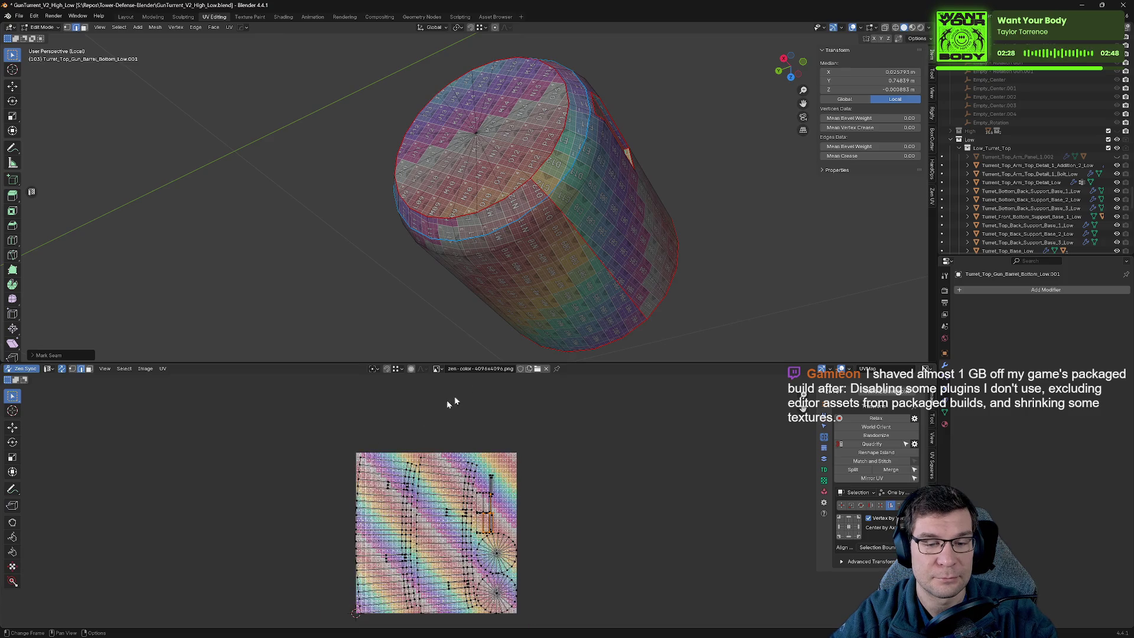
Inspect the barrel's checker unwrap from the side, end face and inside, saving along the way.
middle_click_drag(564, 240, 572, 243)
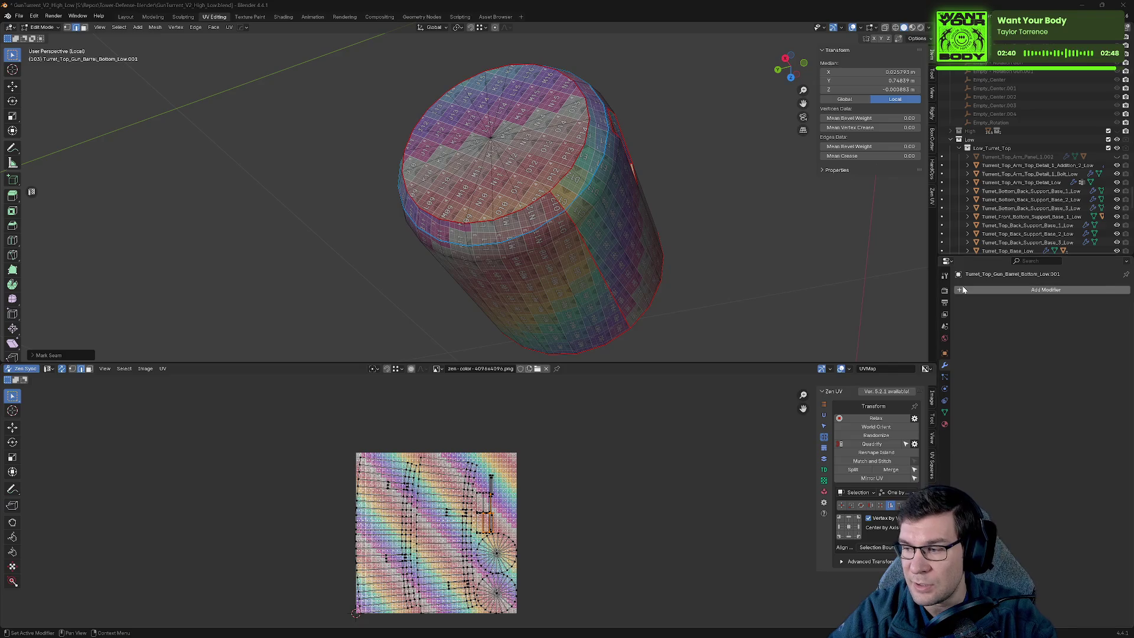
mouse_move(545, 206)
middle_mouse_down()
mouse_move(605, 278)
mouse_move(602, 225)
middle_mouse_up()
key("ctrl+s")
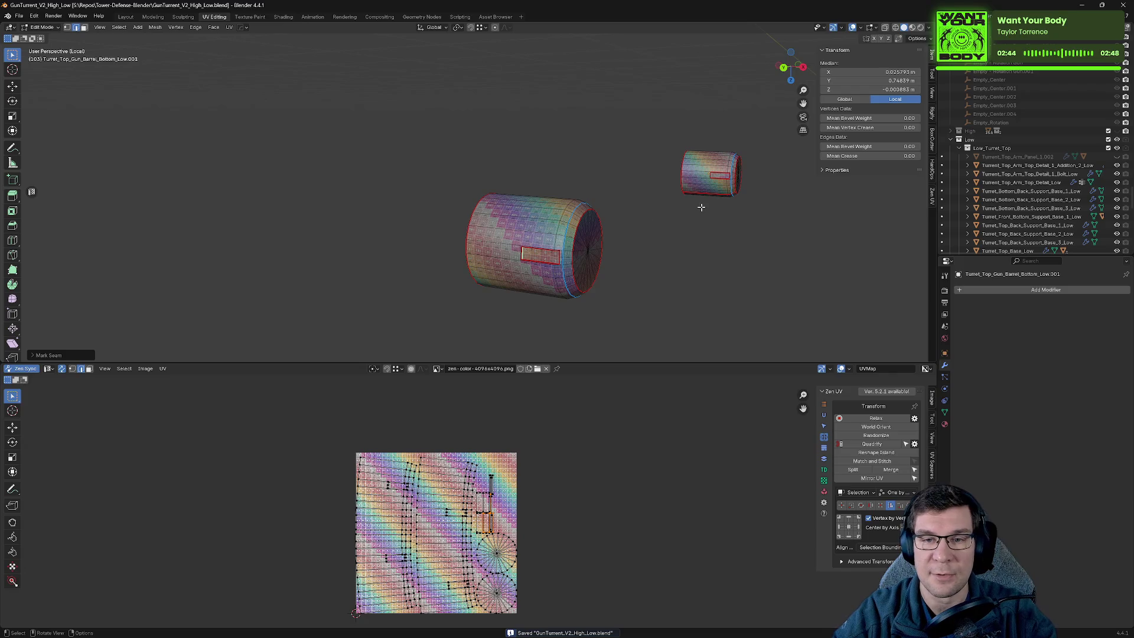
mouse_move(714, 212)
middle_mouse_down()
mouse_move(782, 235)
mouse_move(304, 190)
mouse_move(384, 207)
mouse_move(784, 233)
mouse_move(392, 220)
middle_mouse_up()
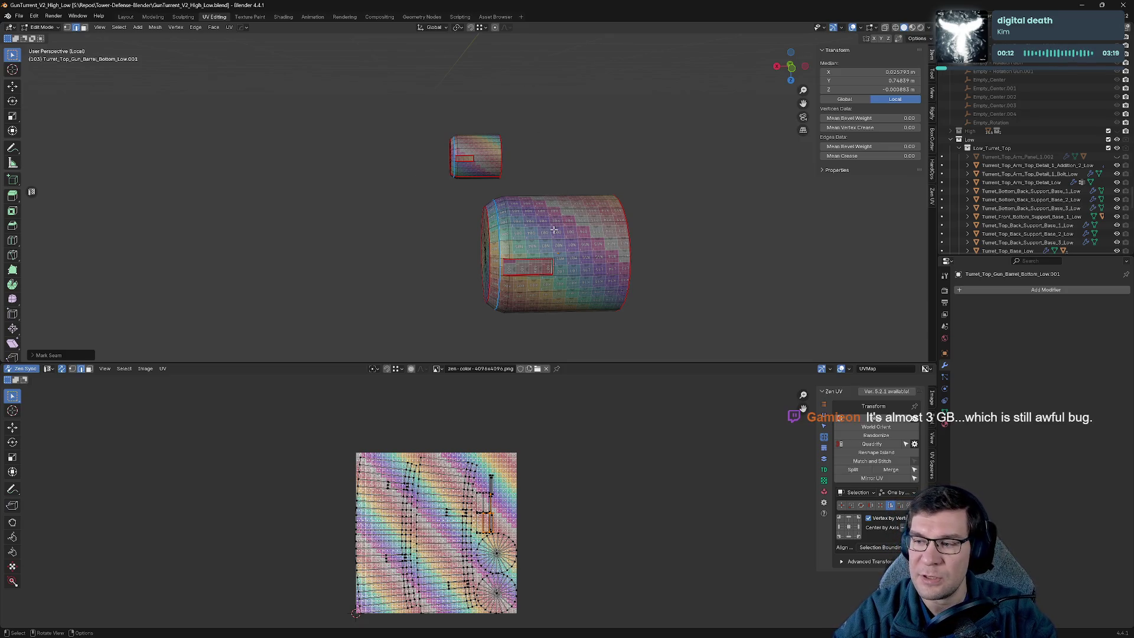
left_click(506, 265)
scroll(514, 268, "up", 8)
mouse_move(408, 58)
middle_mouse_down()
mouse_move(448, 118)
mouse_move(532, 154)
middle_mouse_up()
scroll(707, 191, "up", 6)
mouse_move(707, 191)
middle_mouse_down()
mouse_move(679, 228)
mouse_move(610, 178)
mouse_move(739, 224)
mouse_move(853, 246)
middle_mouse_up()
scroll(610, 178, "down", 3)
scroll(568, 218, "down", 2)
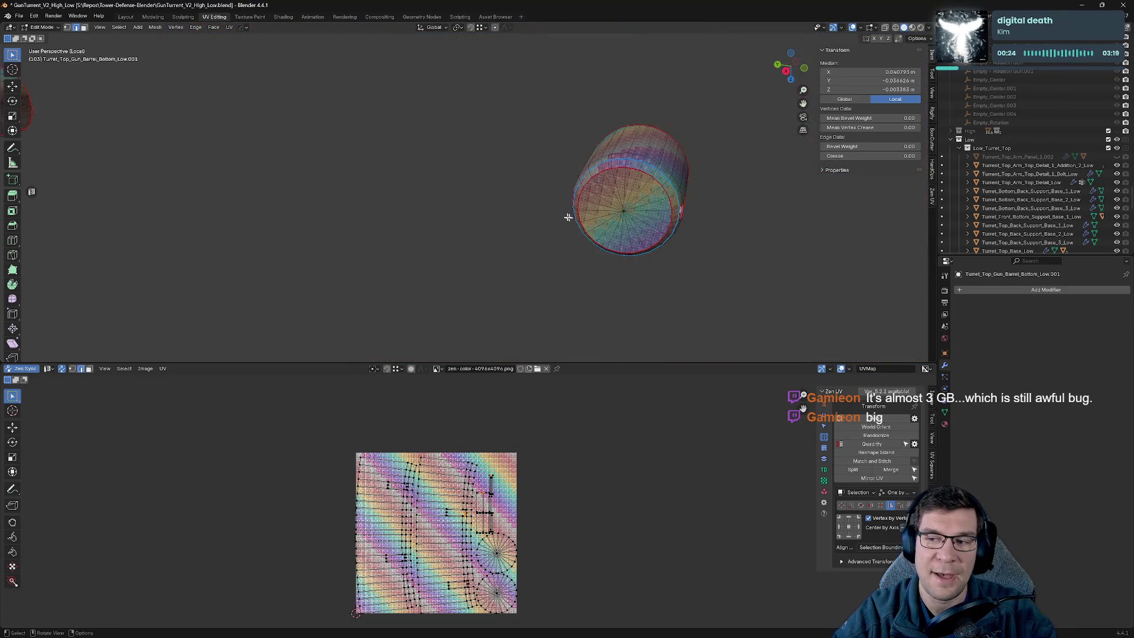
scroll(568, 218, "down", 4)
key("ctrl+s")
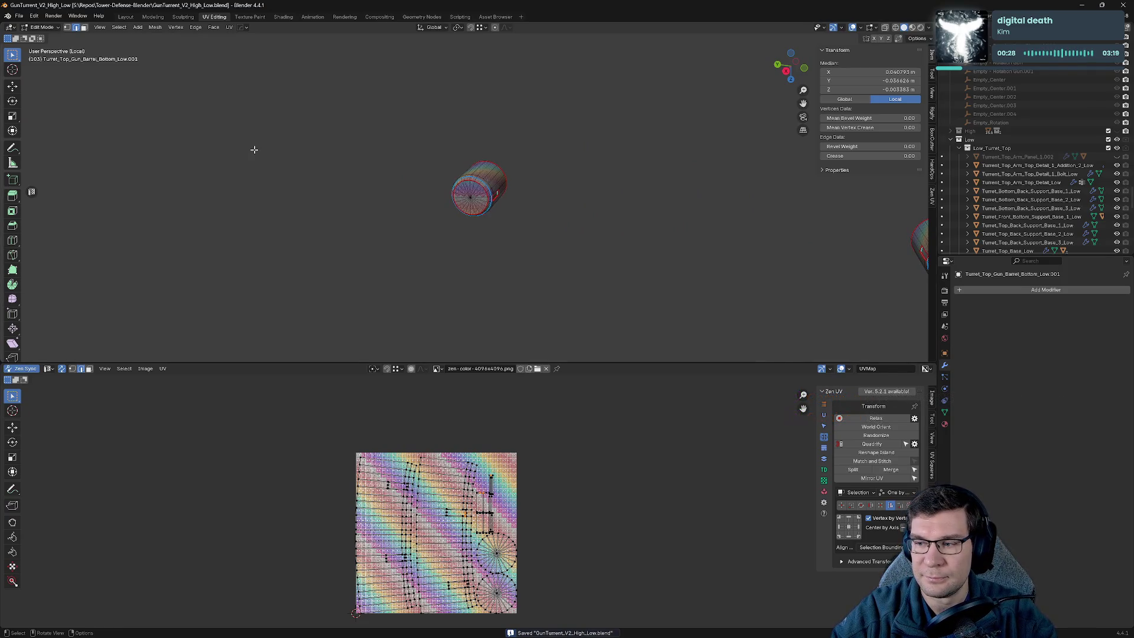
Frame the barrel, view both barrels from another angle, and save GunTurret_V2_High_Low.blend.
key("KP_Decimal")
scroll(361, 128, "down", 3)
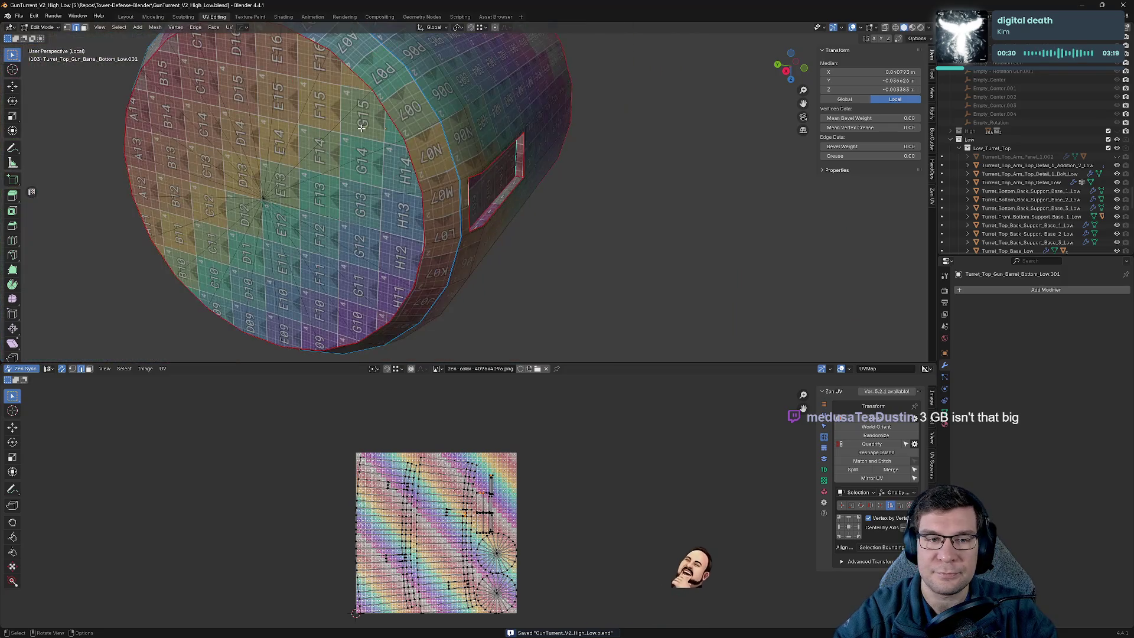
scroll(361, 127, "down", 10)
mouse_move(301, 186)
middle_mouse_down()
mouse_move(564, 273)
mouse_move(543, 271)
mouse_move(716, 266)
mouse_move(587, 243)
mouse_move(567, 213)
mouse_move(664, 157)
mouse_move(628, 119)
mouse_move(561, 349)
mouse_move(533, 281)
middle_mouse_up()
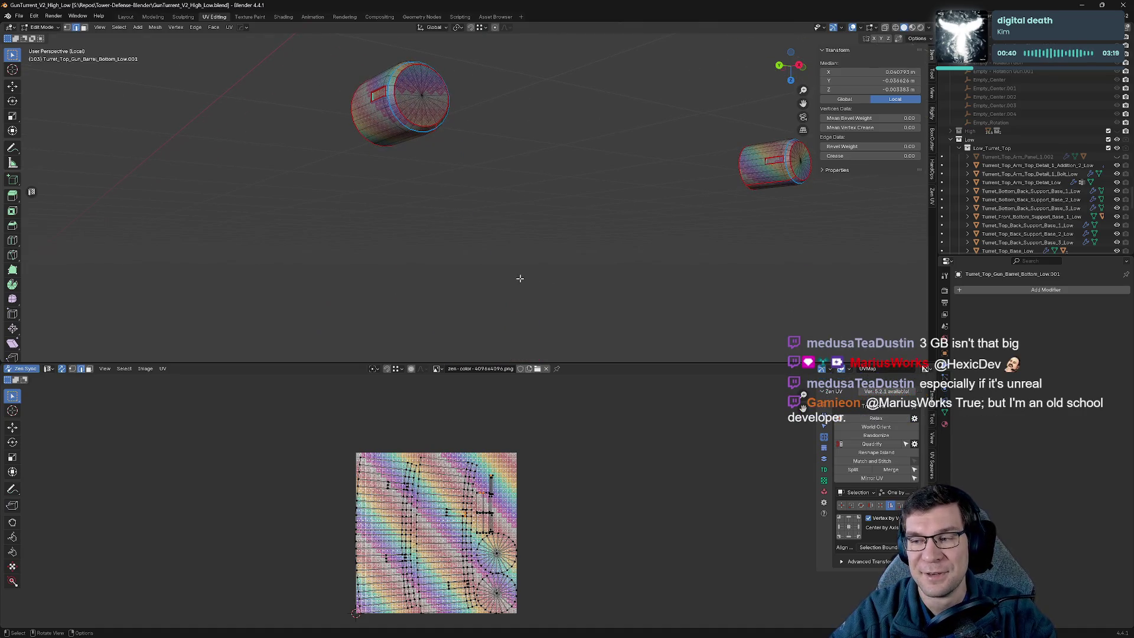
mouse_move(435, 209)
middle_mouse_down("shift")
mouse_move(440, 184)
mouse_move(405, 109)
mouse_move(621, 298)
middle_mouse_up("shift")
scroll(621, 297, "up", 4)
key("ctrl+s")
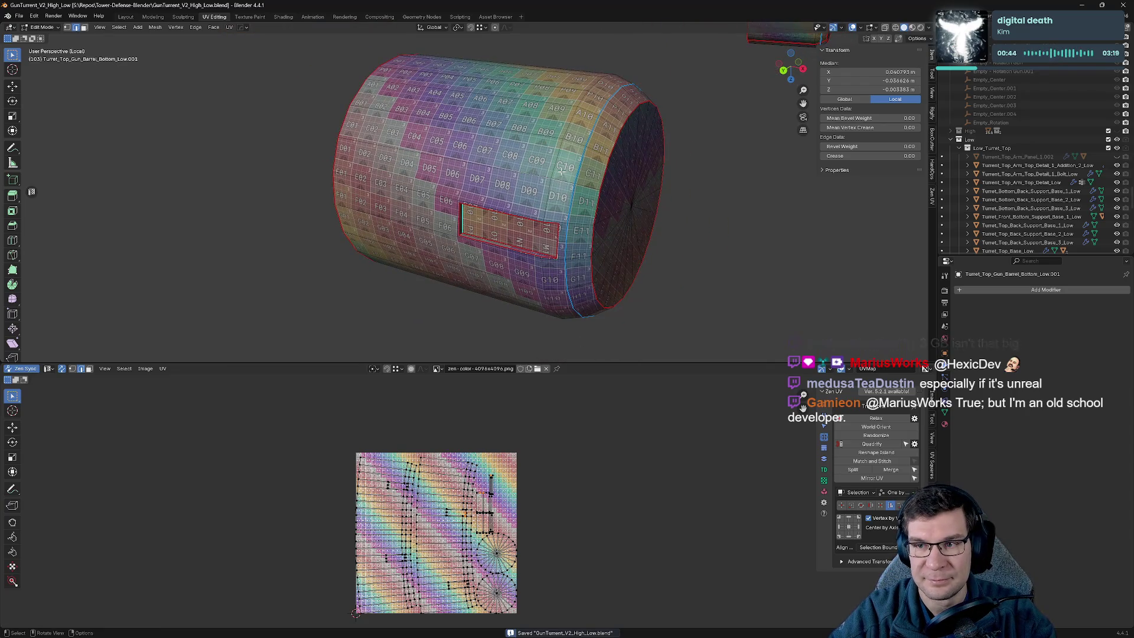
Remove the .001 suffix from Turret_Top_Gun_Barrel_Bottom_Low.001.
scroll(1054, 149, "down", 5)
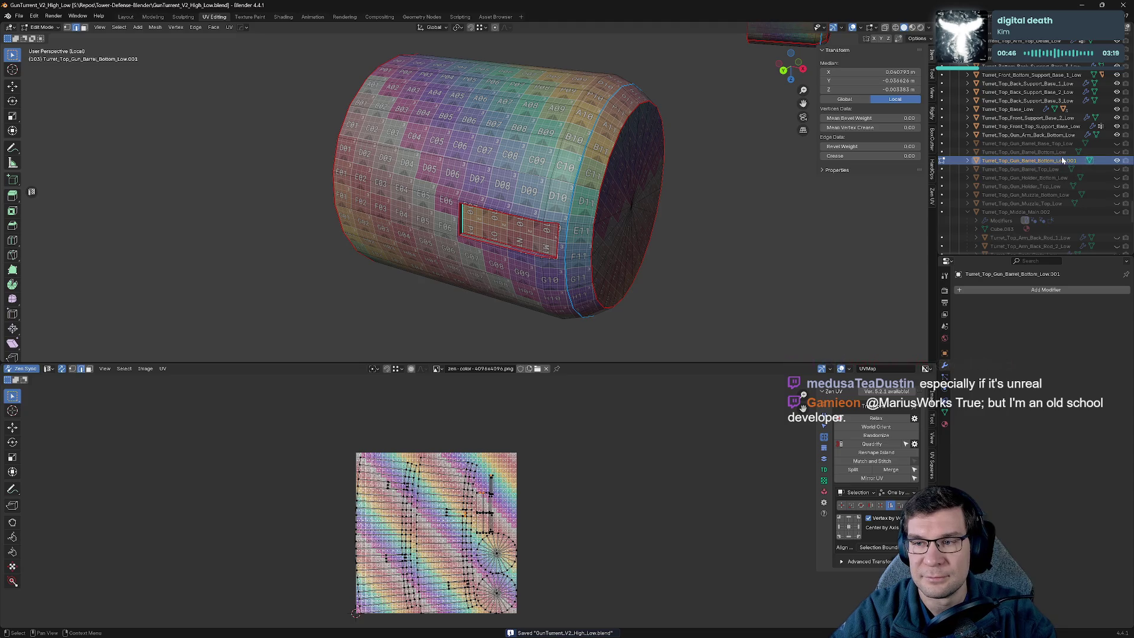
double_click(1054, 140)
key("End")
key("BackSpace")
key("BackSpace")
key("BackSpace")
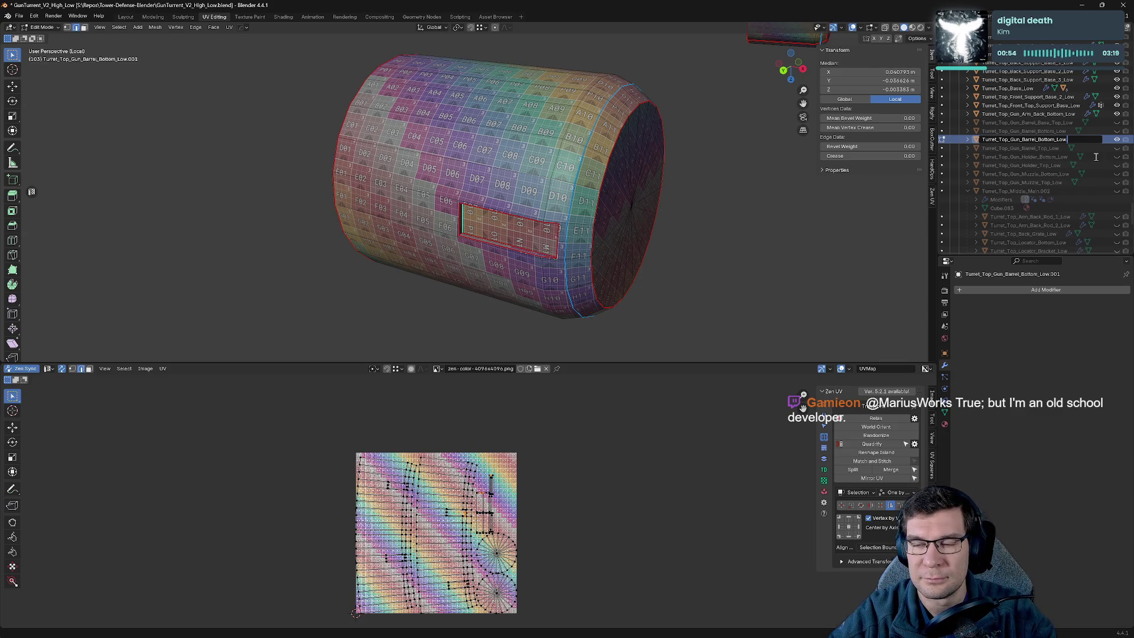
key("Return")
Leave isolation and inspect Turret_Top_Gun_Barrel_Bottom_Low.2's name without changing it.
key("KP_Divide")
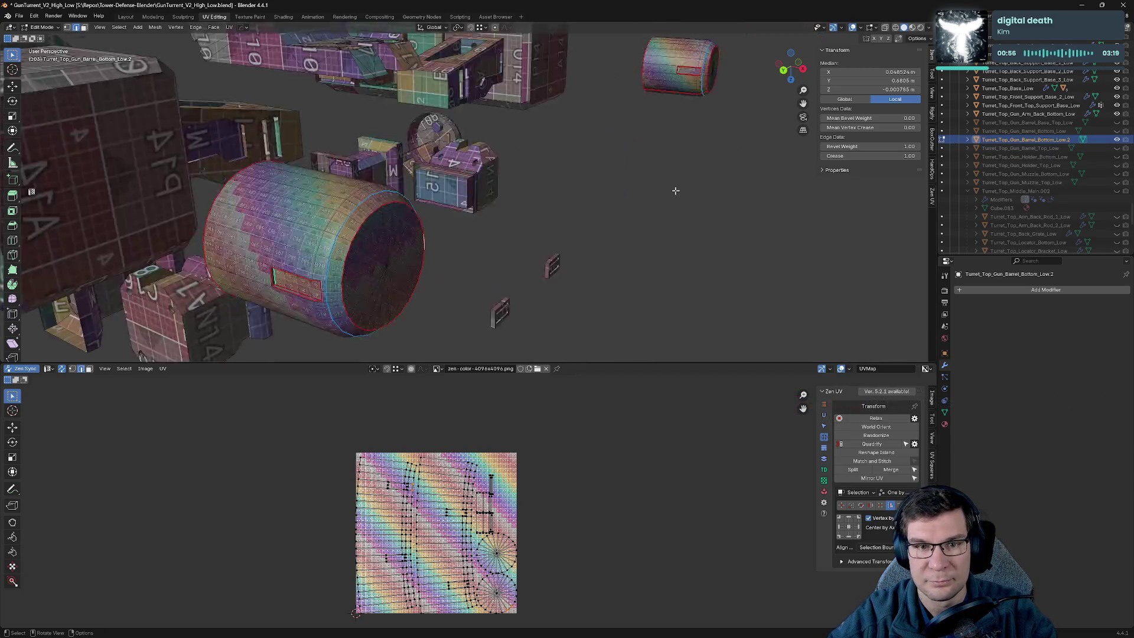
scroll(676, 191, "down", 3)
double_click(1055, 140)
key("Home")
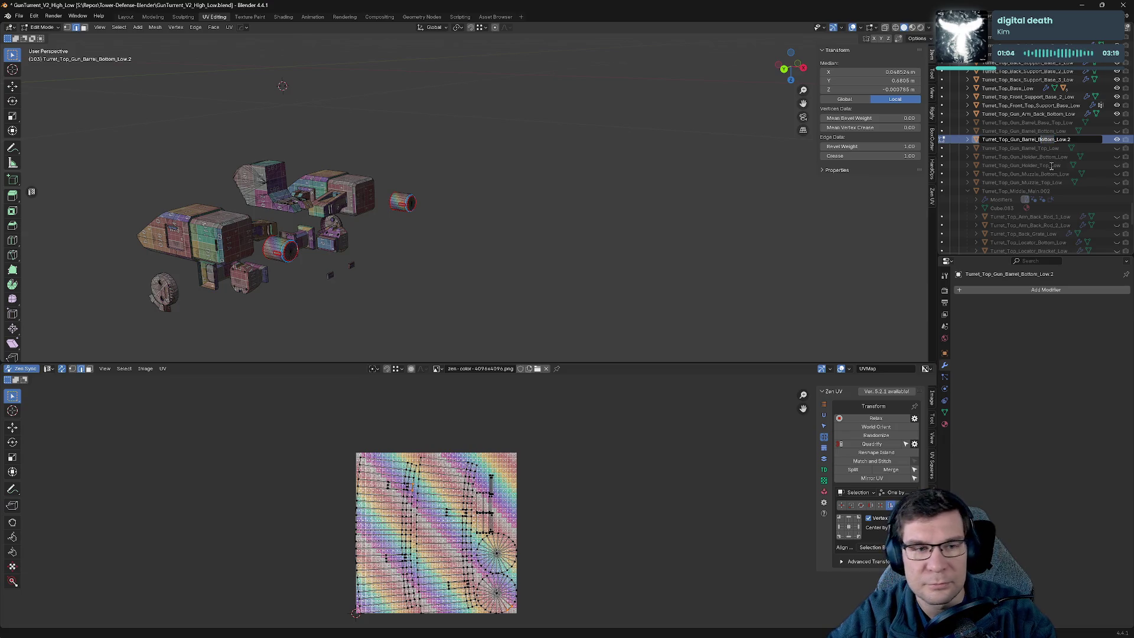
key("Return")
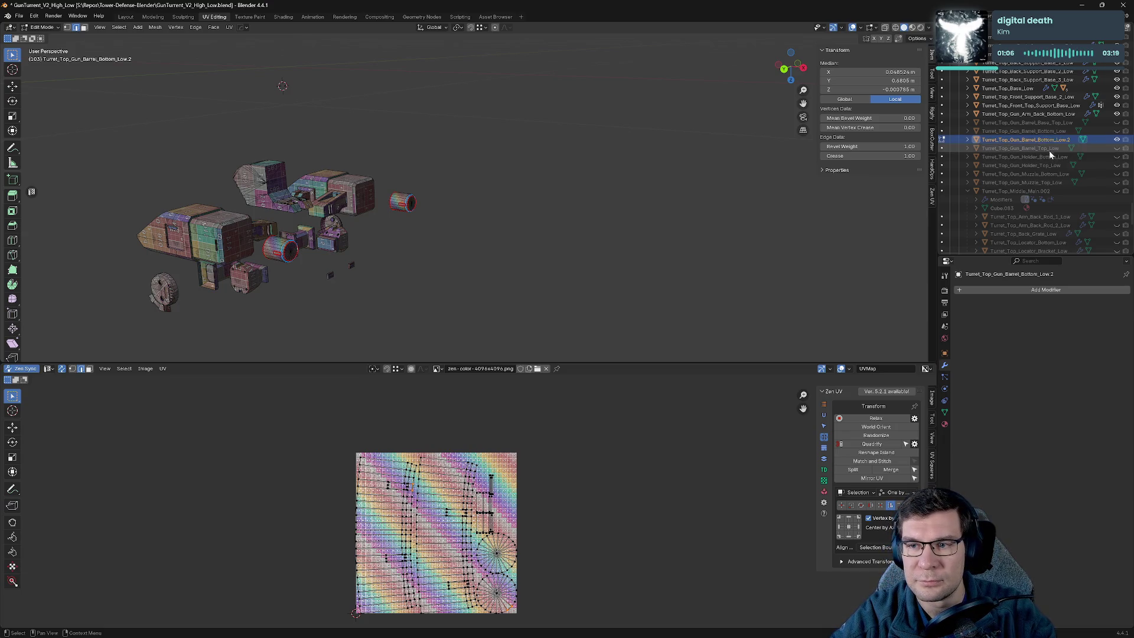
double_click(1042, 140)
key("Return")
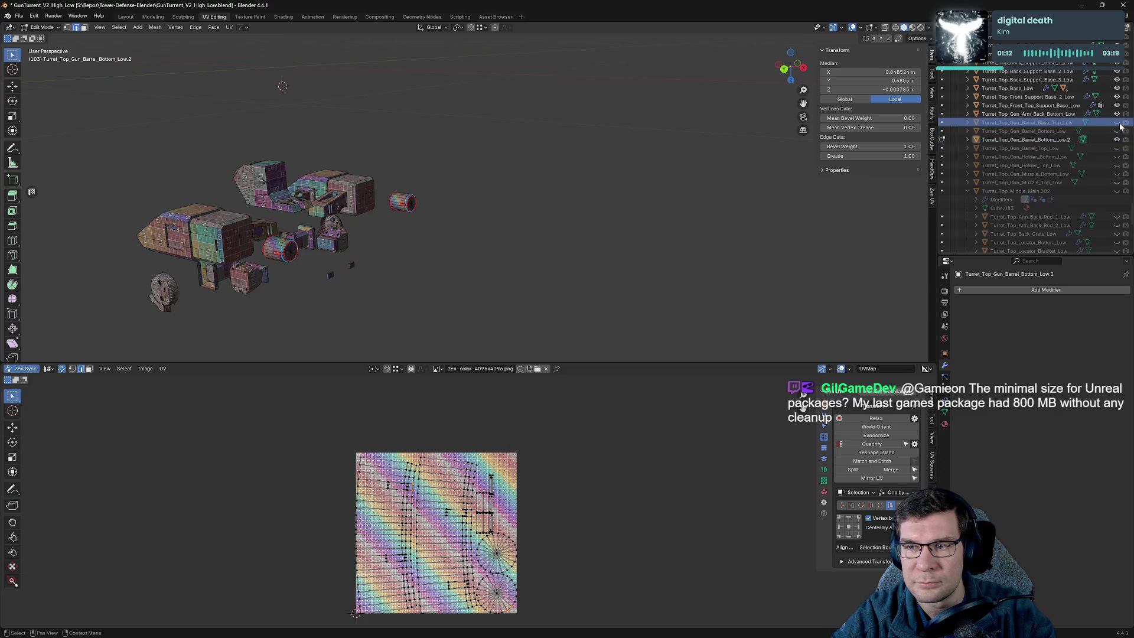
Unhide Turret_Top_Gun_Barrel_Base_Top_Low and rename Bottom_Low.2 to Turret_Top_Gun_Barrel_Base_Top_Low2.
left_click(1117, 122)
left_click(1061, 125)
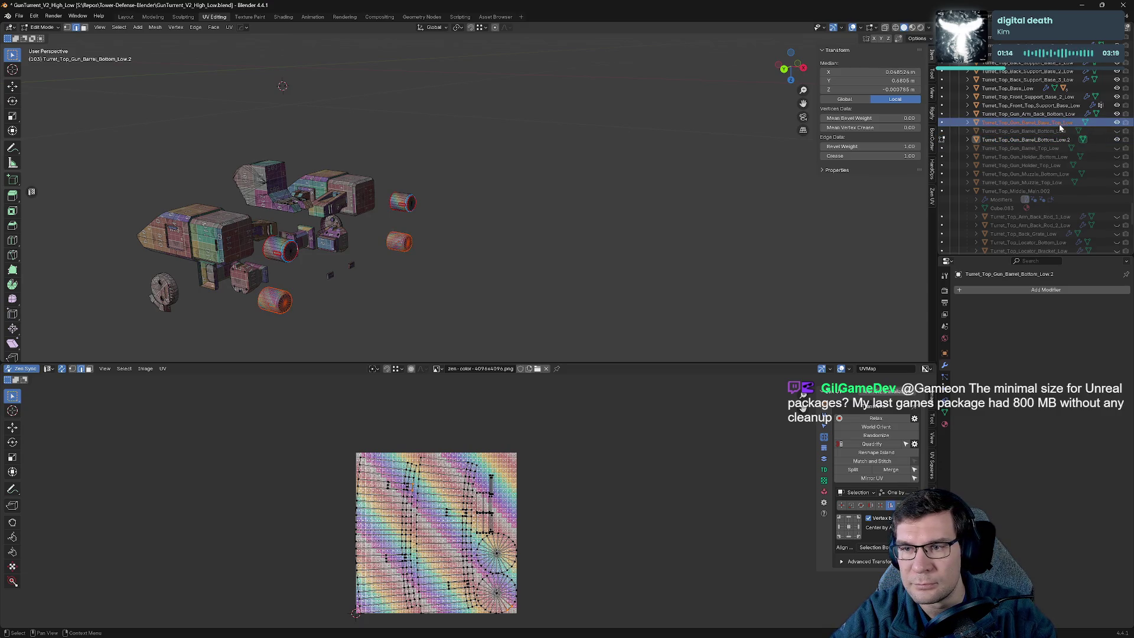
scroll(1062, 140, "up", 1)
double_click(1063, 140)
key("ctrl+c")
double_click(1046, 157)
scroll(1046, 157, "down", 1)
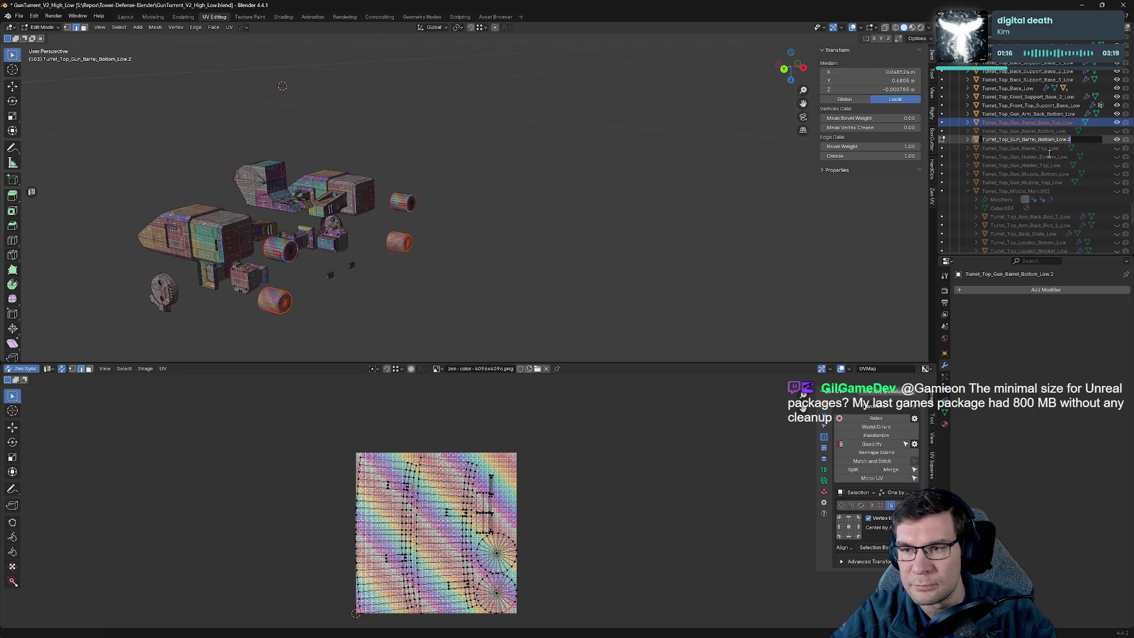
key("ctrl+v")
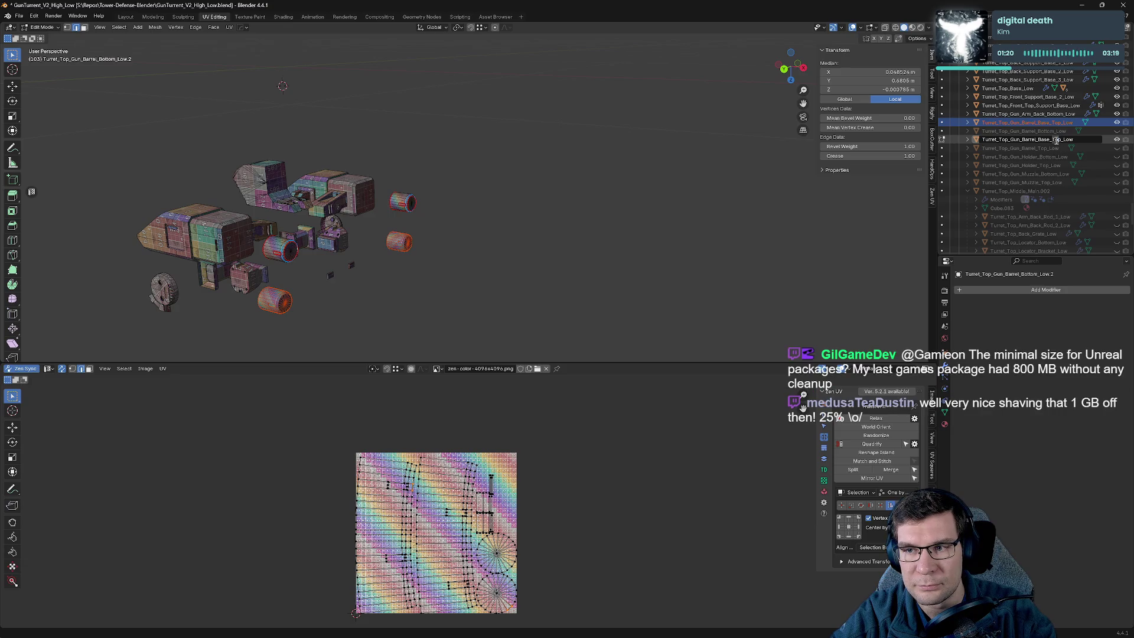
type("2")
key("Return")
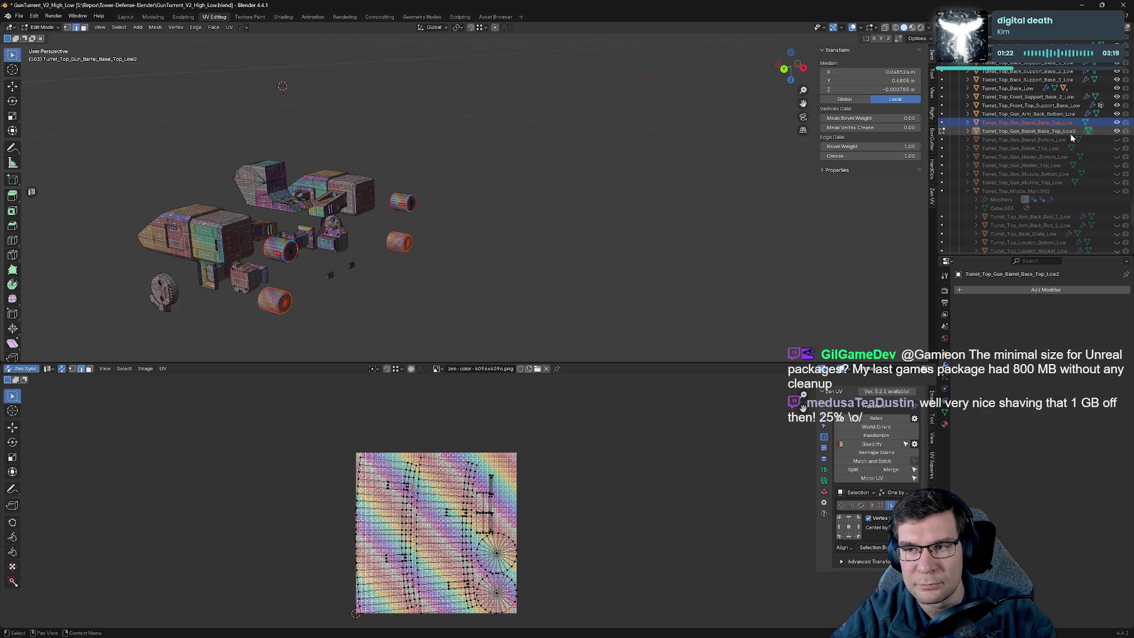
Select both barrel base cylinders, isolate them, then return to the full scene.
left_click(1068, 123)
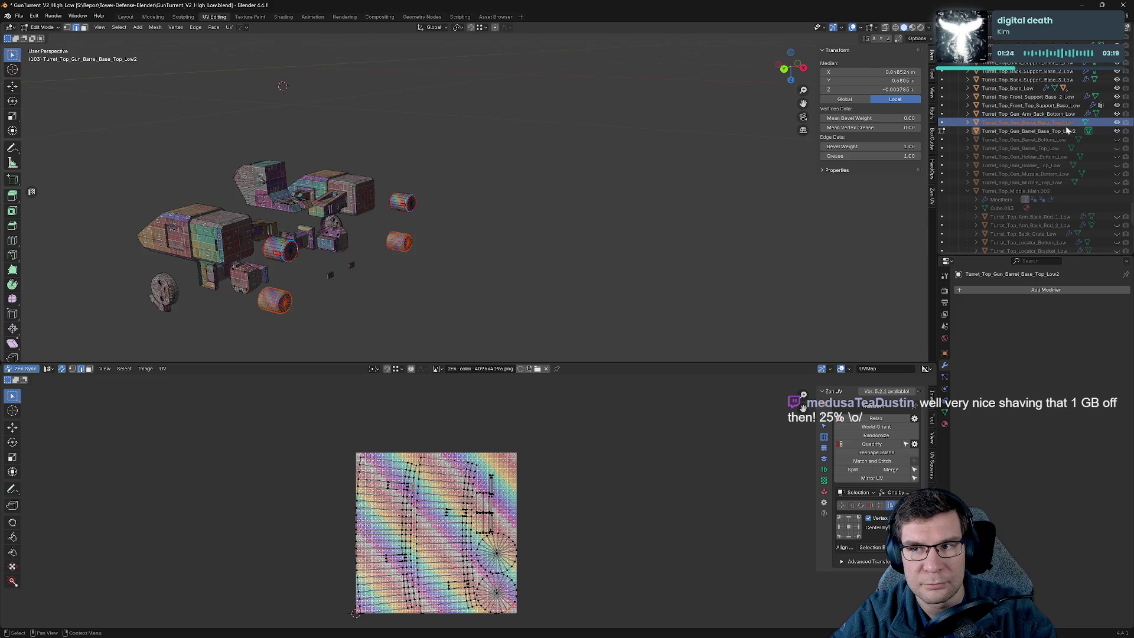
left_click(1068, 131)
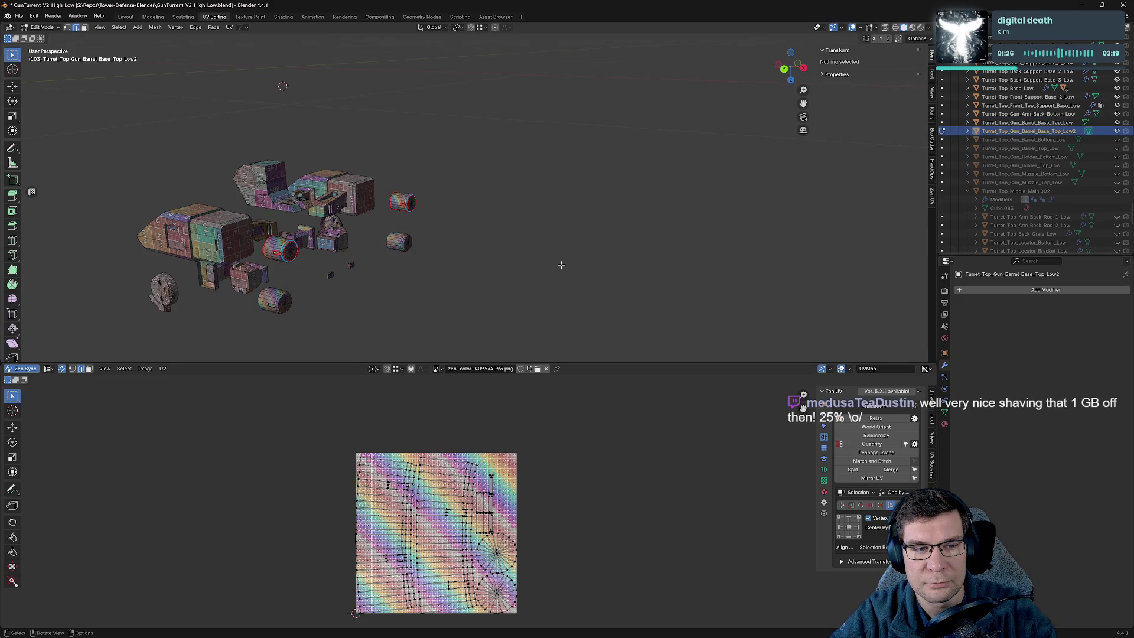
key("KP_Divide")
key("KP_Divide")
key("Tab")
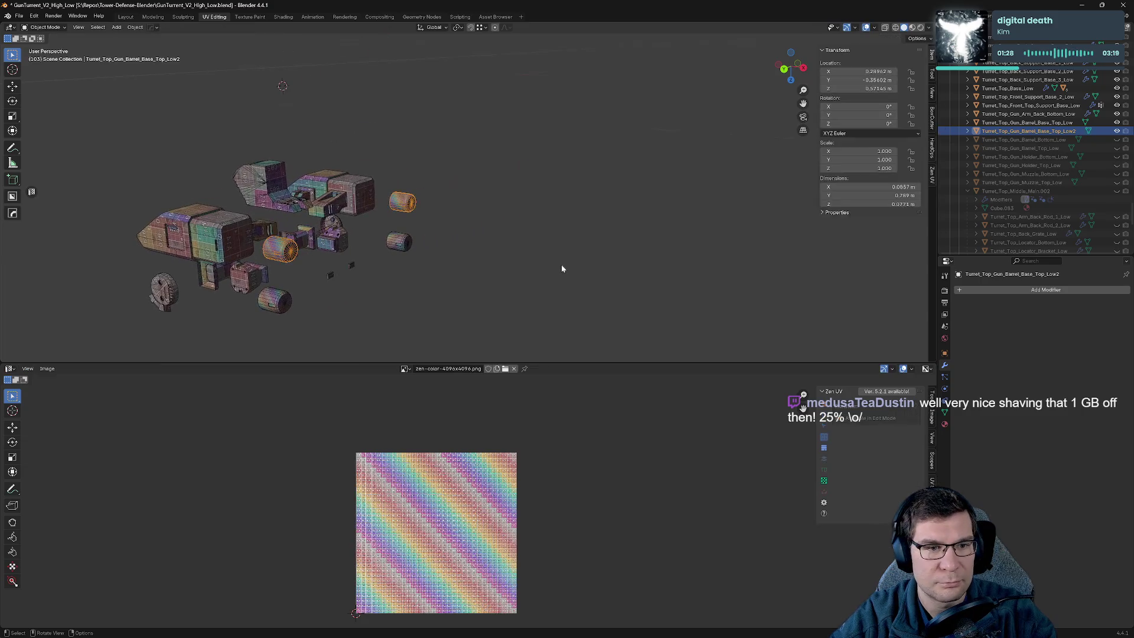
Rename the first cylinder from Base_Top_Low to Turret_Top_Gun_Barrel_Base_Bottom_Low.
left_click(1068, 124)
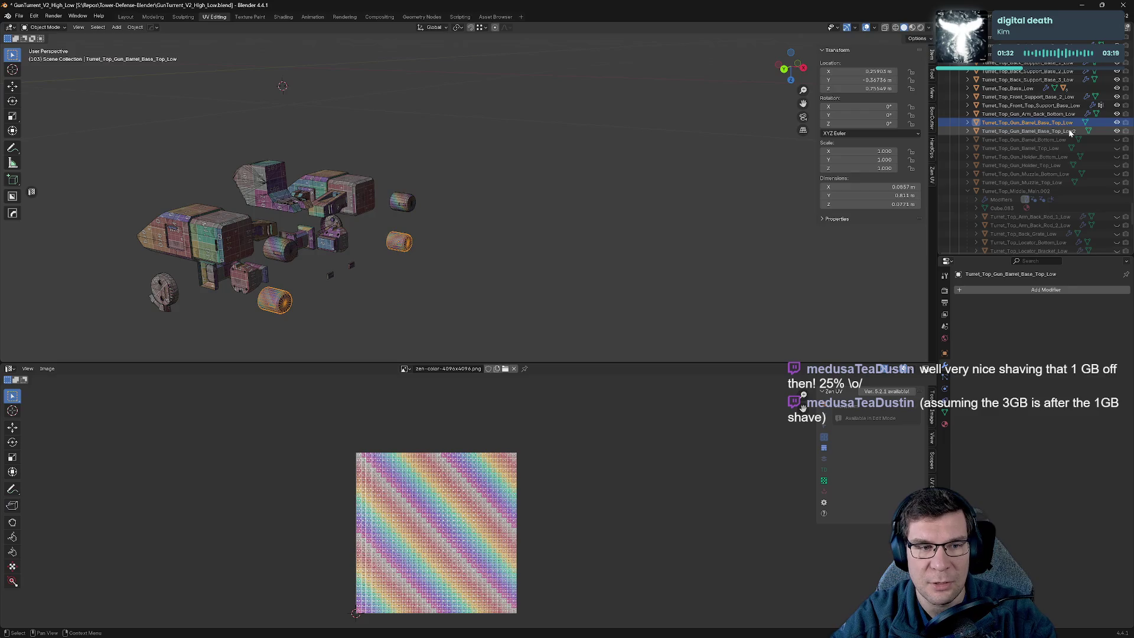
double_click(1070, 123)
scroll(1068, 127, "up", 1)
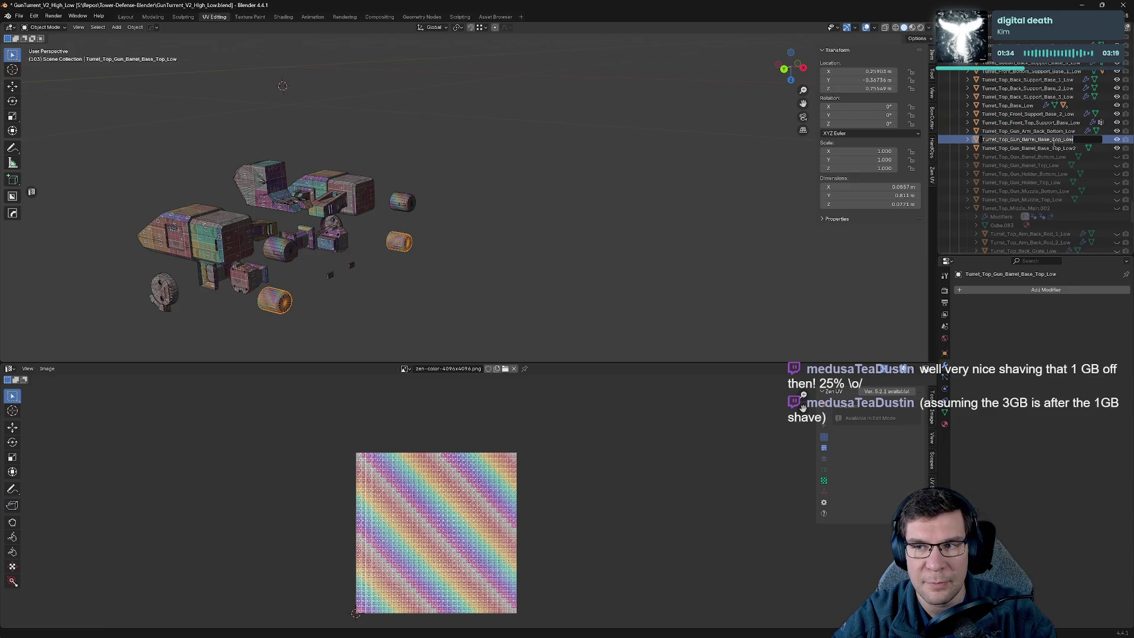
key("Left")
key("Left")
key("Left")
key("BackSpace")
key("BackSpace")
key("BackSpace")
type("Bottom_")
key("Return")
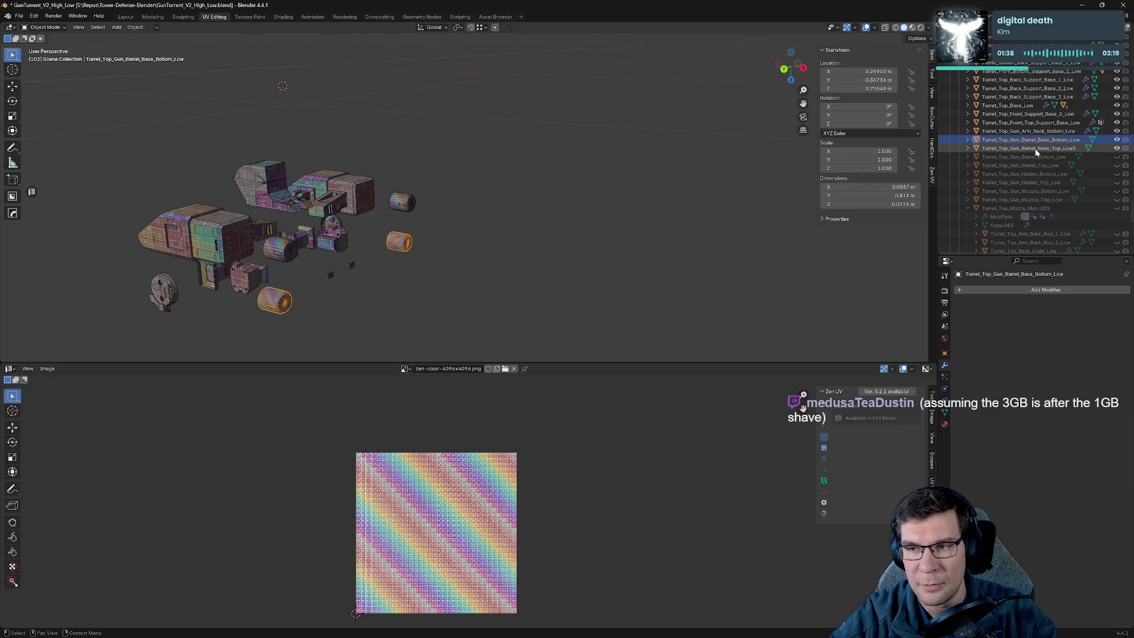
Rename Turret_Top_Gun_Barrel_Base_Top_Low2 to Turret_Top_Gun_Barrel_Base_Top_Low.
left_click(1034, 147)
scroll(1034, 148, "down", 1)
double_click(1042, 139)
left_click(1052, 139)
key("shift+End")
type("Top_Low")
key("Return")
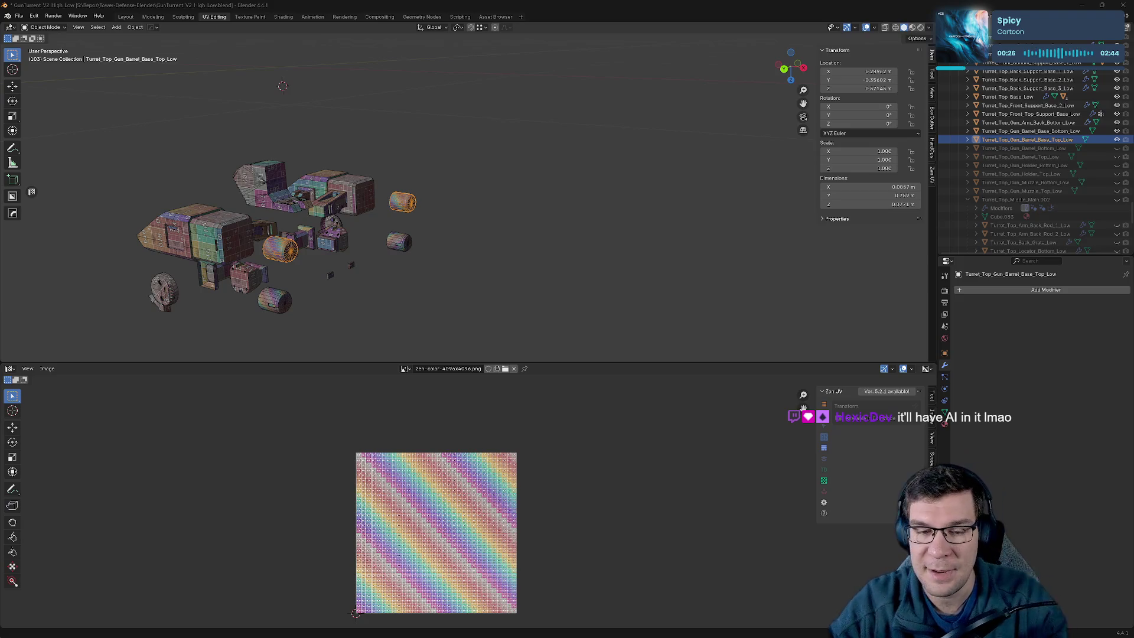
mouse_move(296, 320)
middle_mouse_down("shift")
mouse_move(458, 248)
mouse_move(719, 218)
mouse_move(678, 226)
middle_mouse_up("shift")
scroll(719, 217, "up", 2)
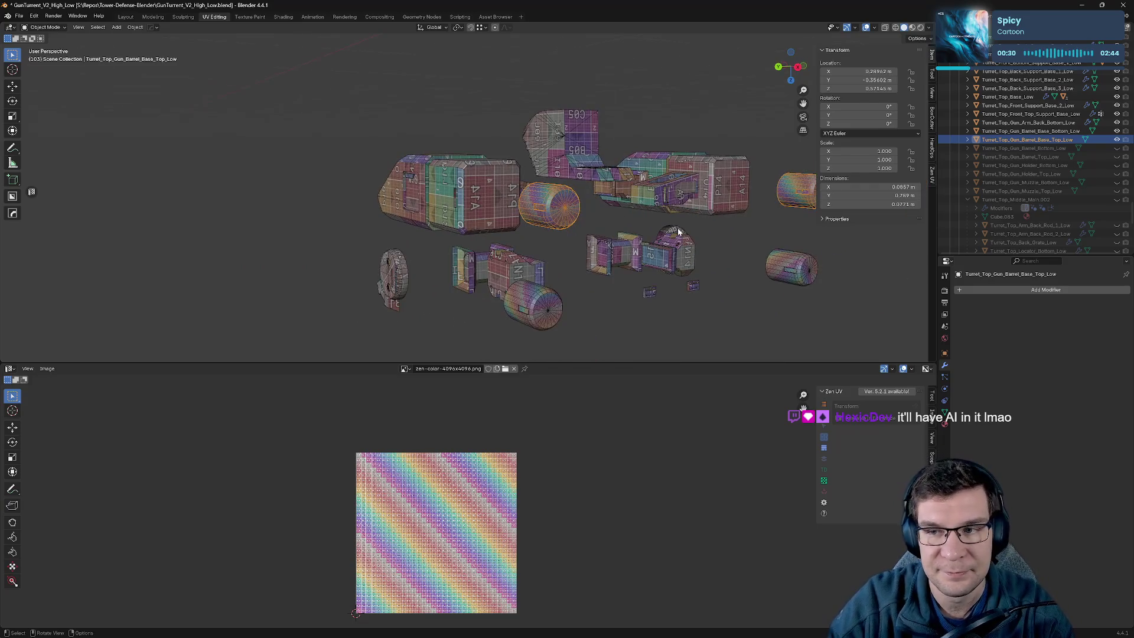
key("Tab")
key("Tab")
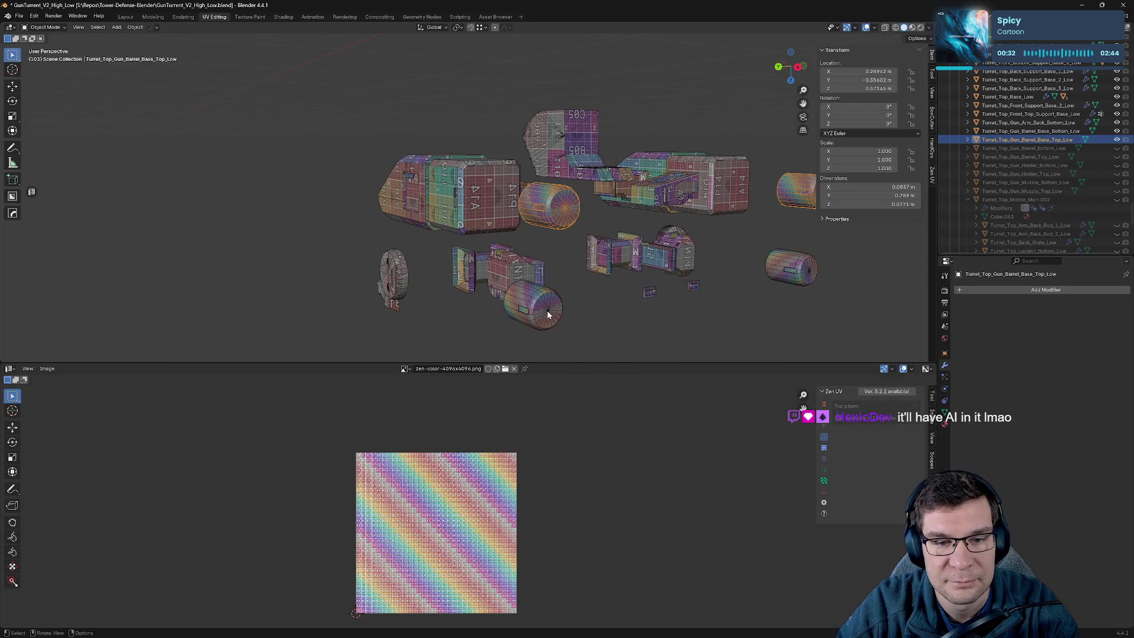
left_click(567, 304)
key("Tab")
key("Tab")
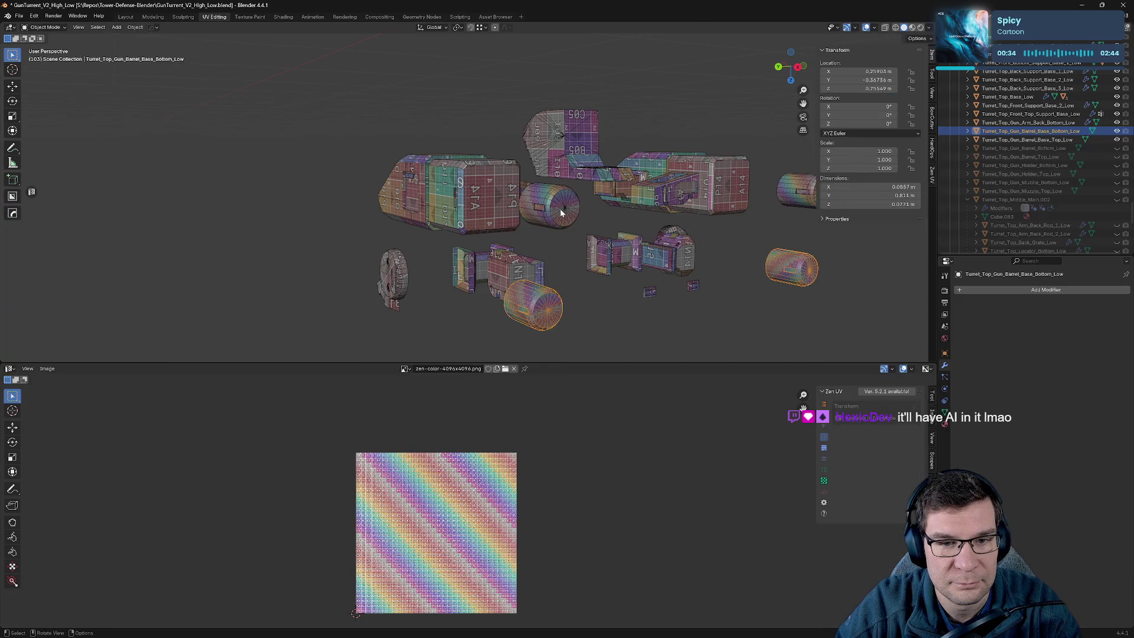
left_click(560, 208)
key("Tab")
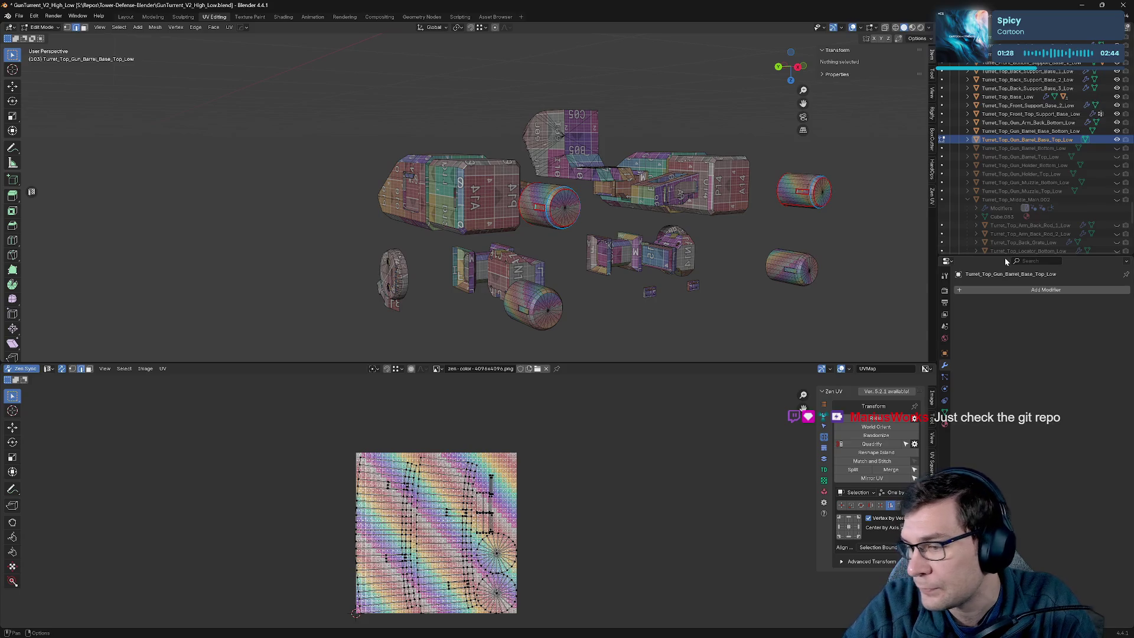
scroll(601, 223, "up", 5)
middle_click_drag(601, 223, 619, 157)
scroll(612, 161, "down", 5)
scroll(614, 159, "up", 3)
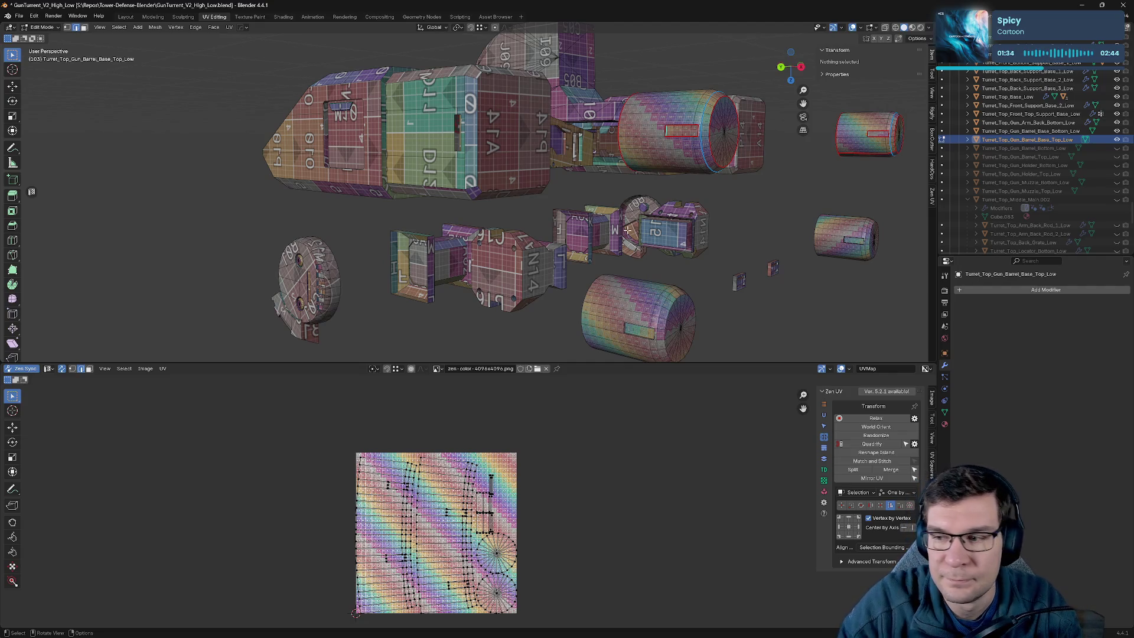
middle_click_drag(715, 181, 649, 189)
scroll(616, 183, "up", 5)
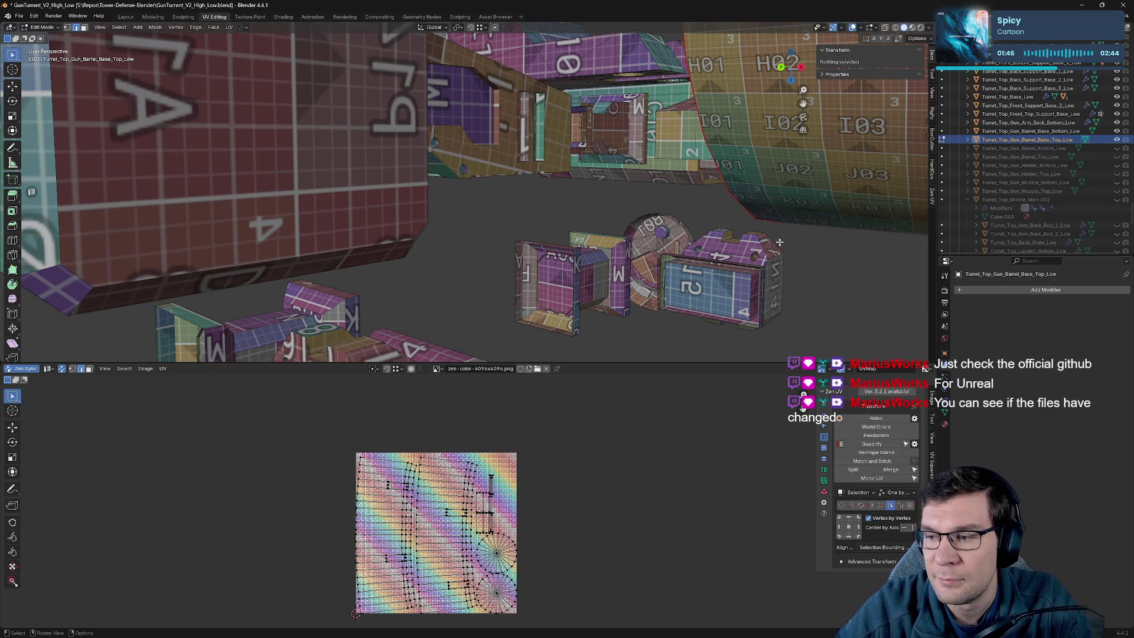
key("Tab")
scroll(765, 220, "down", 5)
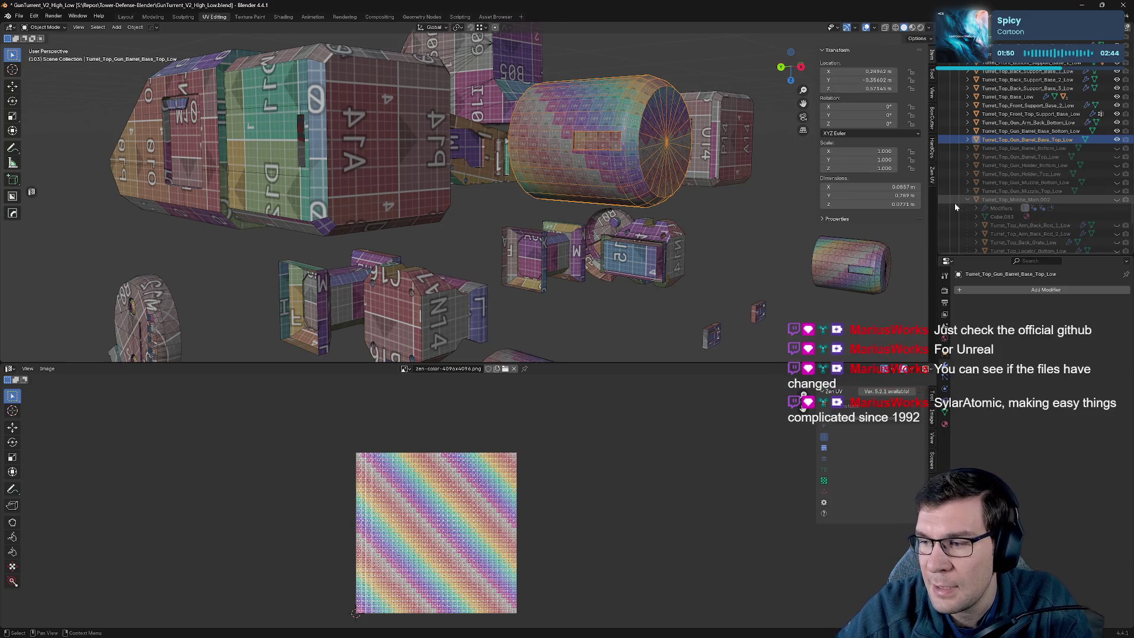
Hide both barrel base cylinders and isolate the back bottom gun arm in Edit Mode.
middle_click_drag(738, 201, 608, 212)
left_click(1116, 140)
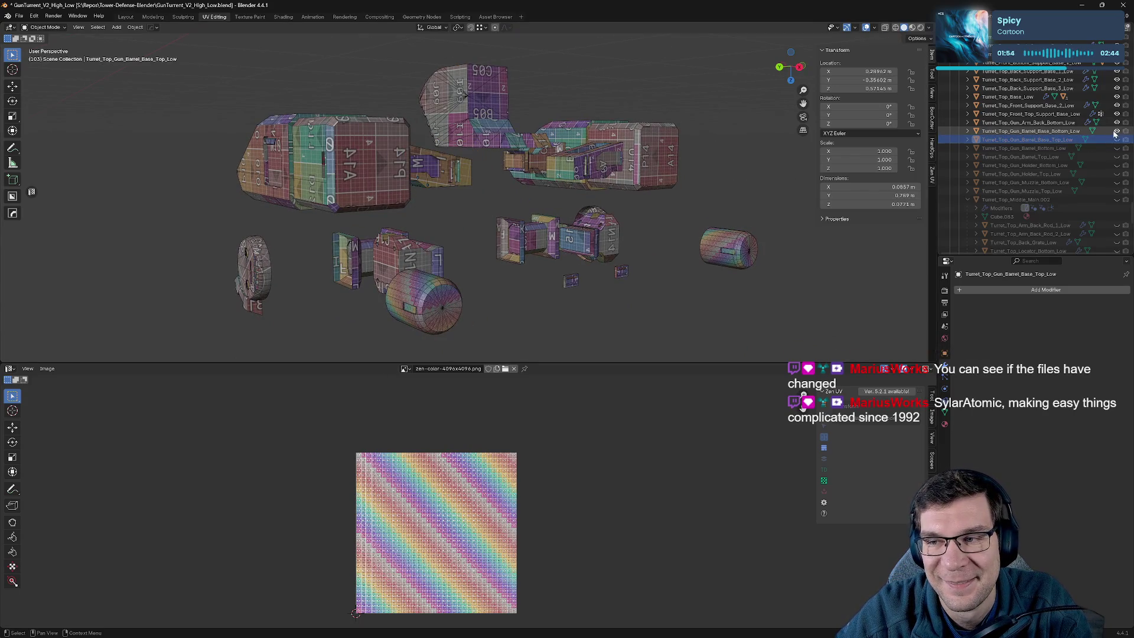
left_click(1116, 131)
middle_click_drag(228, 283, 243, 241)
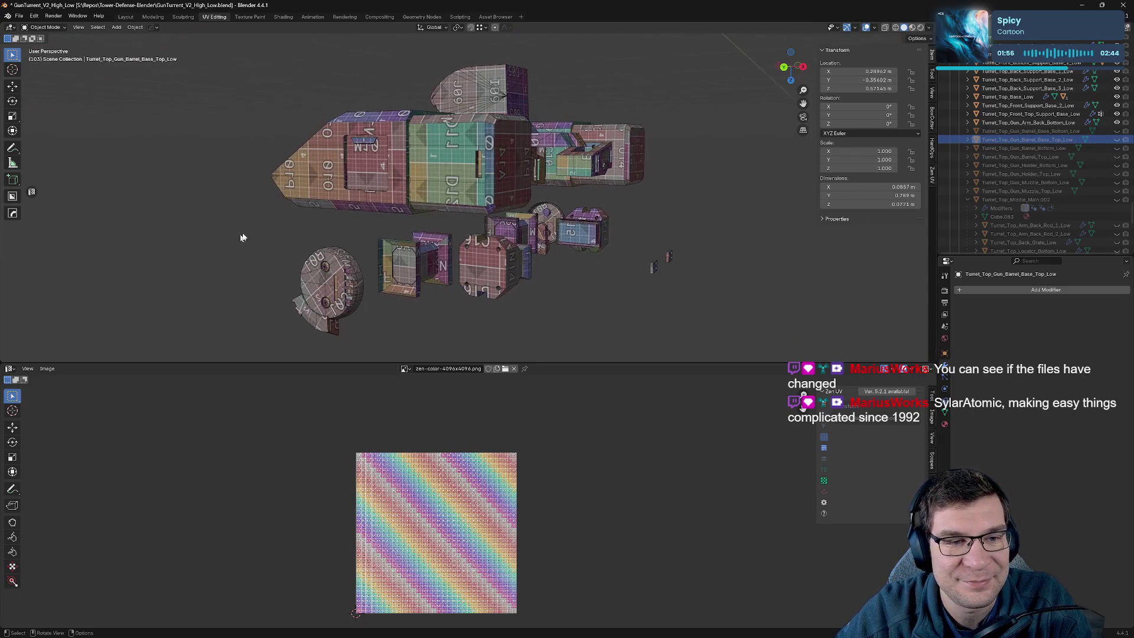
left_click(458, 177)
key("KP_Divide")
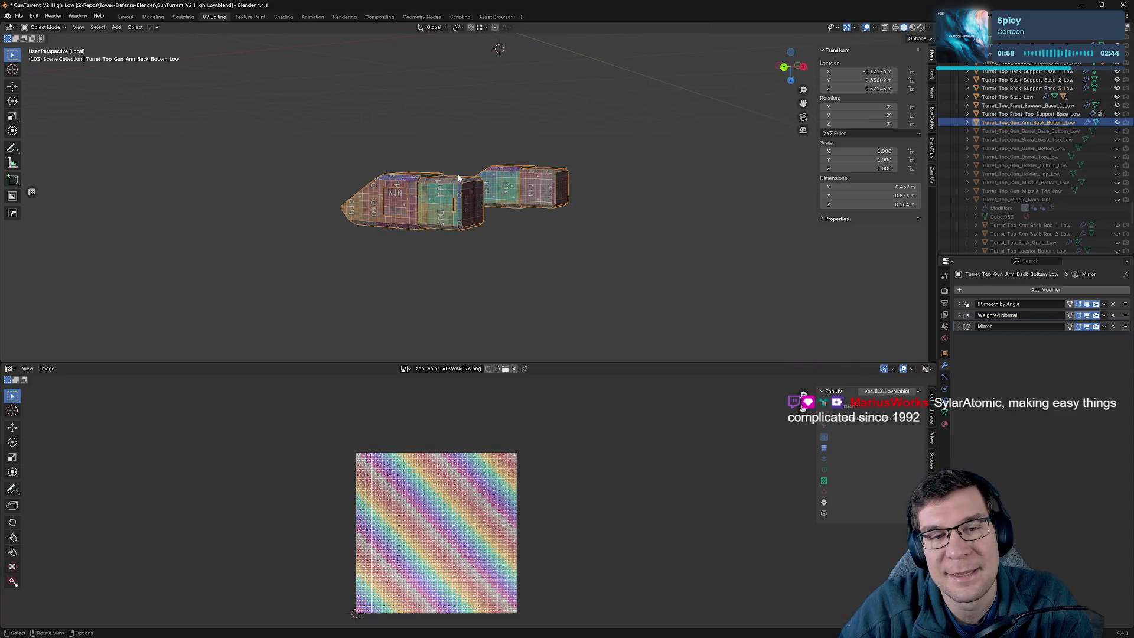
key("Tab")
Clear the seam from the selected arm edge using the Zen UV quick actions.
scroll(609, 241, "up", 3)
mouse_move(610, 241)
middle_mouse_down()
mouse_move(524, 221)
mouse_move(483, 229)
mouse_move(665, 226)
middle_mouse_up()
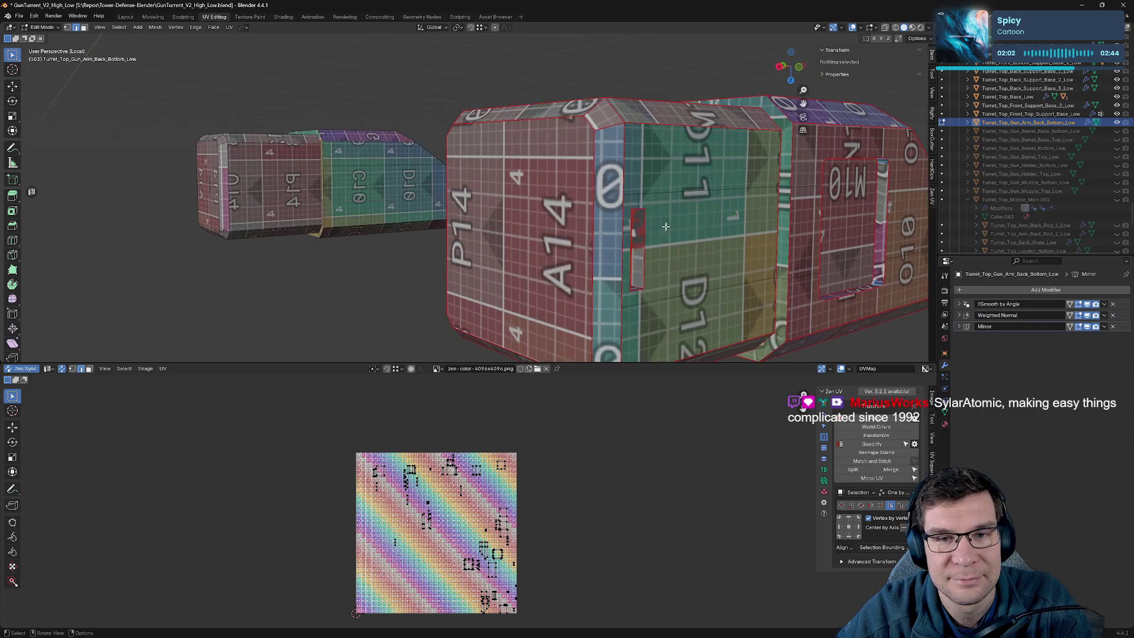
left_click(636, 144)
mouse_move(636, 143)
middle_mouse_down()
mouse_move(728, 159)
mouse_move(683, 182)
mouse_move(550, 196)
mouse_move(562, 216)
mouse_move(596, 195)
middle_mouse_up()
key("alt+e")
left_click(715, 173)
Add the corner edge on the P14/A14 face and mark the selection as seams.
scroll(581, 178, "up", 3)
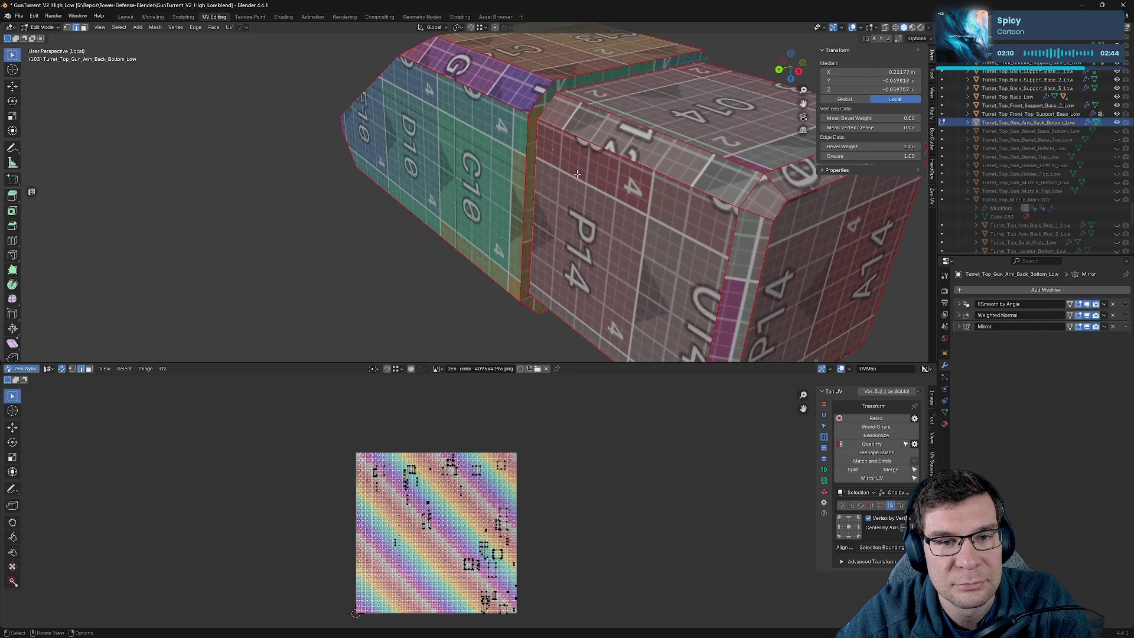
scroll(387, 583, "up", 3)
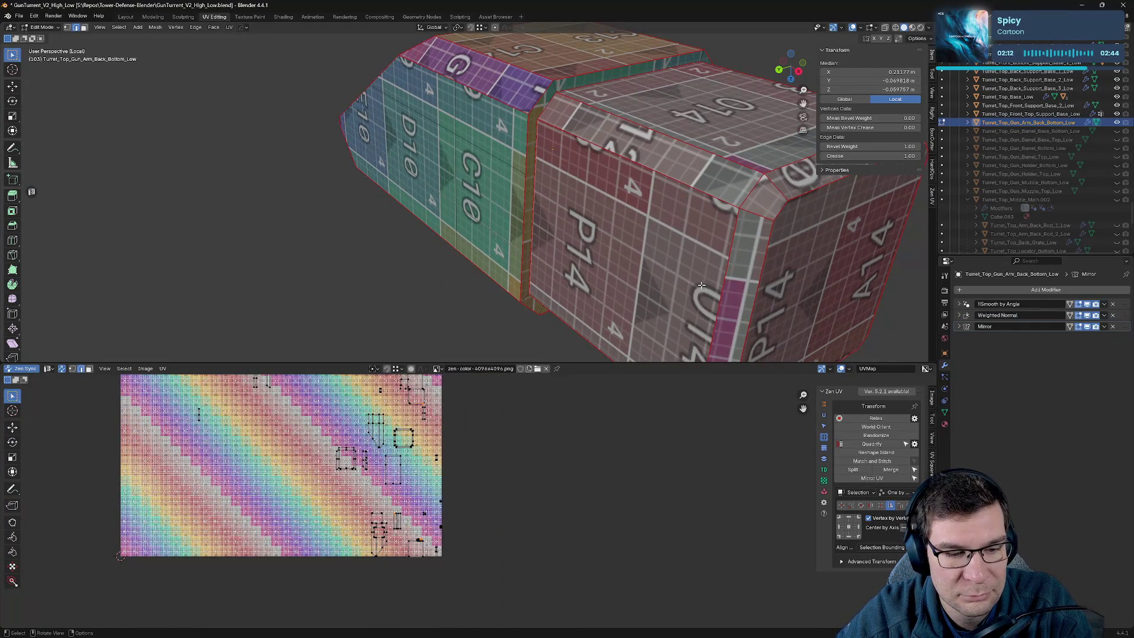
middle_click_drag(674, 248, 623, 222)
scroll(618, 216, "down", 2)
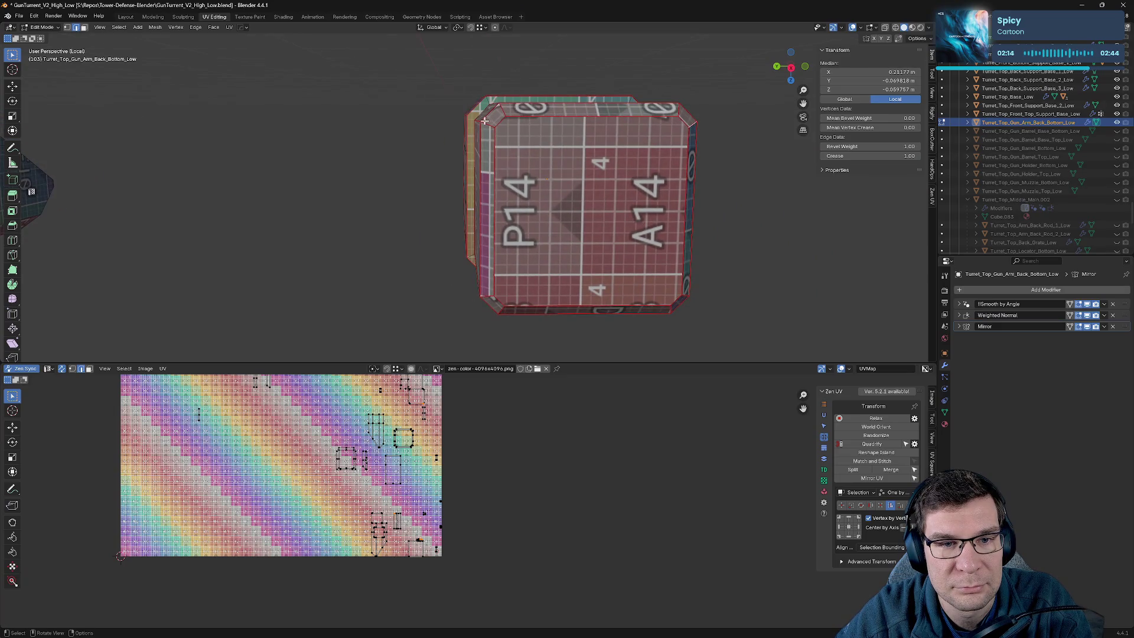
left_click(675, 123, "shift")
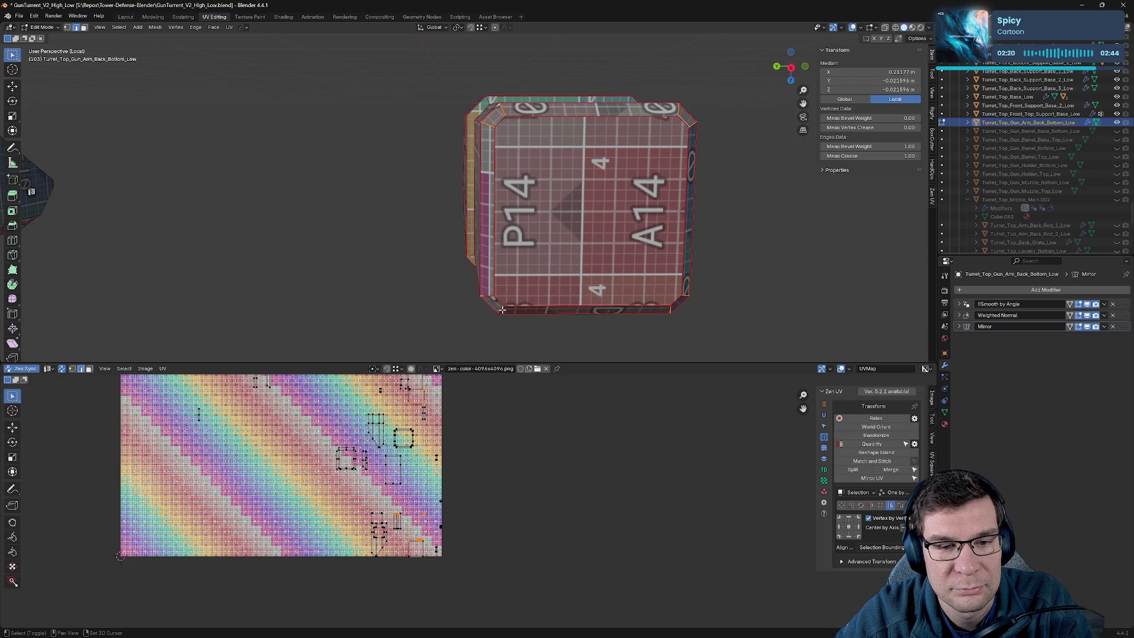
key("alt+e")
left_click(468, 295)
Mark seams on the arm's top, top-right, bottom and underside edge loops.
mouse_move(685, 242)
middle_mouse_down()
mouse_move(721, 189)
mouse_move(746, 194)
mouse_move(616, 199)
mouse_move(658, 200)
middle_mouse_up()
left_click(626, 133, "alt")
middle_click_drag(626, 134, 556, 137)
left_click(591, 163, "alt")
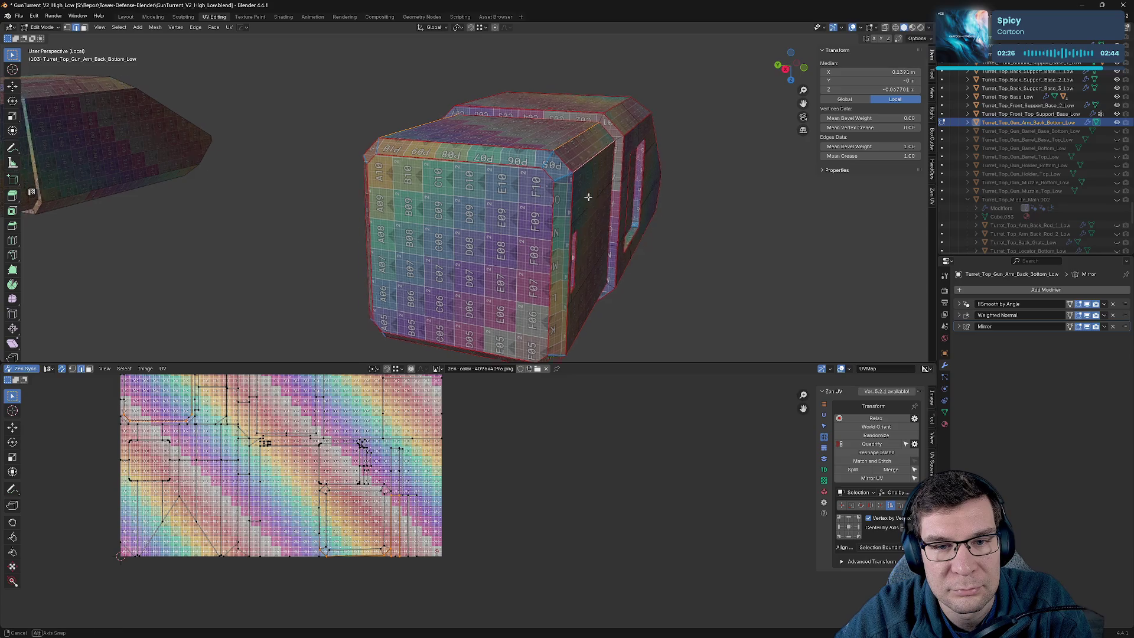
middle_click_drag(590, 193, 563, 192)
mouse_move(466, 207)
middle_mouse_down()
mouse_move(471, 182)
mouse_move(461, 183)
middle_mouse_up()
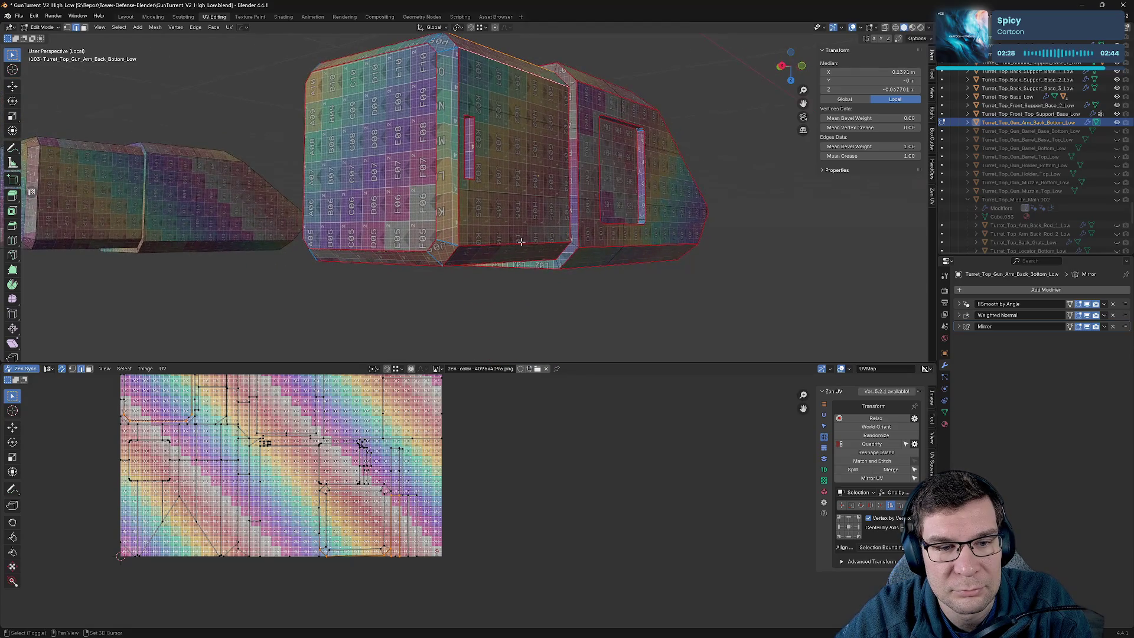
left_click(499, 240, "alt")
middle_click_drag(499, 239, 567, 213)
left_click(579, 198, "alt")
key("alt+a")
left_click(646, 220)
Orbit around the arm and pick side edges for the next seams.
middle_click_drag(646, 220, 541, 228)
left_click(475, 147)
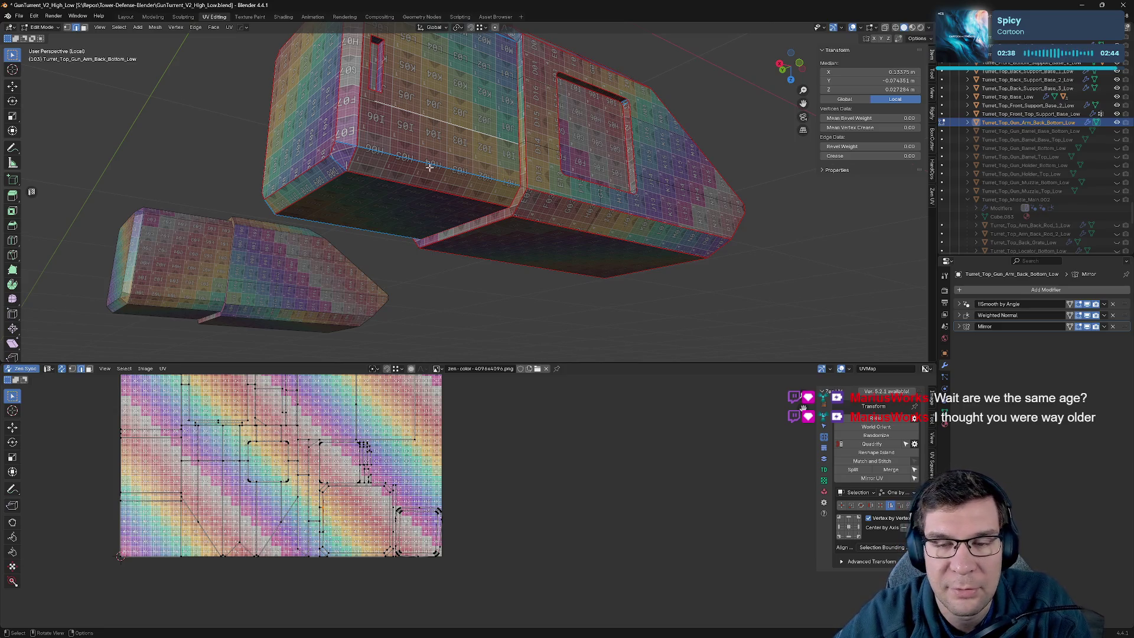
mouse_move(435, 155)
middle_mouse_down()
mouse_move(547, 228)
mouse_move(447, 191)
mouse_move(461, 171)
middle_mouse_up()
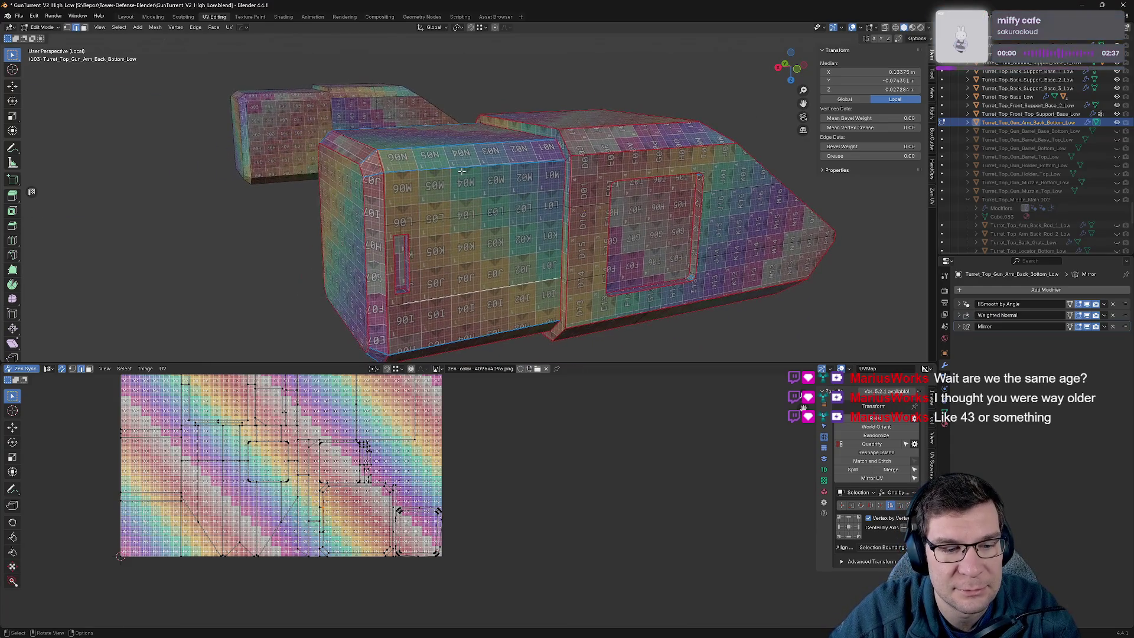
scroll(319, 514, "down", 1)
mouse_move(504, 329)
middle_mouse_down()
mouse_move(576, 218)
mouse_move(551, 162)
mouse_move(650, 158)
mouse_move(626, 171)
middle_mouse_up()
middle_click_drag(531, 177, 349, 189)
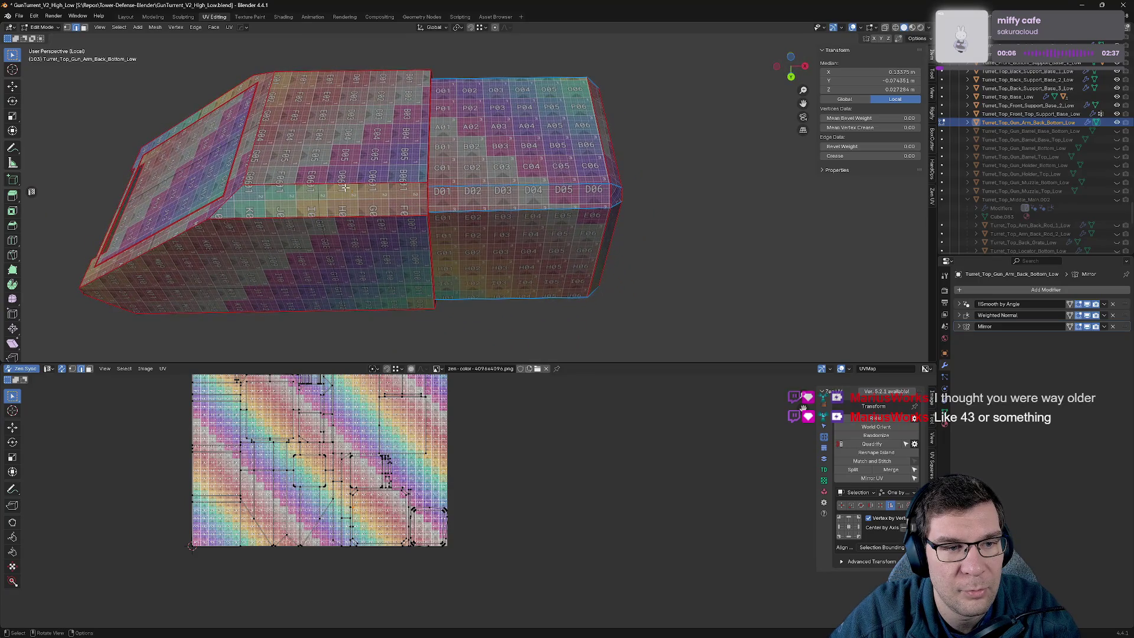
mouse_move(273, 195)
middle_mouse_down()
mouse_move(356, 68)
mouse_move(336, 109)
mouse_move(212, 152)
mouse_move(172, 127)
mouse_move(644, 177)
mouse_move(697, 168)
middle_mouse_up()
left_click(496, 107)
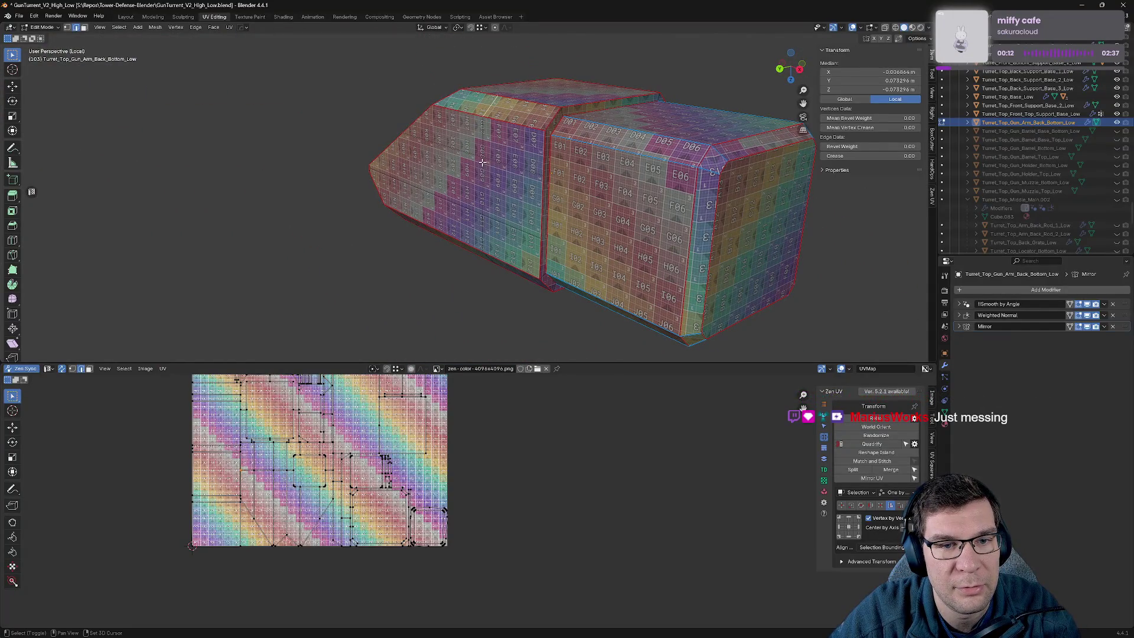
mouse_move(481, 229)
middle_mouse_down()
mouse_move(531, 234)
mouse_move(539, 268)
mouse_move(466, 11)
mouse_move(401, 160)
mouse_move(490, 211)
middle_mouse_up()
left_click(490, 210)
Mark seams on the side edge loop and a loop on the arm's sloped top.
left_click(490, 210, "alt")
key("alt+grave")
left_click(422, 220)
mouse_move(421, 221)
middle_mouse_down()
mouse_move(421, 253)
mouse_move(442, 223)
middle_mouse_up()
left_click(476, 235, "alt")
key("alt+grave")
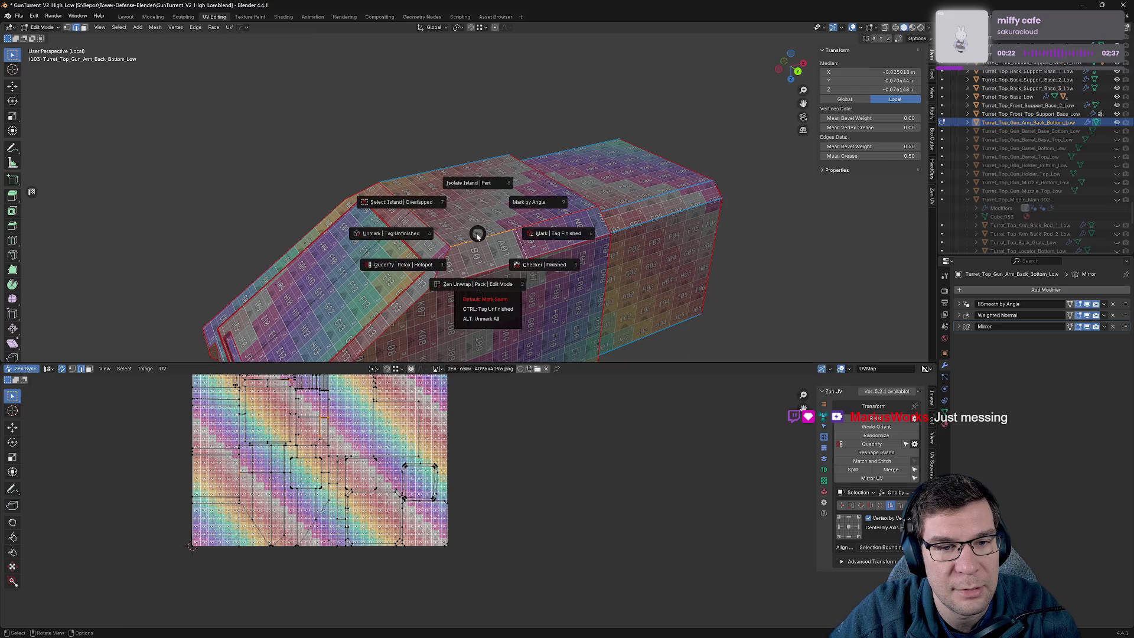
key("ctrl+e")
left_click(505, 230)
Mark the adjoining slope edges as seams so the arm re-unwraps.
left_click(504, 233, "shift")
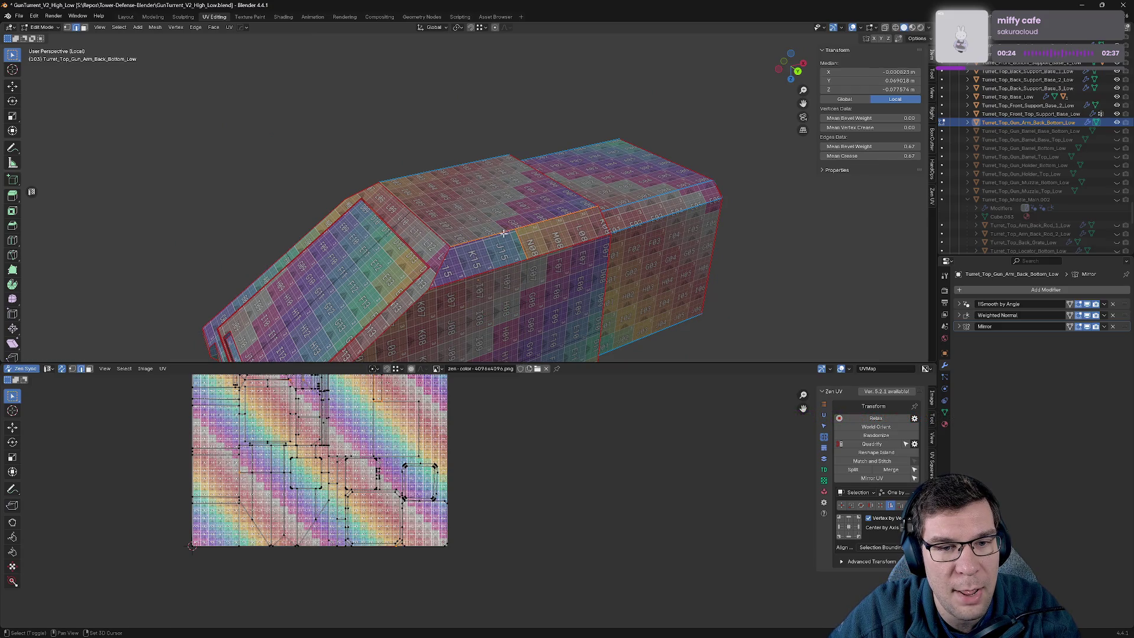
left_click(522, 235, "shift")
key("alt+grave")
left_click(503, 251)
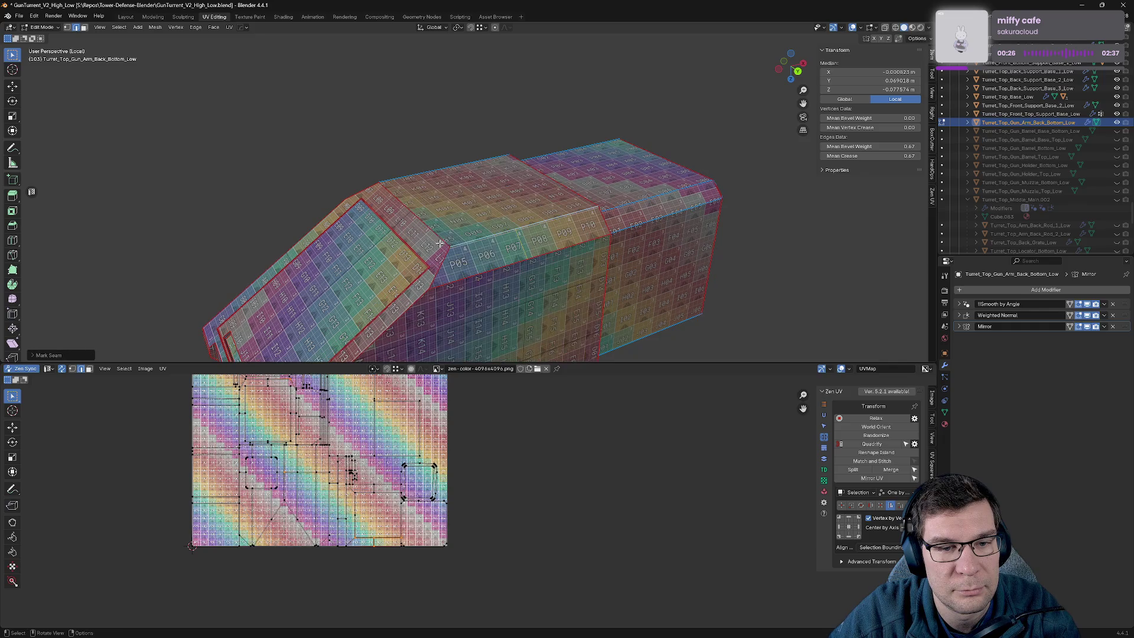
left_click(503, 251)
mouse_move(503, 250)
middle_mouse_down()
mouse_move(608, 284)
mouse_move(709, 253)
middle_mouse_up()
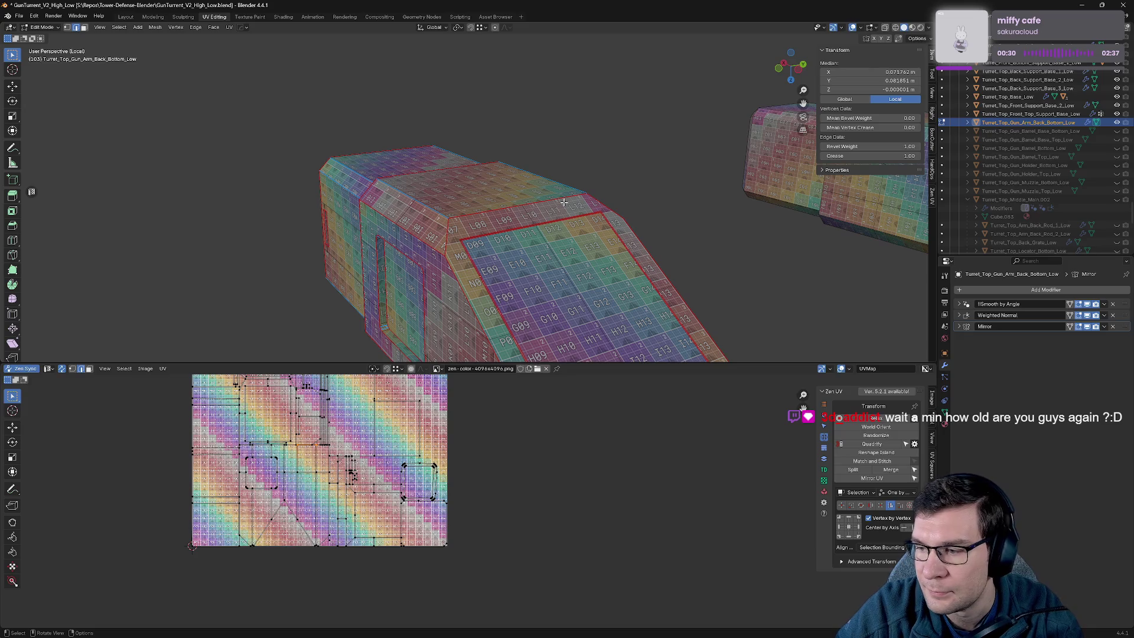
Orbit over the arm's sloped top and rectangular recess to check the even checker texture.
mouse_move(663, 218)
middle_mouse_down()
mouse_move(701, 207)
mouse_move(597, 228)
mouse_move(614, 218)
middle_mouse_up()
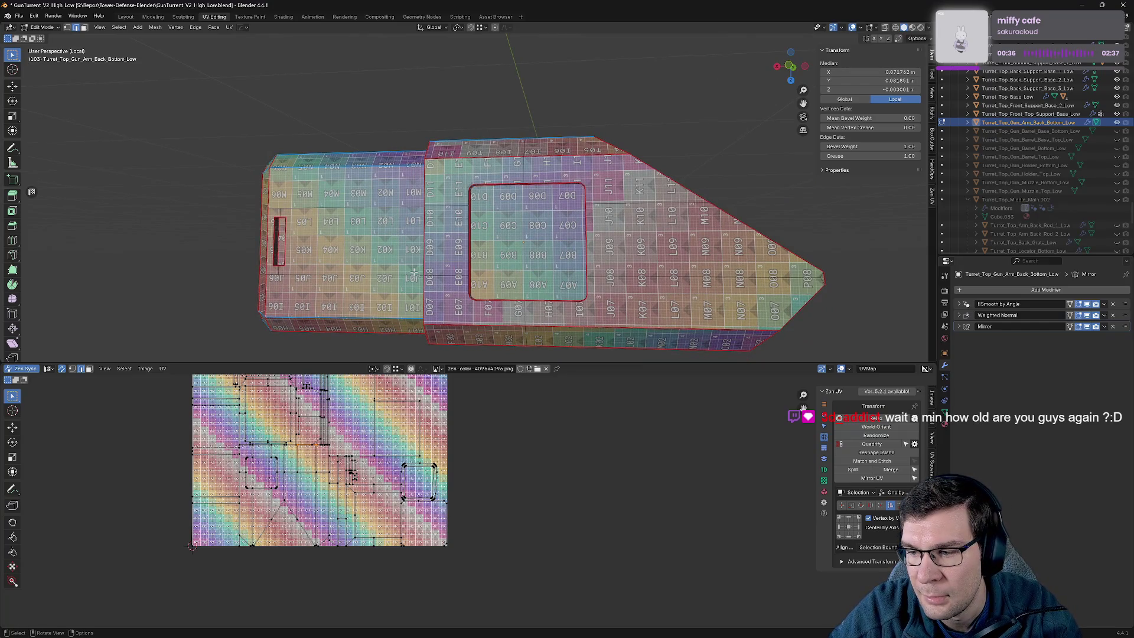
middle_click_drag(596, 235, 581, 267)
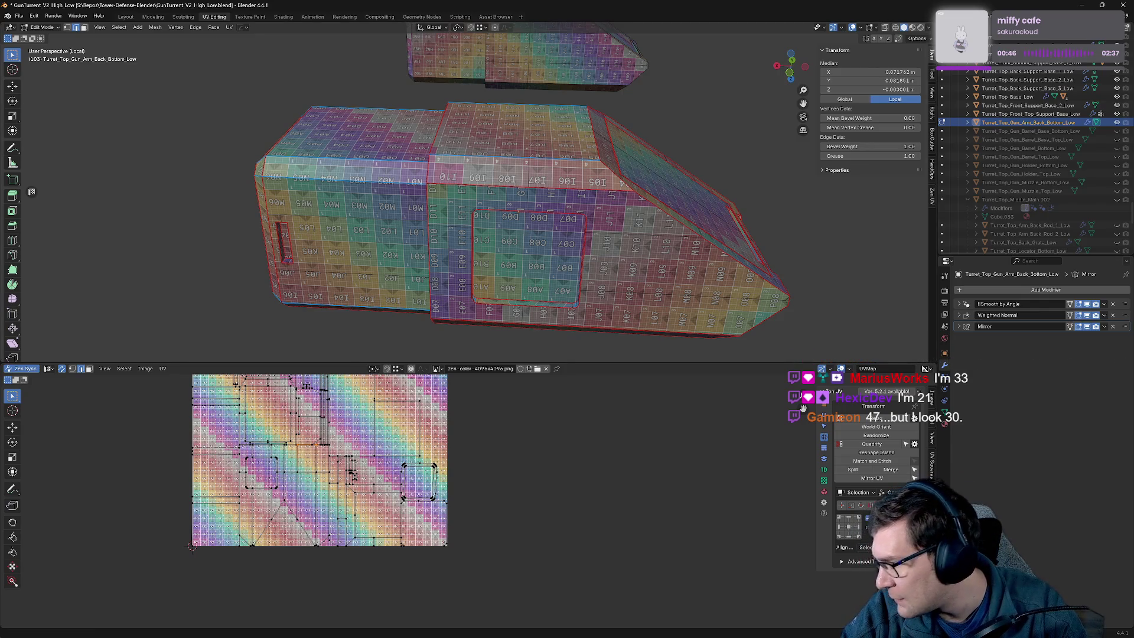
middle_click_drag(818, 226, 797, 223)
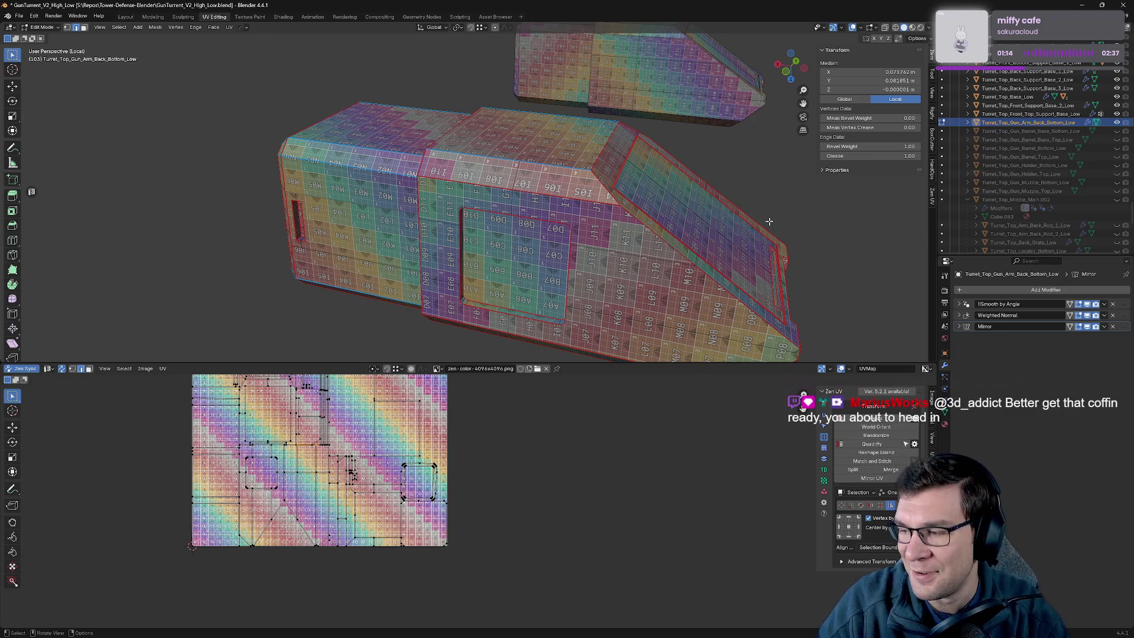
mouse_move(565, 289)
middle_mouse_down()
mouse_move(576, 125)
mouse_move(563, 105)
middle_mouse_up()
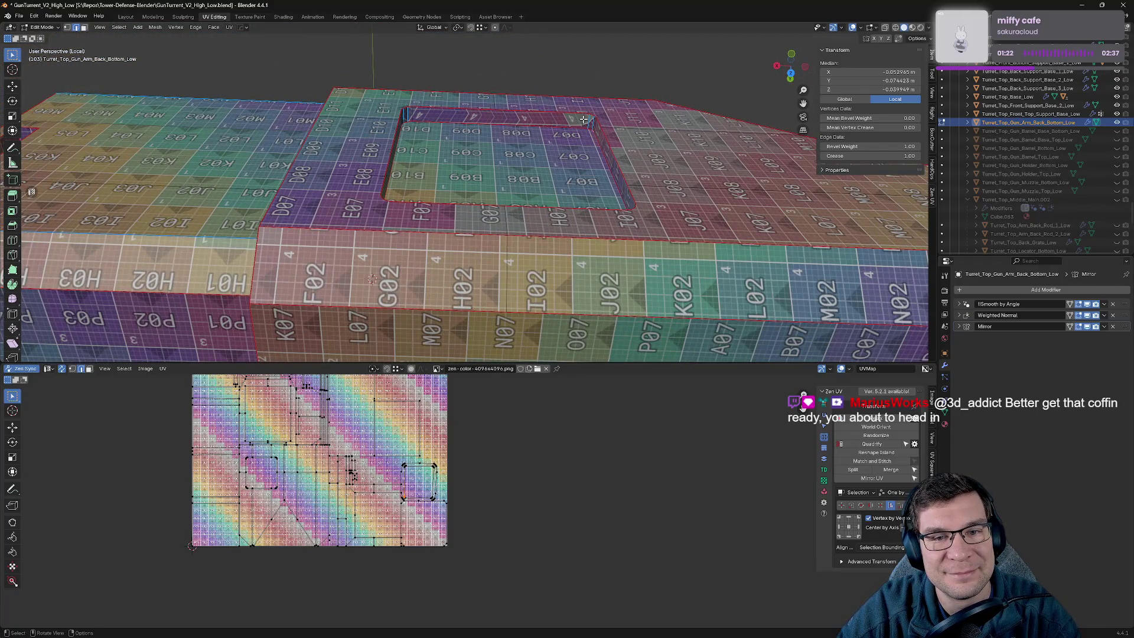
Mark seams on the edges around the arm's recessed window.
left_click(584, 119)
key("alt+a")
left_click(590, 105)
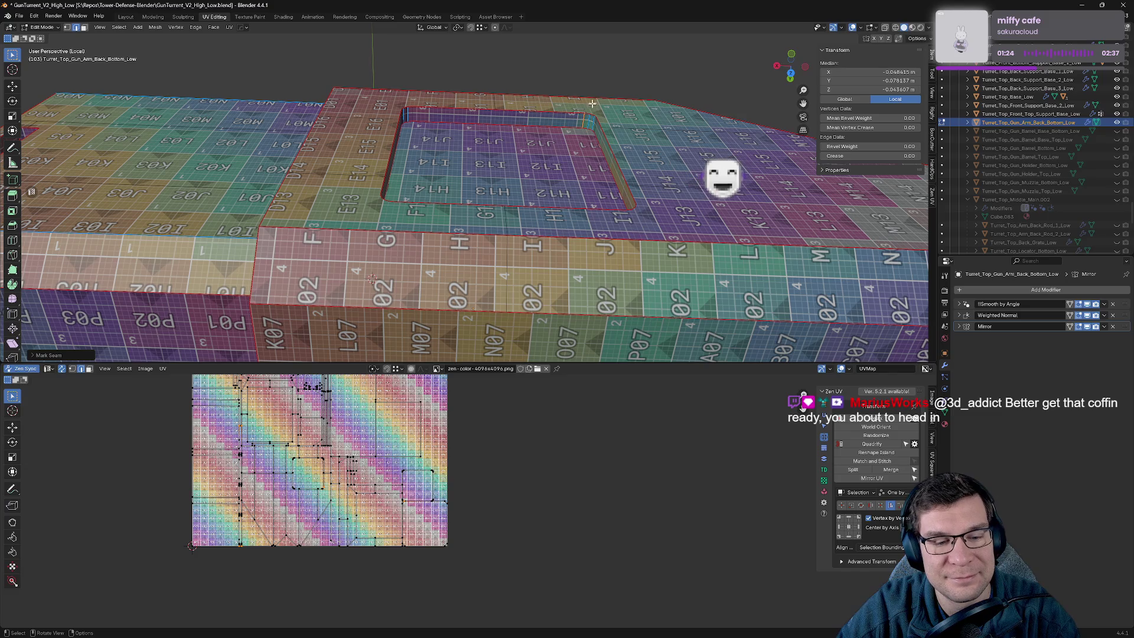
mouse_move(592, 104)
middle_mouse_down()
mouse_move(465, 254)
mouse_move(448, 183)
mouse_move(549, 167)
mouse_move(536, 206)
middle_mouse_up()
scroll(448, 183, "down", 5)
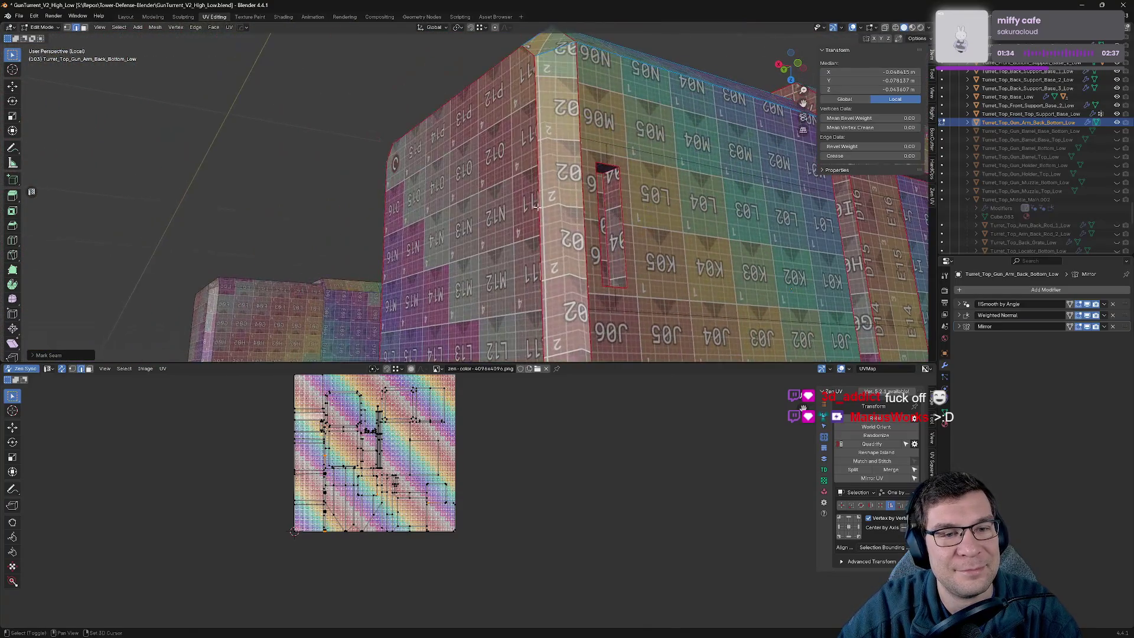
Seam the border edges of the narrow slot in the arm's side face.
left_click(627, 189, "shift")
middle_click_drag(627, 189, 401, 189)
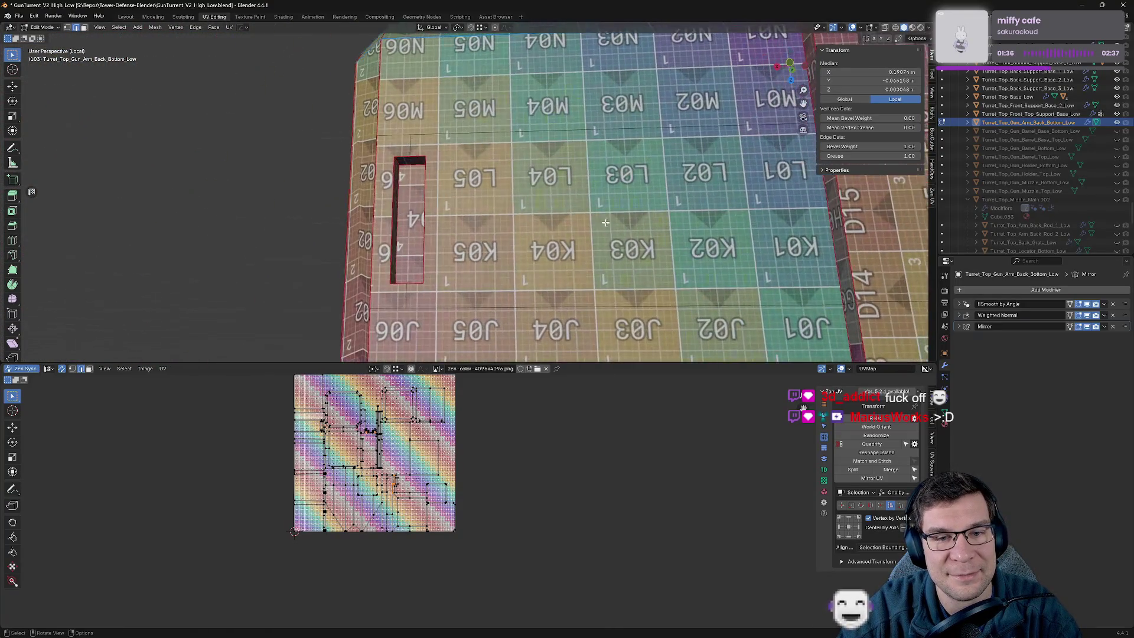
key("q")
left_click(475, 187)
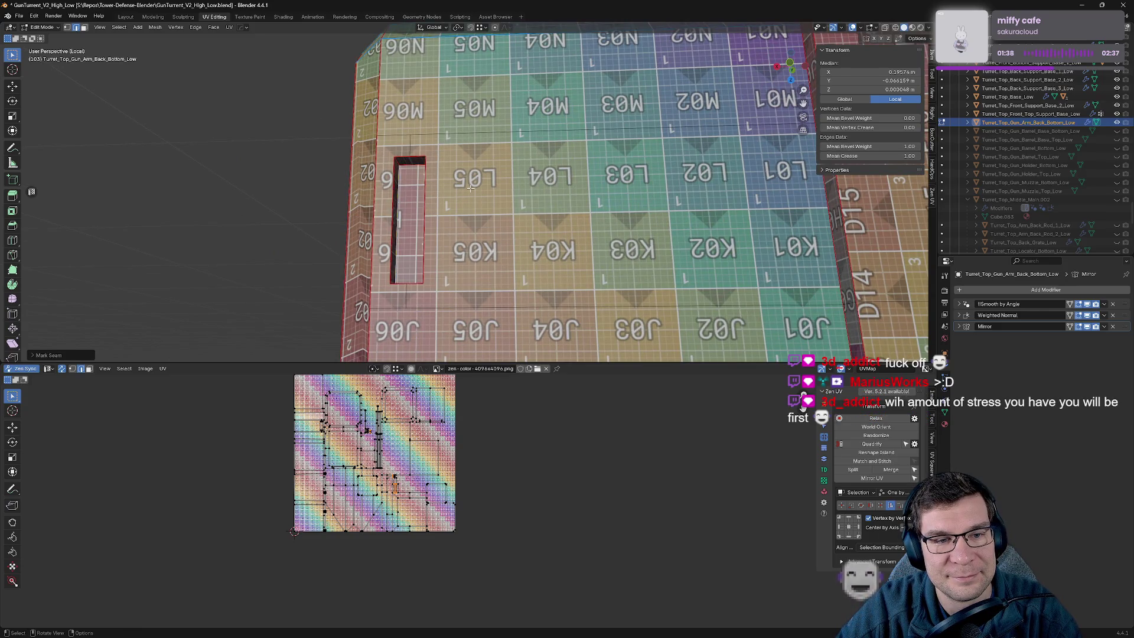
middle_click_drag(474, 187, 527, 187)
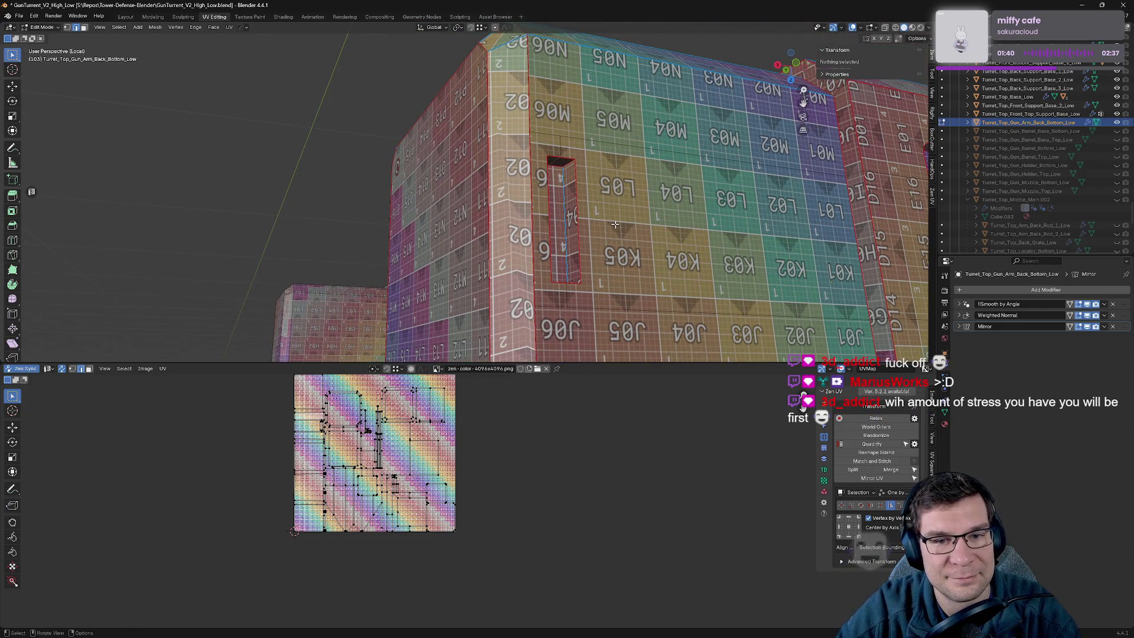
left_click(535, 172)
key("ctrl+e")
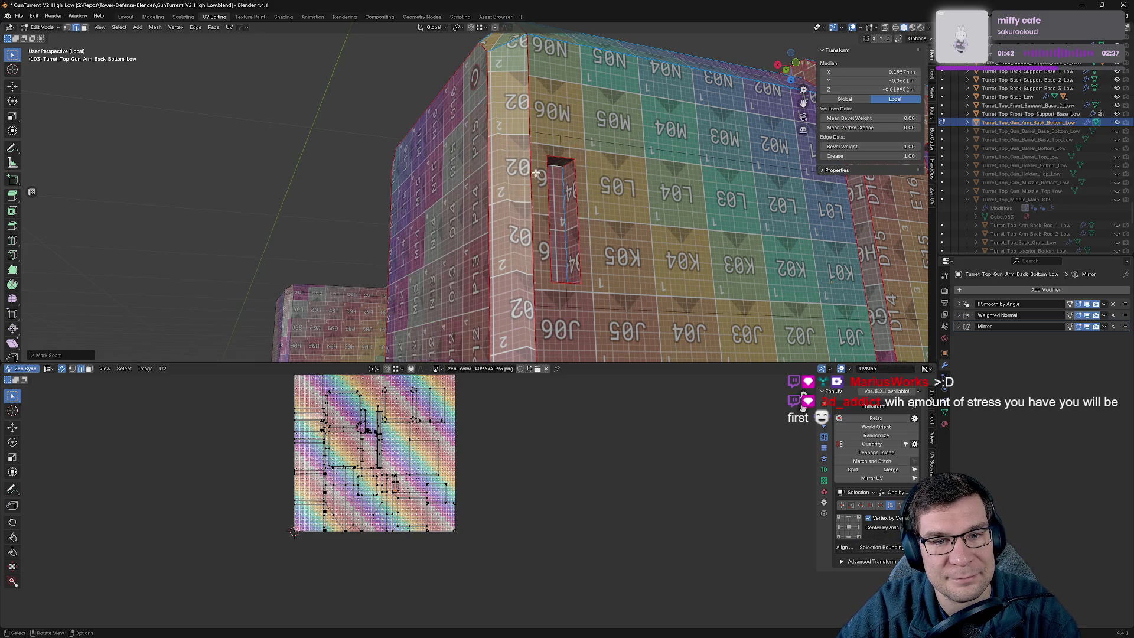
Seam the bottom edge of the slot's narrow face, seen from below.
middle_click_drag(569, 241, 551, 271)
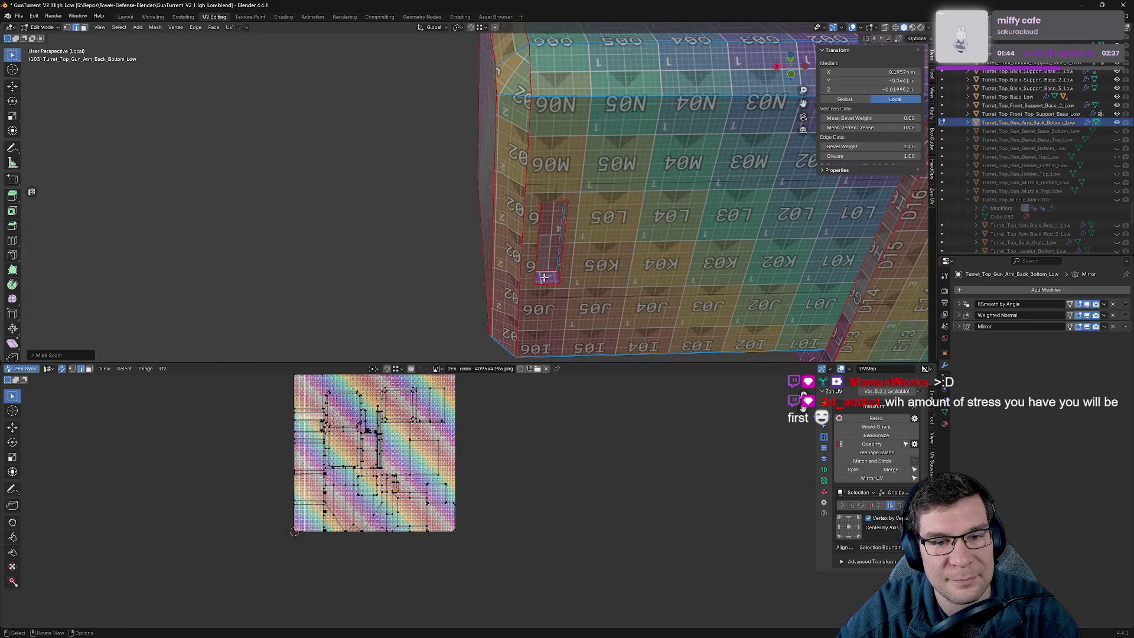
left_click(551, 271)
key("alt+e")
left_click(471, 266)
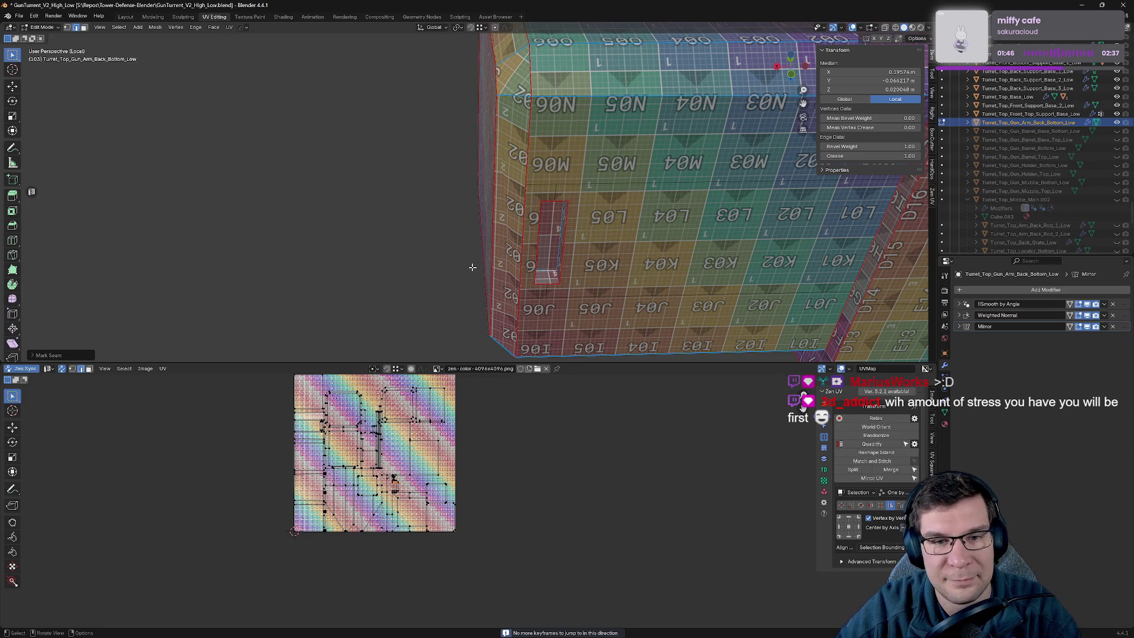
mouse_move(407, 253)
middle_mouse_down()
mouse_move(514, 228)
mouse_move(612, 101)
mouse_move(523, 156)
mouse_move(533, 222)
mouse_move(586, 221)
middle_mouse_up()
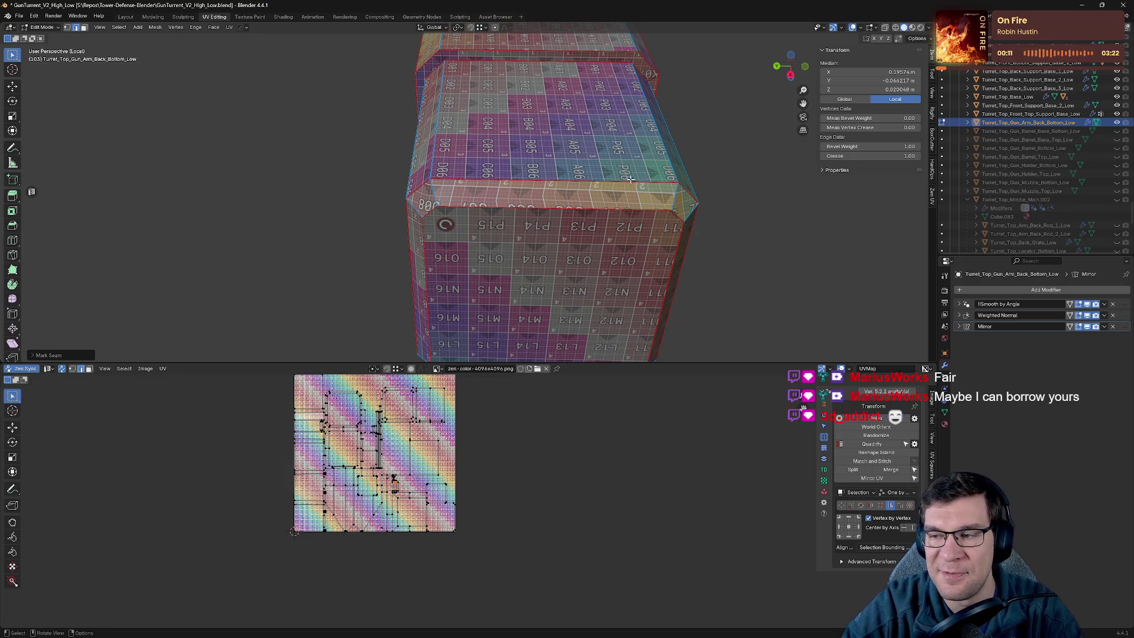
Mark seams on the first selected edges of the arm's top ledge.
middle_click_drag(631, 179, 493, 152)
middle_click_drag(592, 178, 526, 145)
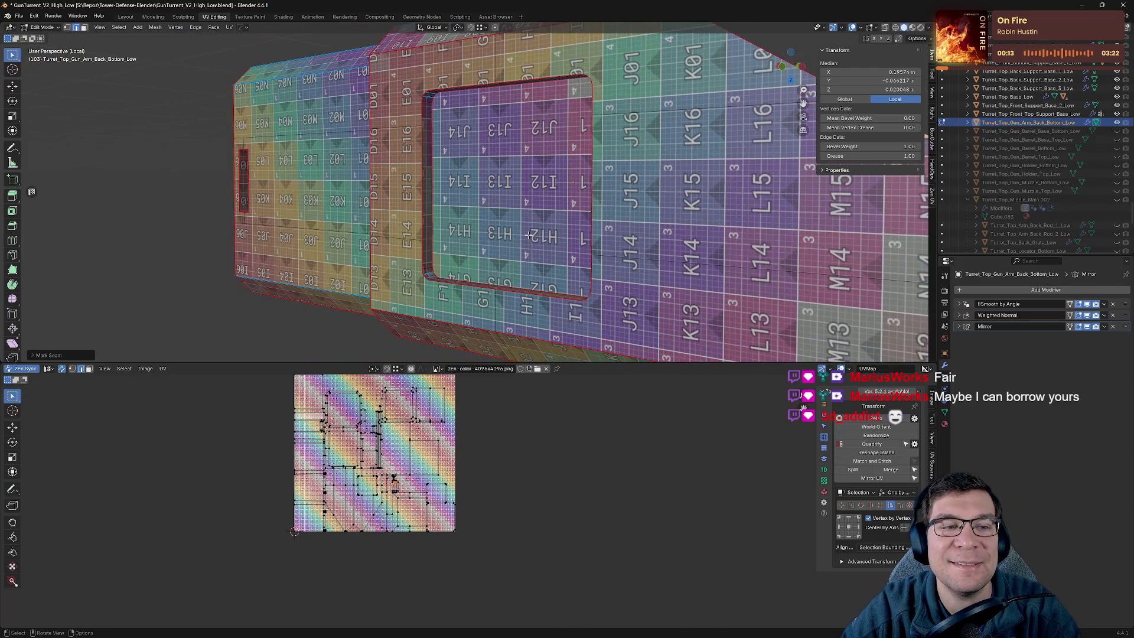
mouse_move(529, 235)
middle_mouse_down()
mouse_move(289, 193)
mouse_move(414, 124)
mouse_move(465, 173)
middle_mouse_up()
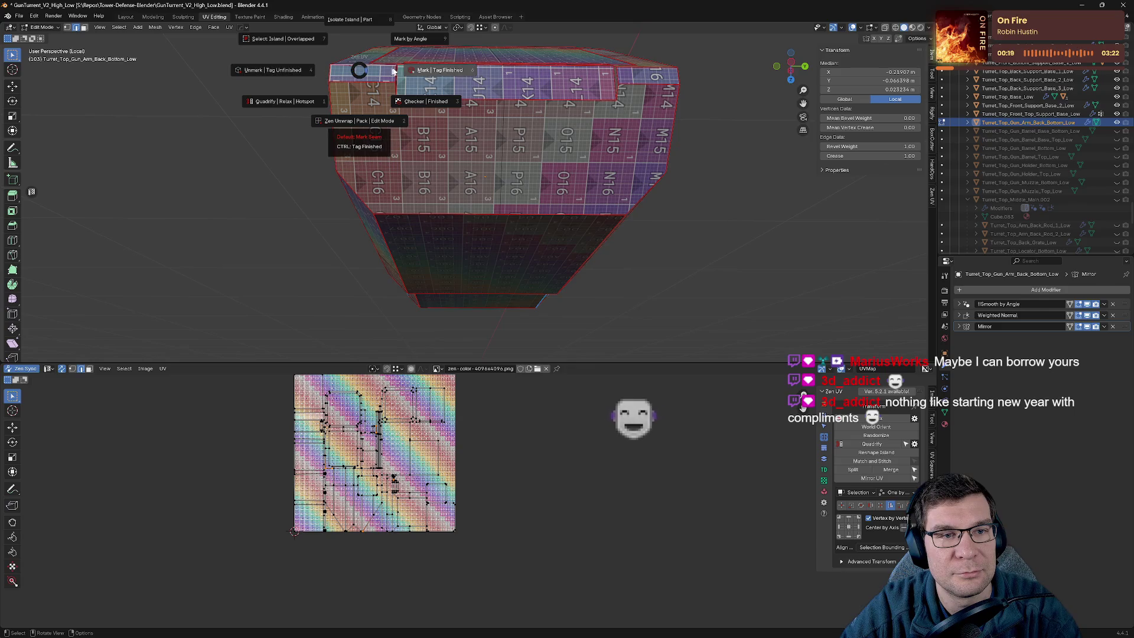
left_click(326, 75)
key("alt+e")
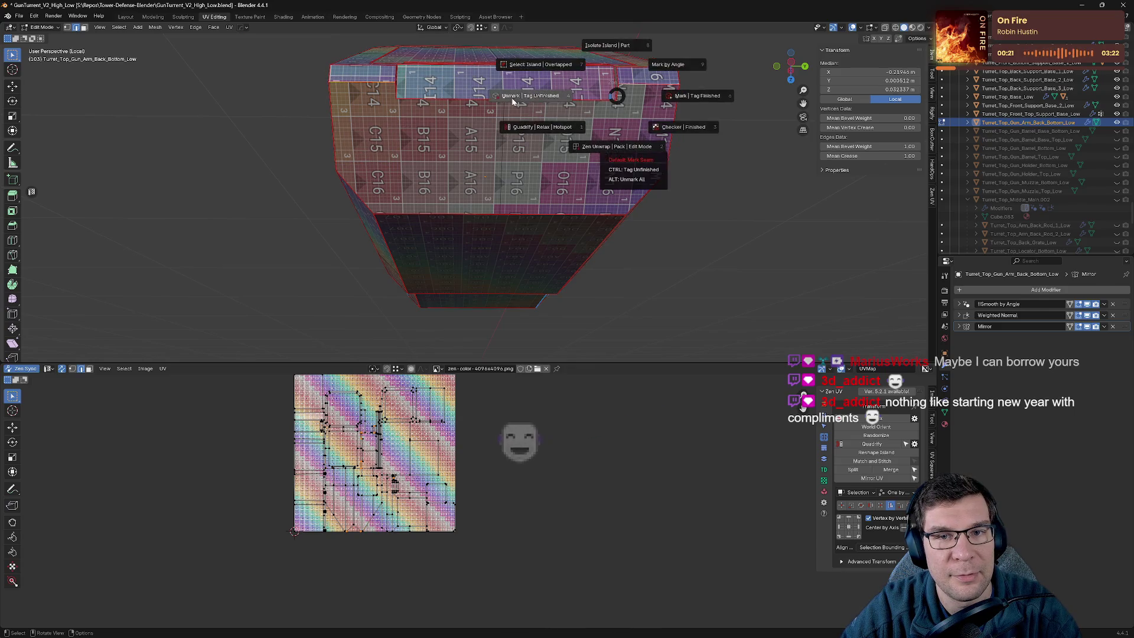
left_click(591, 94)
Seam further ledge and pocket edges seen from the arm's side.
middle_click_drag(591, 95, 462, 270)
mouse_move(392, 254)
middle_mouse_down()
mouse_move(498, 299)
mouse_move(488, 286)
middle_mouse_up()
scroll(451, 211, "up", 3)
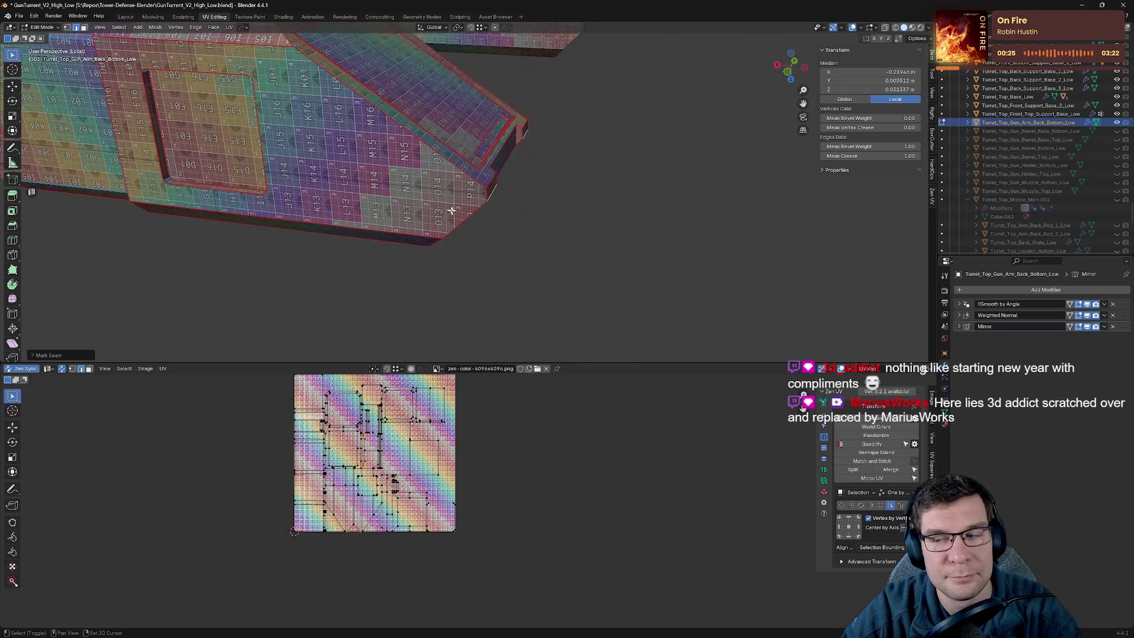
middle_click_drag(458, 213, 419, 198)
key("alt+e")
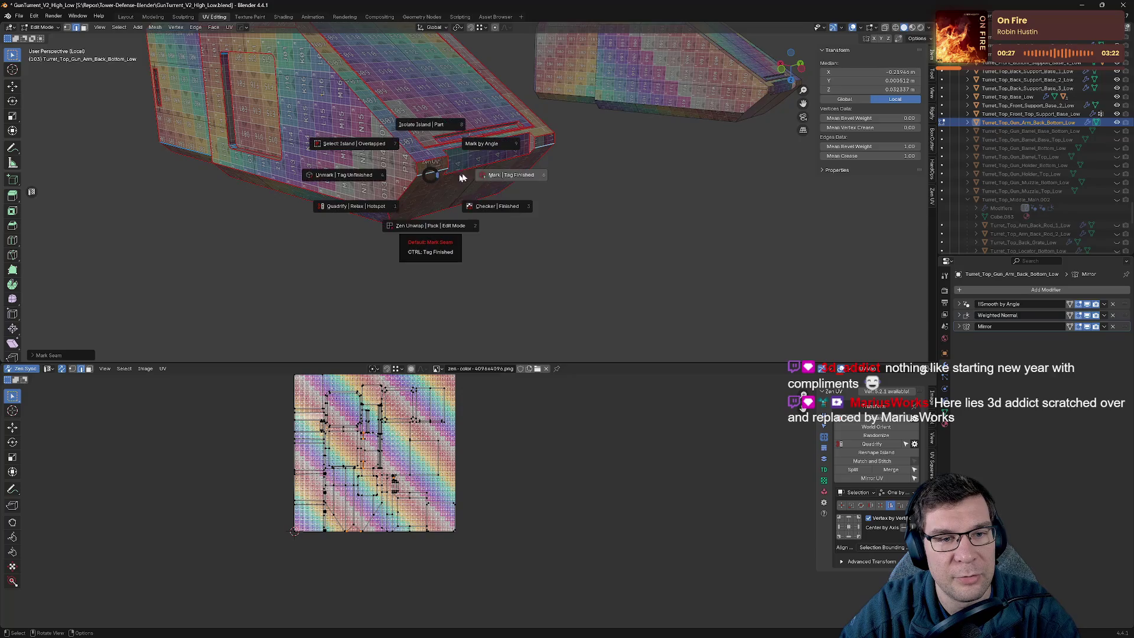
left_click(529, 159)
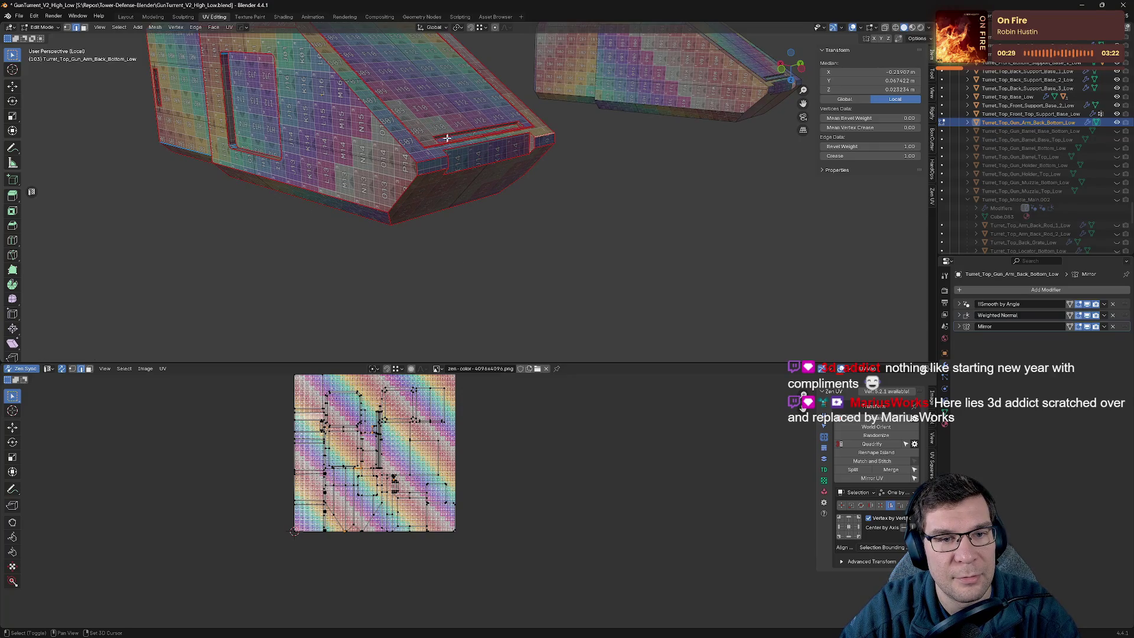
Pick the next set of ledge edges and deselect the face strip.
scroll(431, 159, "up", 2)
mouse_move(414, 142)
middle_mouse_down()
mouse_move(378, 109)
mouse_move(344, 113)
middle_mouse_up()
left_click(528, 137)
mouse_move(528, 137)
middle_mouse_down()
mouse_move(498, 107)
mouse_move(387, 115)
mouse_move(401, 125)
middle_mouse_up()
left_click(664, 110)
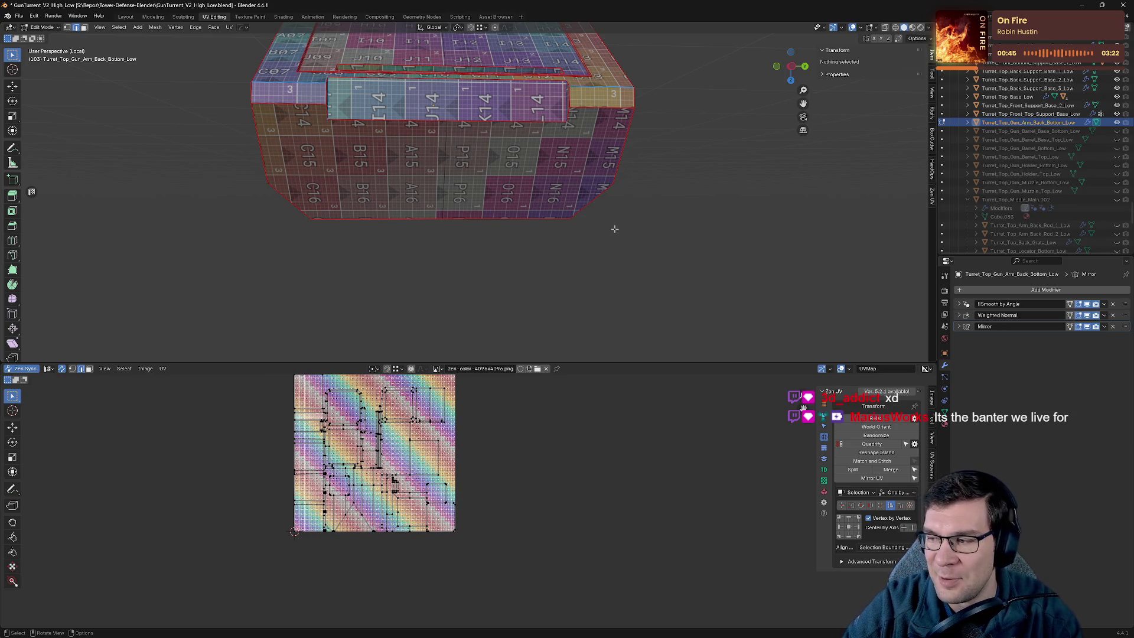
Mark seams along the edges of the groove beside the top pocket.
mouse_move(613, 259)
middle_mouse_down()
mouse_move(671, 321)
mouse_move(687, 21)
middle_mouse_up()
scroll(673, 185, "up", 2)
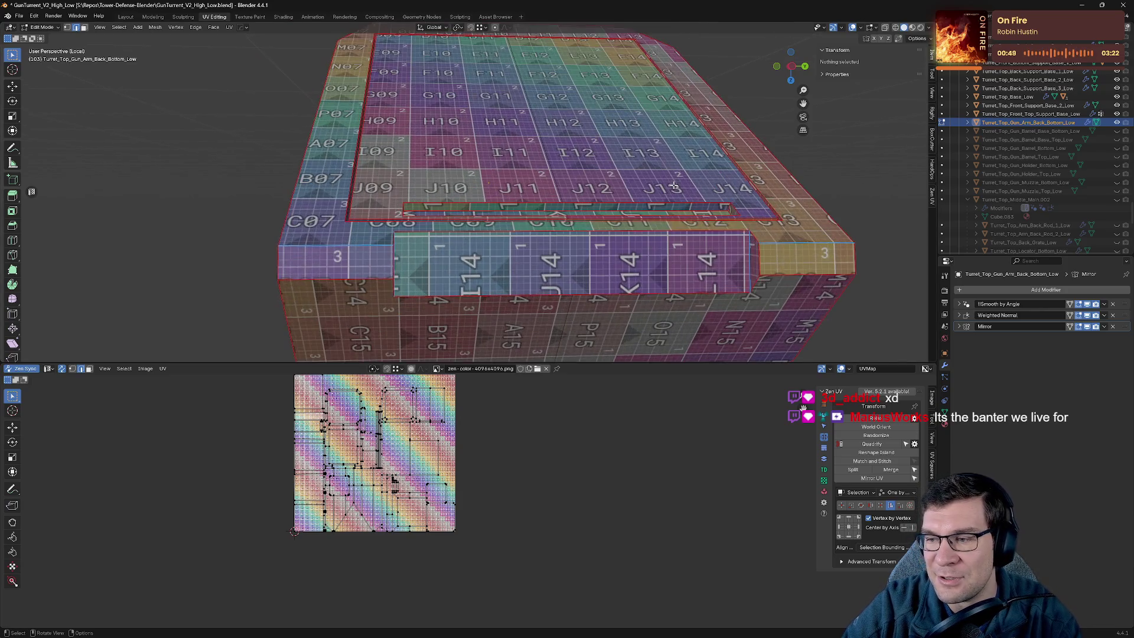
mouse_move(666, 201)
middle_mouse_down()
mouse_move(626, 224)
mouse_move(591, 195)
mouse_move(337, 230)
mouse_move(307, 214)
mouse_move(369, 189)
mouse_move(281, 242)
mouse_move(603, 187)
middle_mouse_up()
scroll(591, 195, "up", 3)
left_click(336, 202)
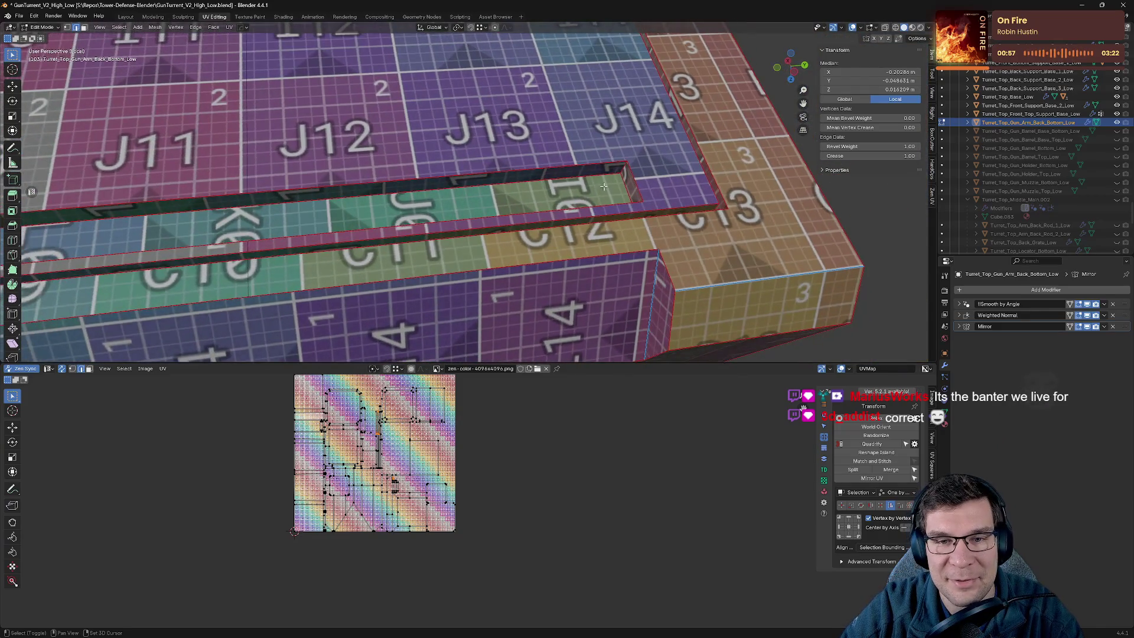
left_click(618, 185, "shift")
key("shift+e")
left_click(596, 183)
Seam a single groove edge and the groove's end edge.
left_click(604, 183)
middle_click_drag(604, 183, 524, 175)
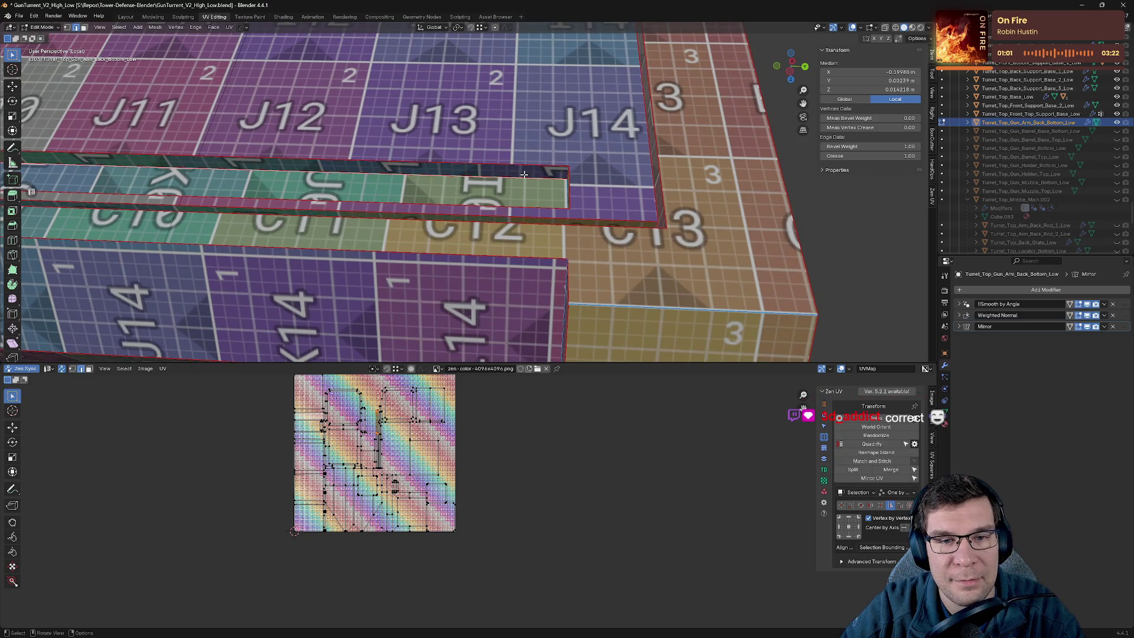
key("shift+e")
left_click(517, 250)
middle_click_drag(517, 249, 550, 197)
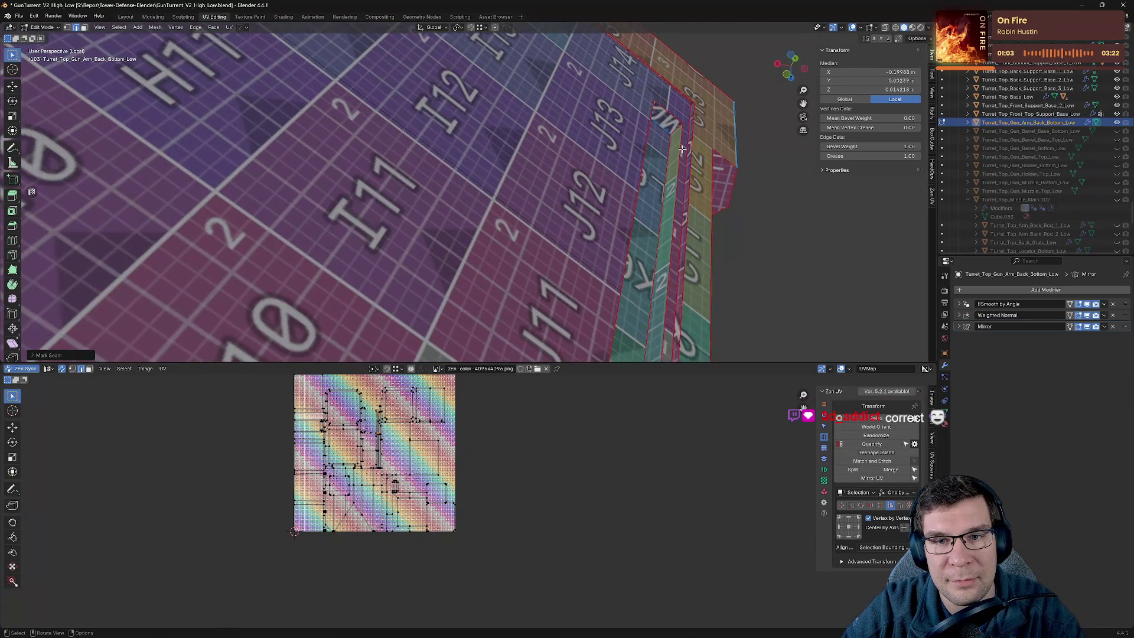
key("shift+e")
left_click(604, 139)
Seam the strip's remaining edge, viewed from the arm's underside.
mouse_move(758, 186)
middle_mouse_down()
mouse_move(703, 283)
mouse_move(766, 234)
mouse_move(791, 309)
mouse_move(592, 214)
mouse_move(610, 346)
mouse_move(628, 204)
mouse_move(668, 205)
mouse_move(764, 243)
middle_mouse_up()
scroll(764, 234, "down", 2)
scroll(610, 346, "down", 3)
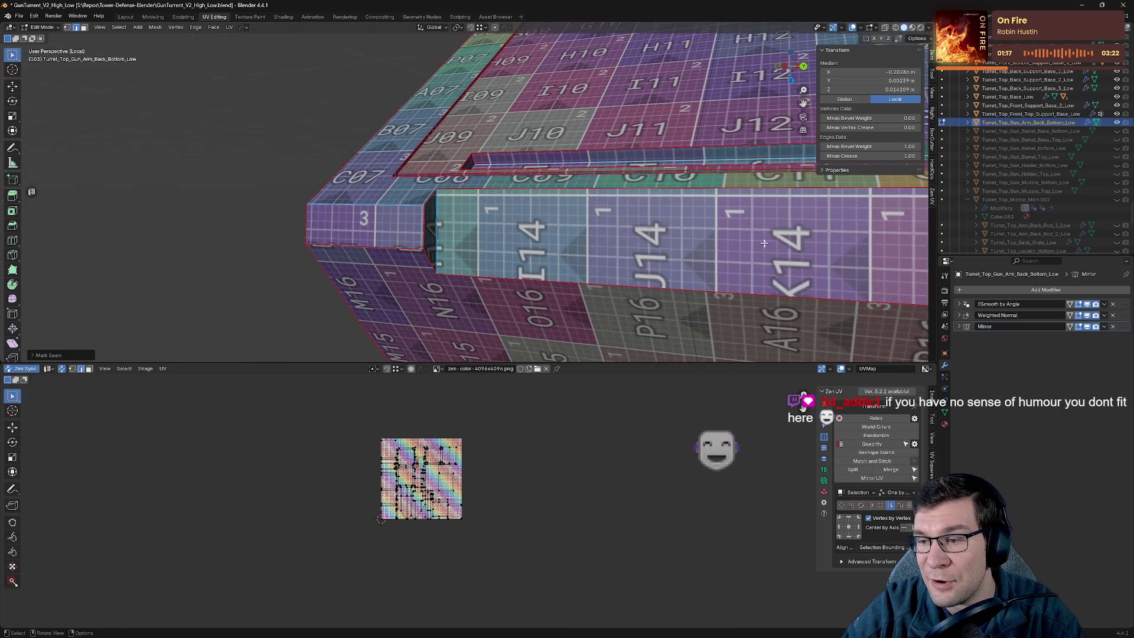
middle_click_drag(620, 129, 646, 131)
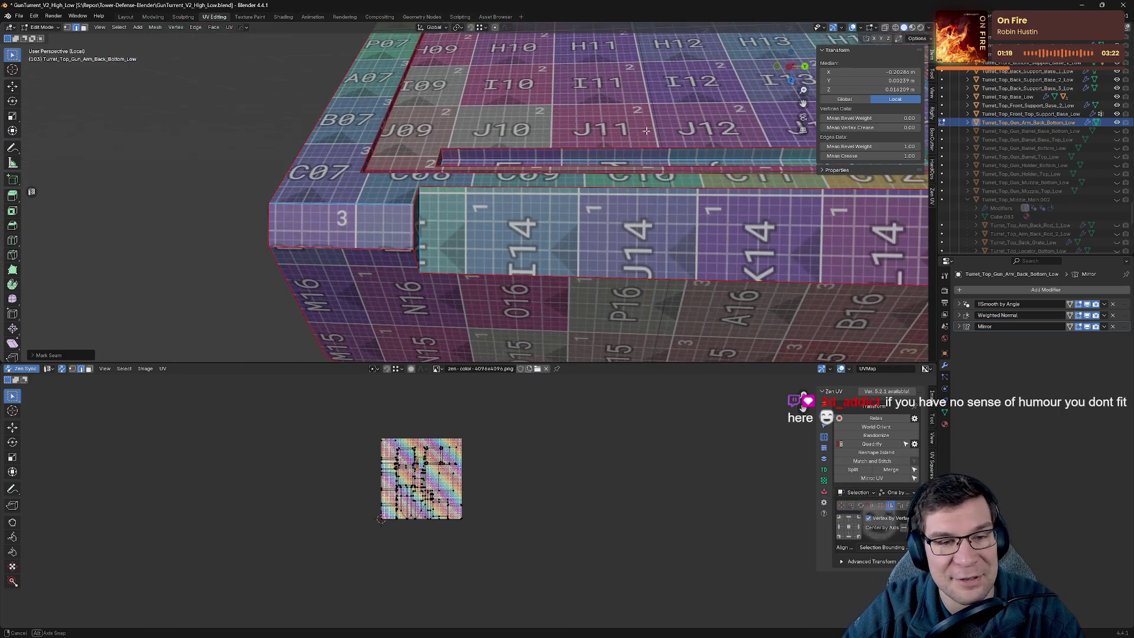
scroll(300, 275, "down", 4)
mouse_move(300, 274)
middle_mouse_down()
mouse_move(579, 273)
mouse_move(602, 228)
mouse_move(597, 254)
mouse_move(576, 269)
middle_mouse_up()
scroll(602, 227, "down", 3)
key("alt+e")
left_click(574, 266)
Inspect the arm's top and underside checker, then clear the selection.
key("alt+e")
mouse_move(497, 277)
middle_mouse_down()
mouse_move(605, 114)
mouse_move(523, 166)
mouse_move(514, 134)
mouse_move(582, 112)
mouse_move(549, 115)
middle_mouse_up()
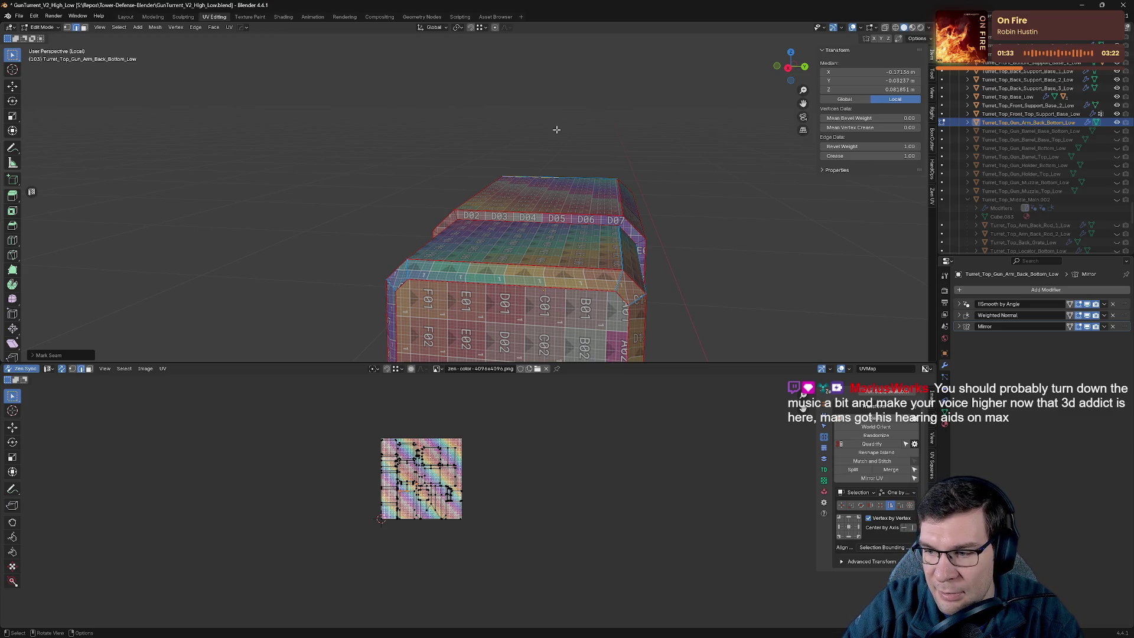
mouse_move(548, 179)
middle_mouse_down()
mouse_move(607, 223)
mouse_move(795, 286)
mouse_move(849, 171)
middle_mouse_up()
middle_click_drag(554, 191, 625, 143)
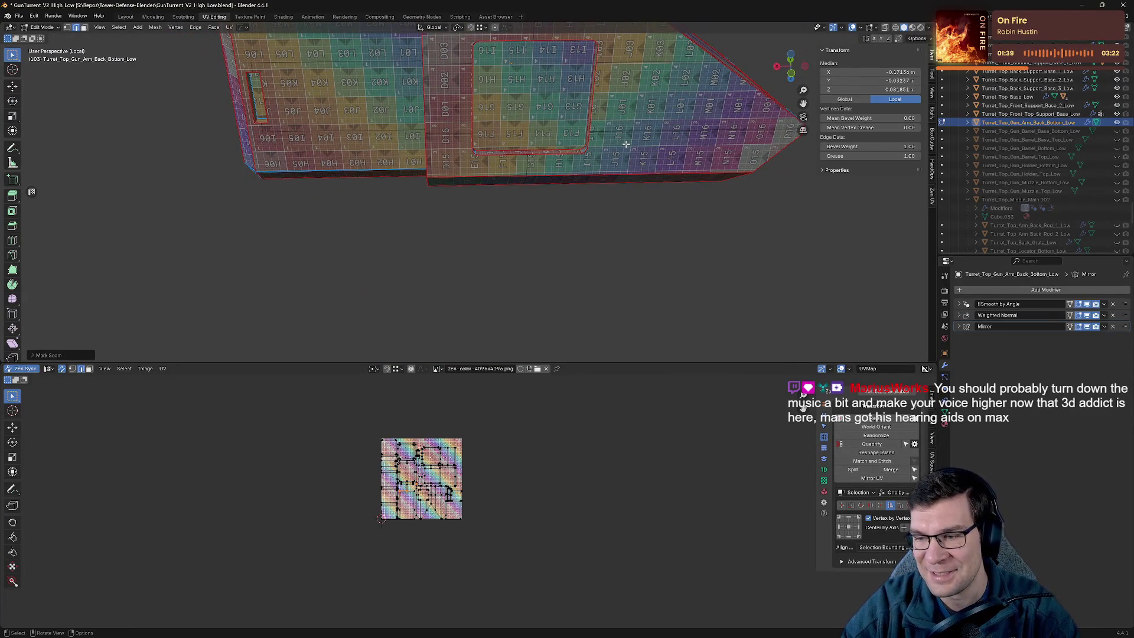
mouse_move(609, 185)
middle_mouse_down()
mouse_move(455, 109)
mouse_move(642, 158)
mouse_move(662, 133)
mouse_move(570, 185)
mouse_move(322, 179)
mouse_move(413, 177)
middle_mouse_up()
scroll(570, 185, "up", 3)
left_click(322, 179)
scroll(628, 177, "up", 5)
mouse_move(587, 185)
middle_mouse_down()
mouse_move(512, 246)
mouse_move(519, 253)
mouse_move(498, 151)
mouse_move(561, 222)
mouse_move(640, 178)
middle_mouse_up()
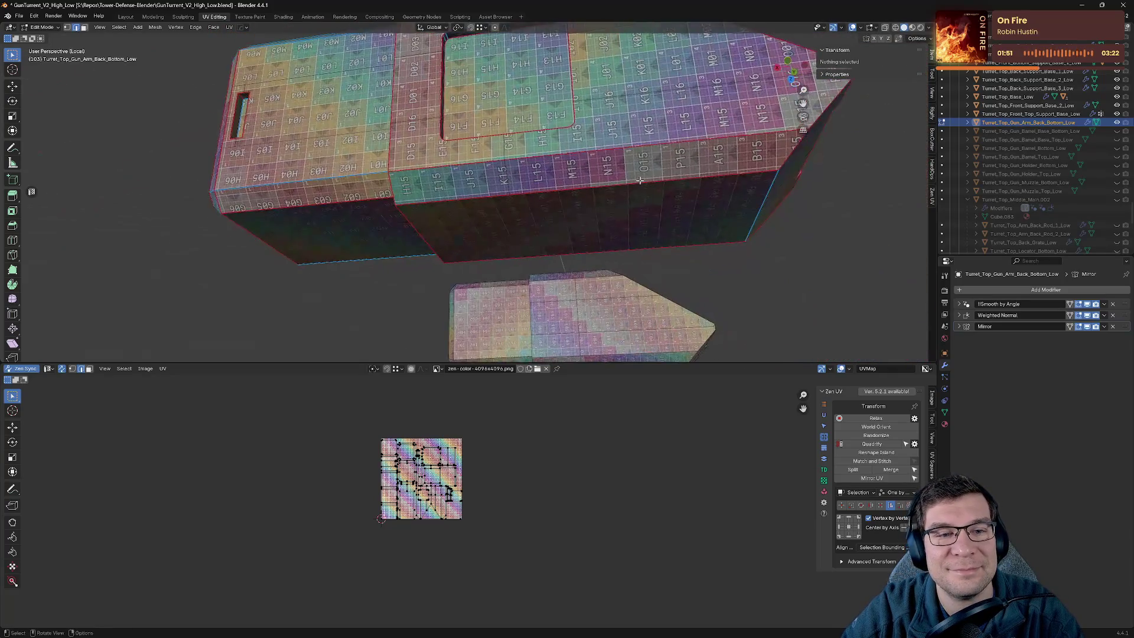
Seam the long diagonal underside edge and unwrap the arm with the new seams.
left_click(641, 178)
key("alt+e")
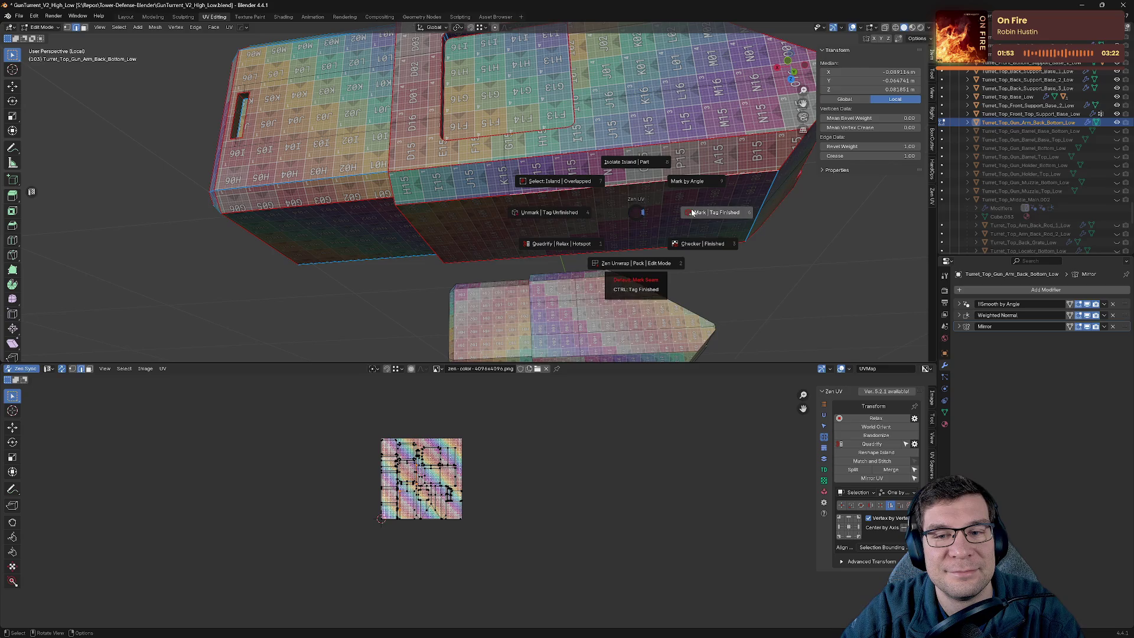
mouse_move(686, 180)
middle_mouse_down()
mouse_move(667, 195)
mouse_move(646, 289)
mouse_move(559, 202)
mouse_move(456, 203)
middle_mouse_up()
key("alt+e")
key("alt+e")
left_click(362, 203)
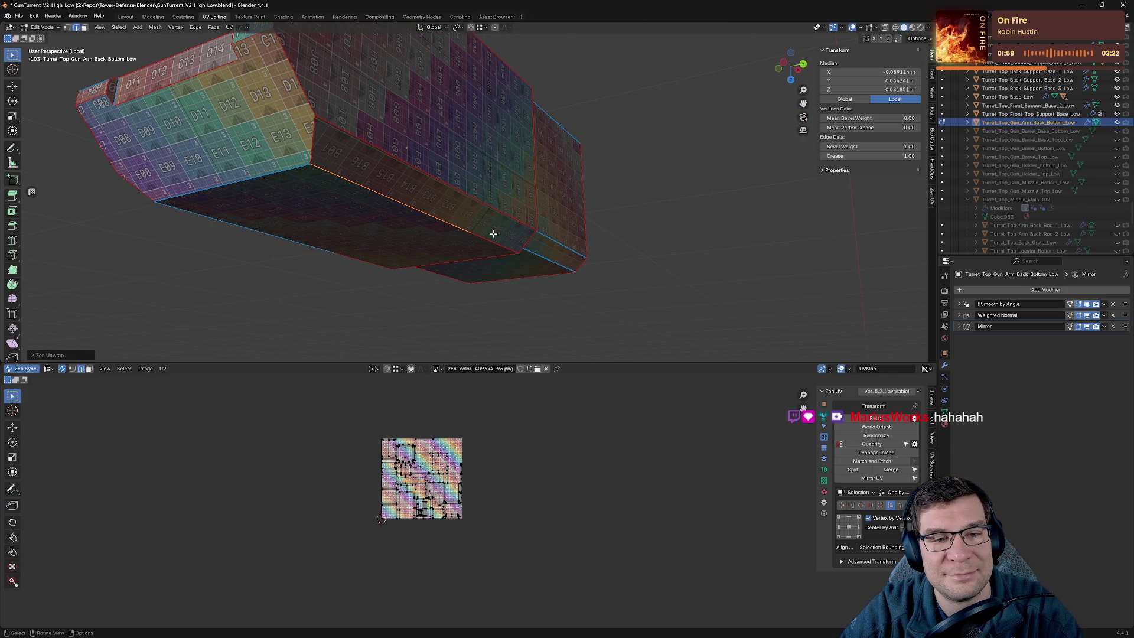
left_click(452, 229, "shift")
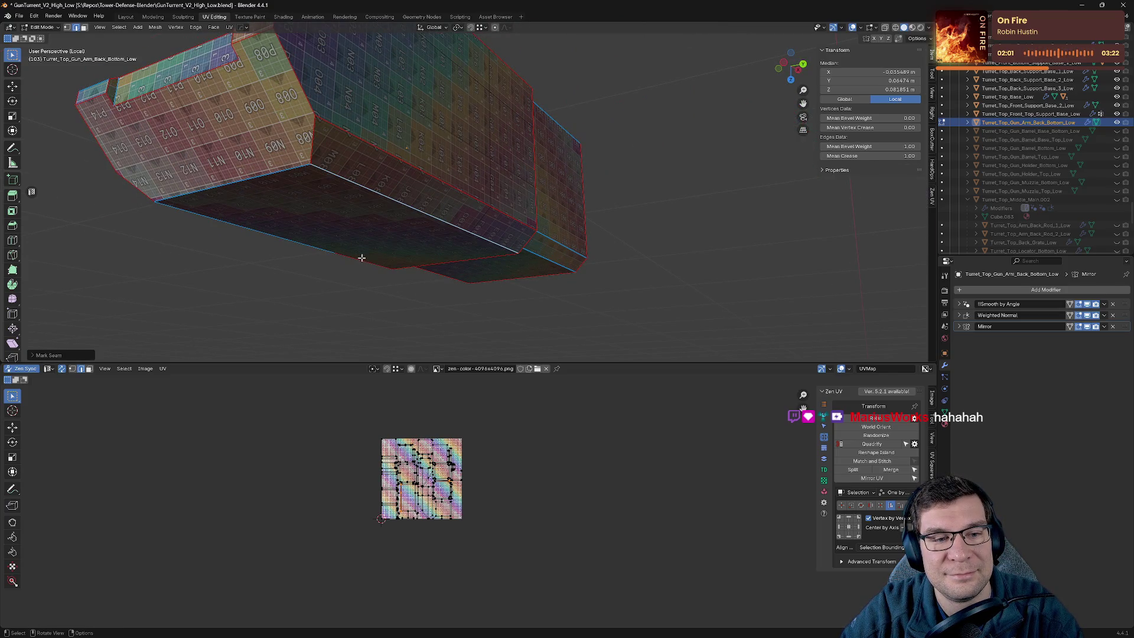
left_click(361, 258)
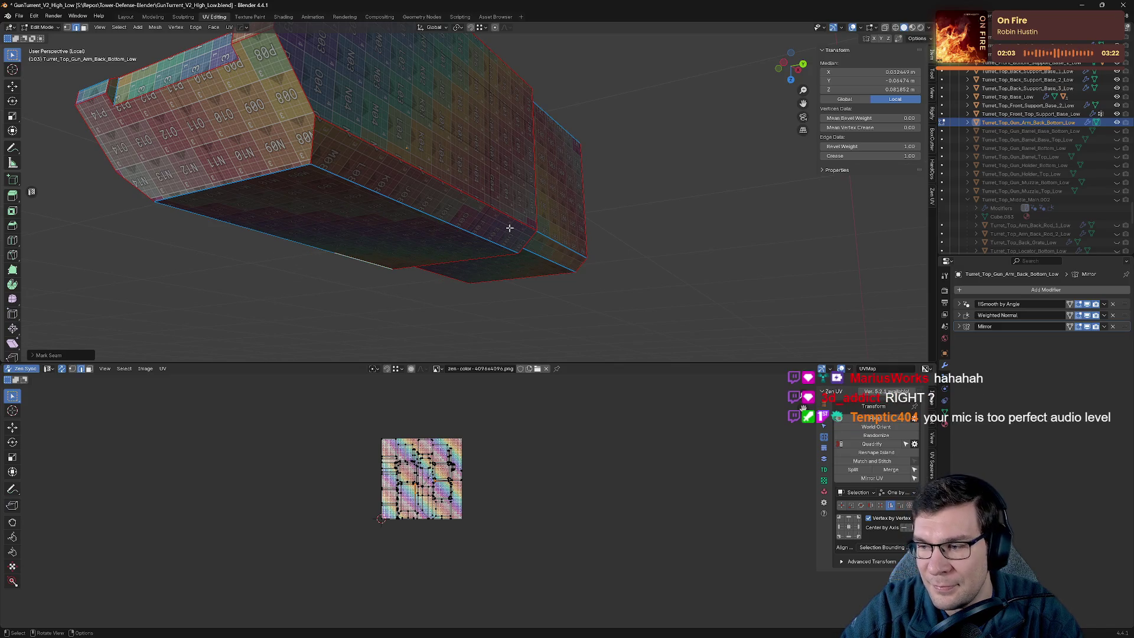
Inspect the arm's checker from several angles, save the file, and hide the part.
mouse_move(509, 228)
middle_mouse_down()
mouse_move(501, 185)
mouse_move(582, 197)
mouse_move(567, 216)
mouse_move(516, 218)
mouse_move(536, 218)
middle_mouse_up()
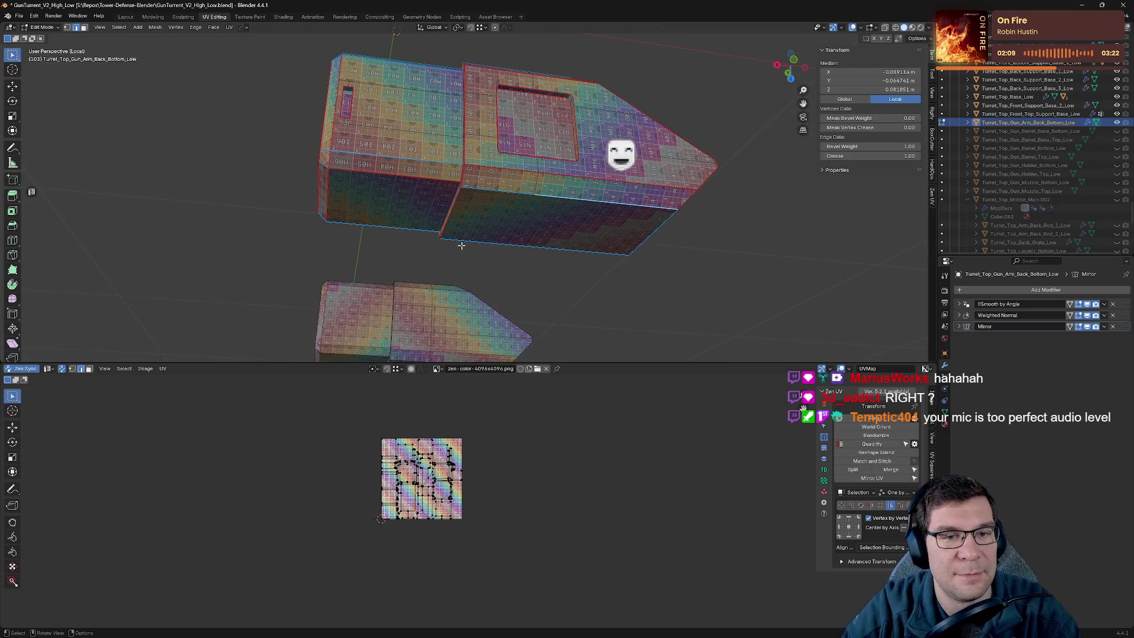
mouse_move(638, 177)
middle_mouse_down()
mouse_move(667, 215)
mouse_move(636, 219)
middle_mouse_up()
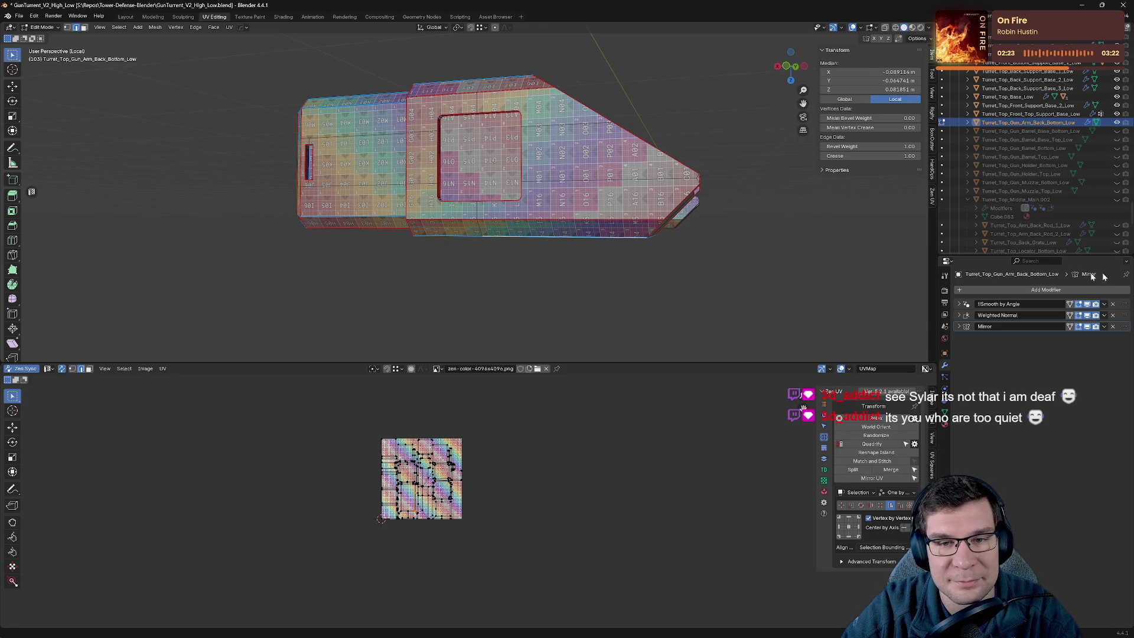
scroll(762, 203, "up", 5)
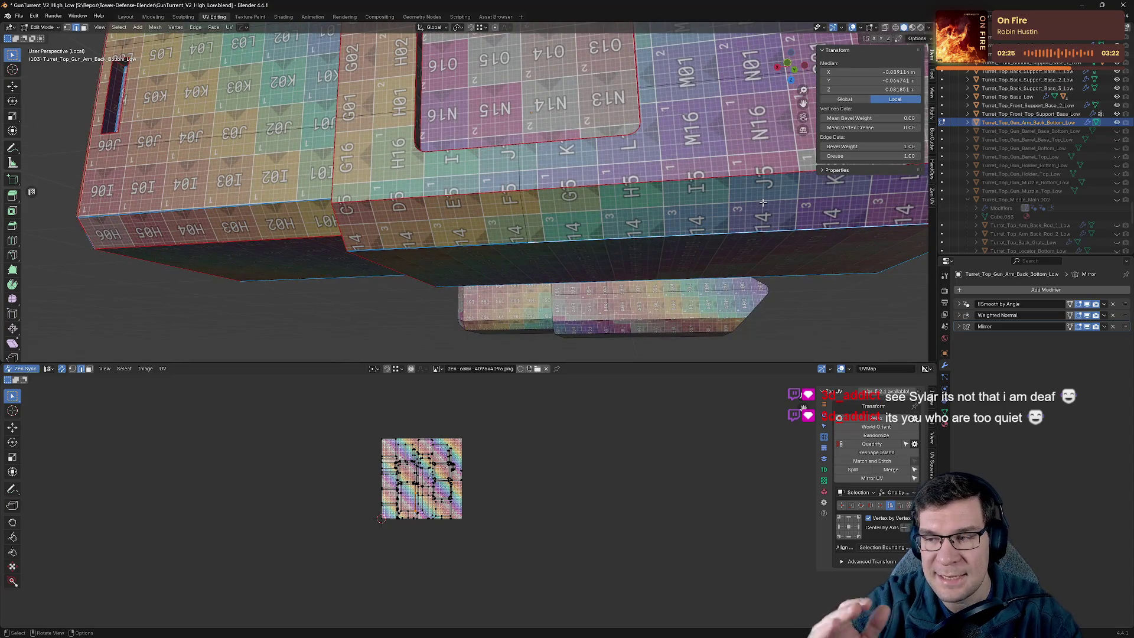
mouse_move(762, 203)
middle_mouse_down()
mouse_move(532, 164)
mouse_move(549, 165)
mouse_move(536, 219)
mouse_move(484, 231)
mouse_move(551, 221)
mouse_move(455, 236)
middle_mouse_up()
scroll(537, 220, "down", 5)
scroll(475, 494, "up", 5)
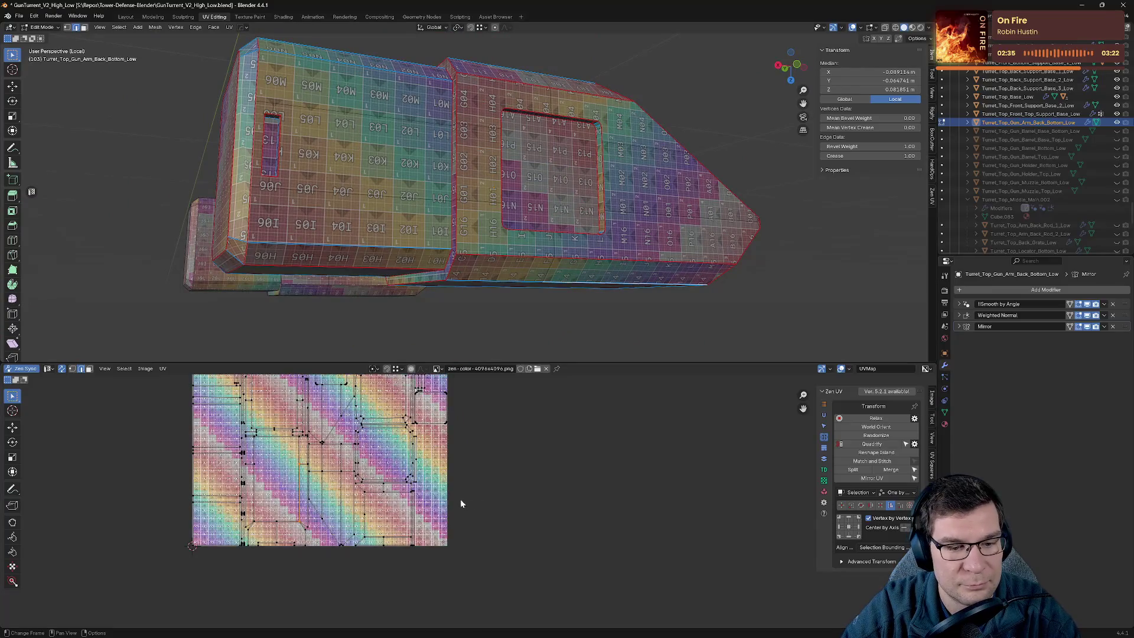
scroll(379, 515, "up", 3)
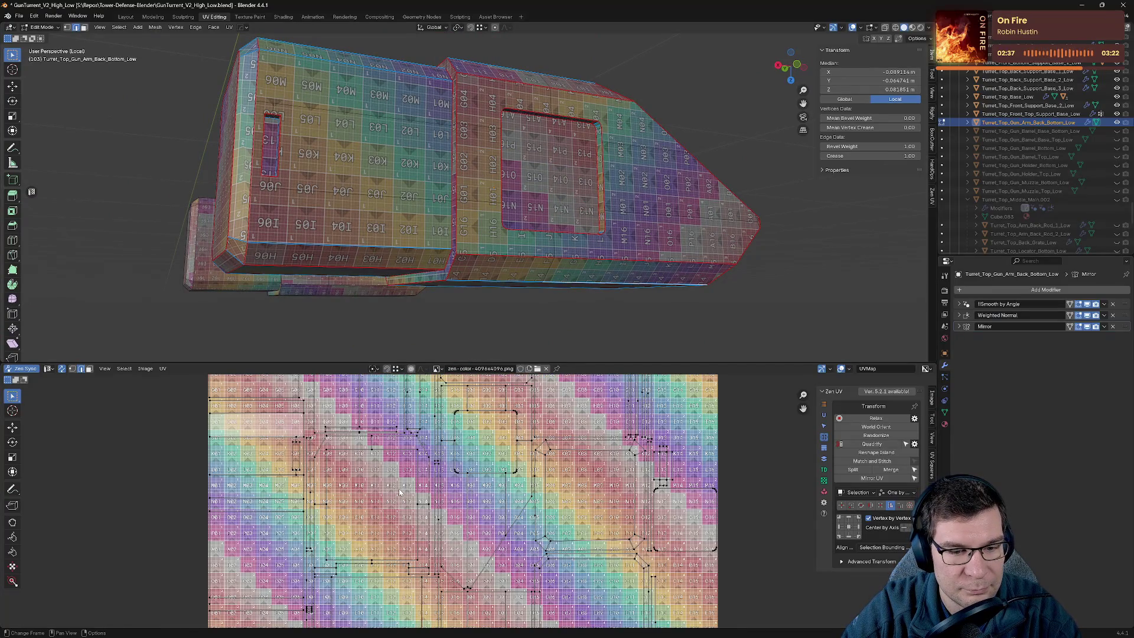
scroll(399, 492, "down", 4)
middle_click_drag(601, 264, 638, 236)
key("ctrl+s")
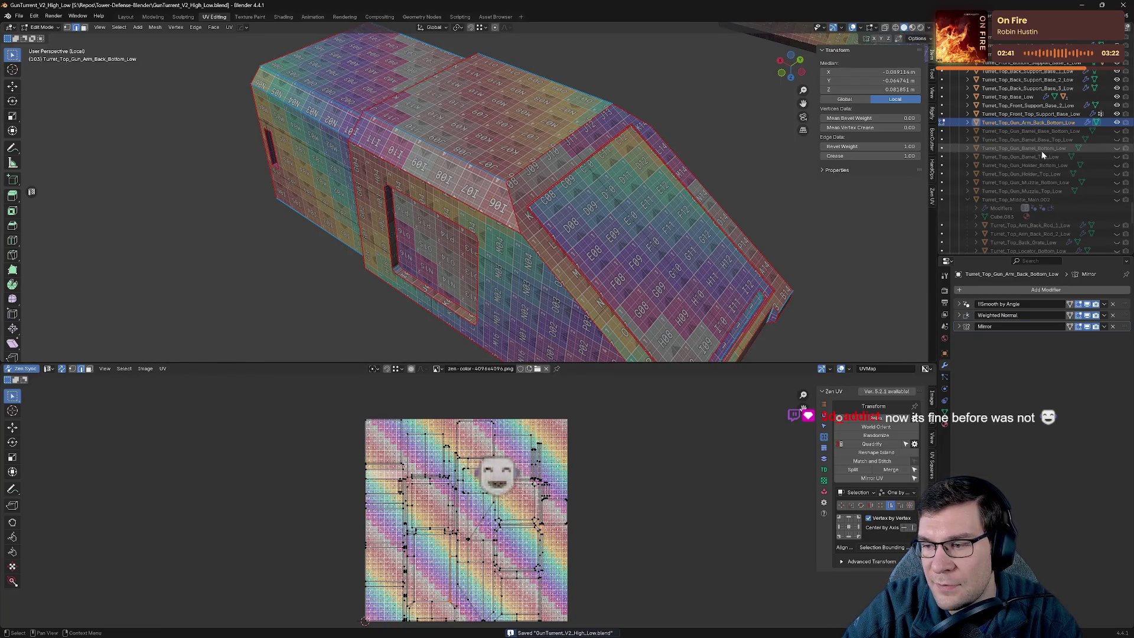
left_click(1118, 123)
Exit local view and return to Object Mode with all turret parts visible.
left_click(1046, 114)
key("KP_Divide")
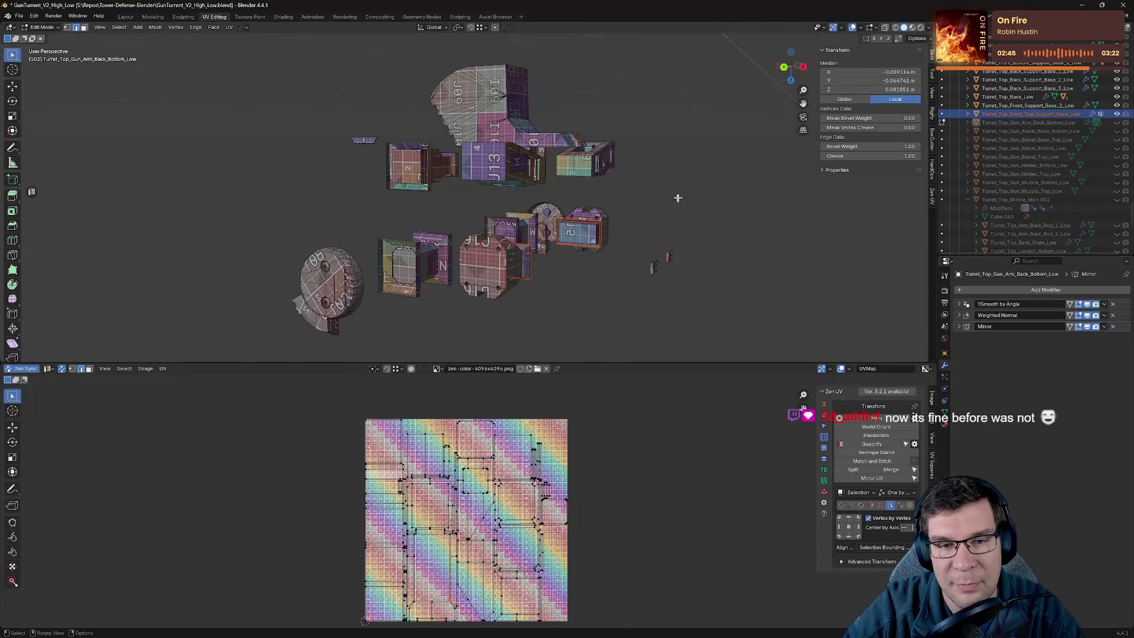
scroll(678, 198, "up", 5)
middle_click_drag(678, 198, 516, 303)
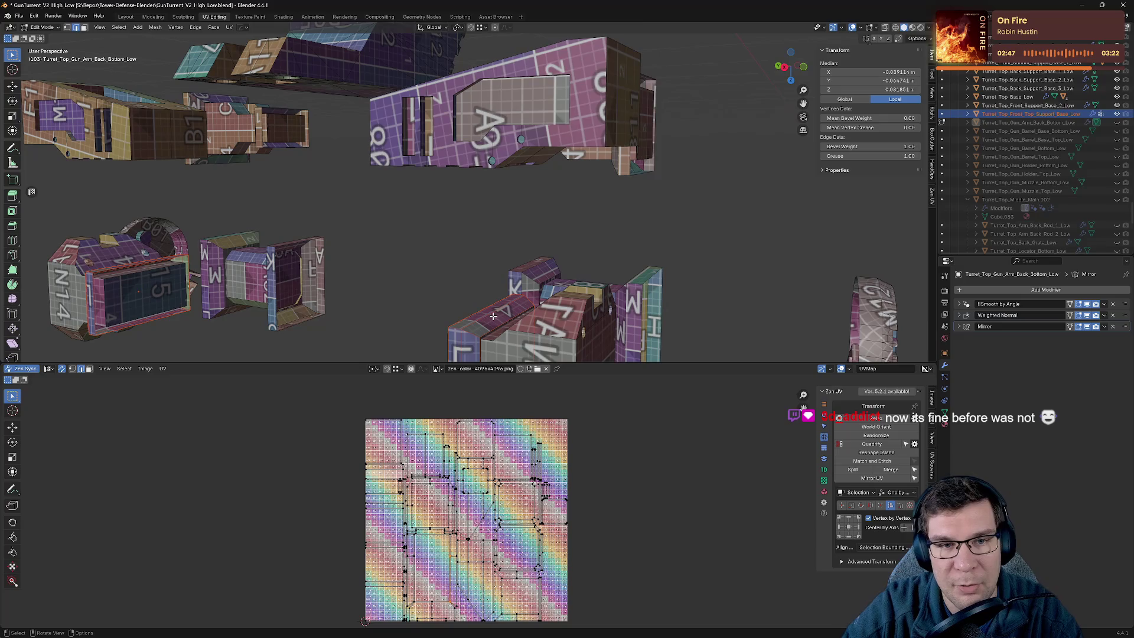
key("Tab")
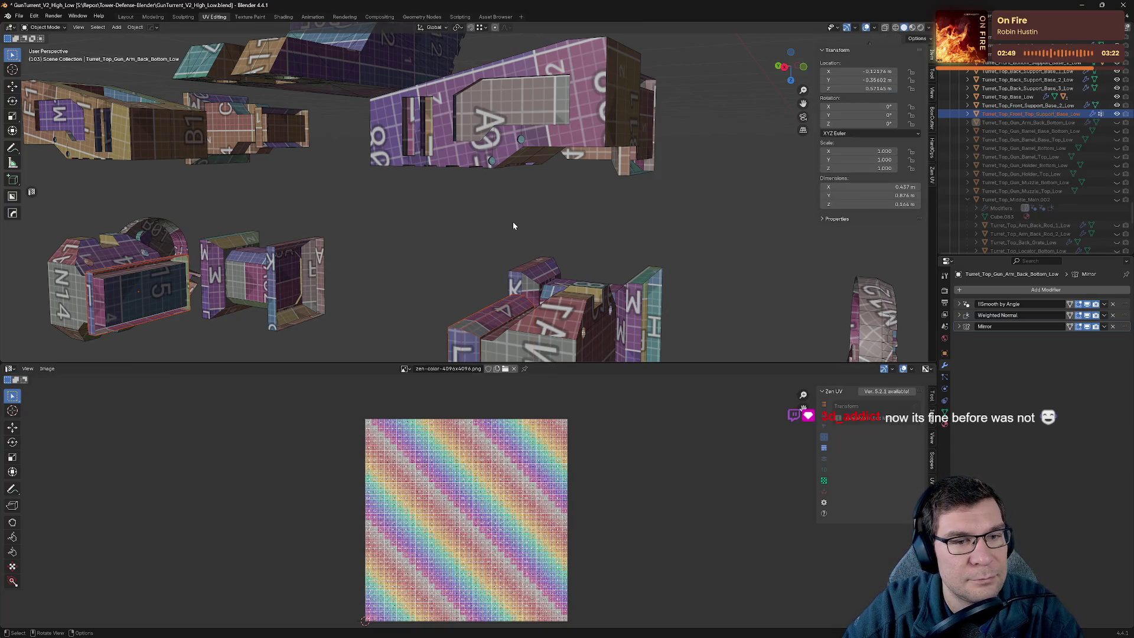
Select Turret_Top_Front_Top_Support_Base_Low, isolate it, and enter Edit Mode.
left_click(1039, 113)
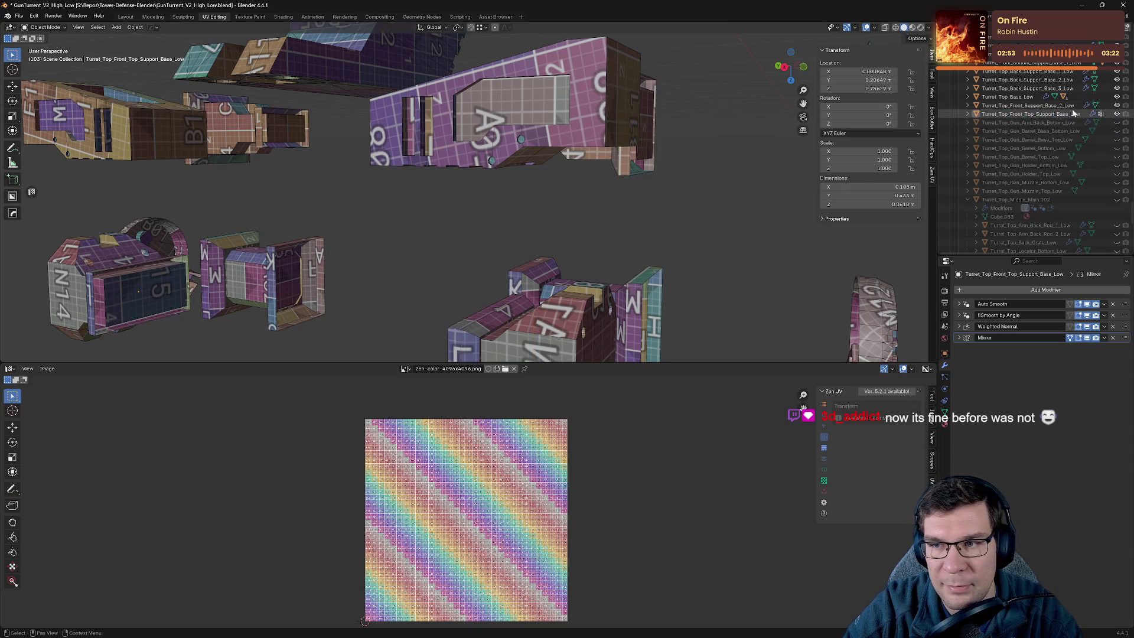
left_click(548, 160)
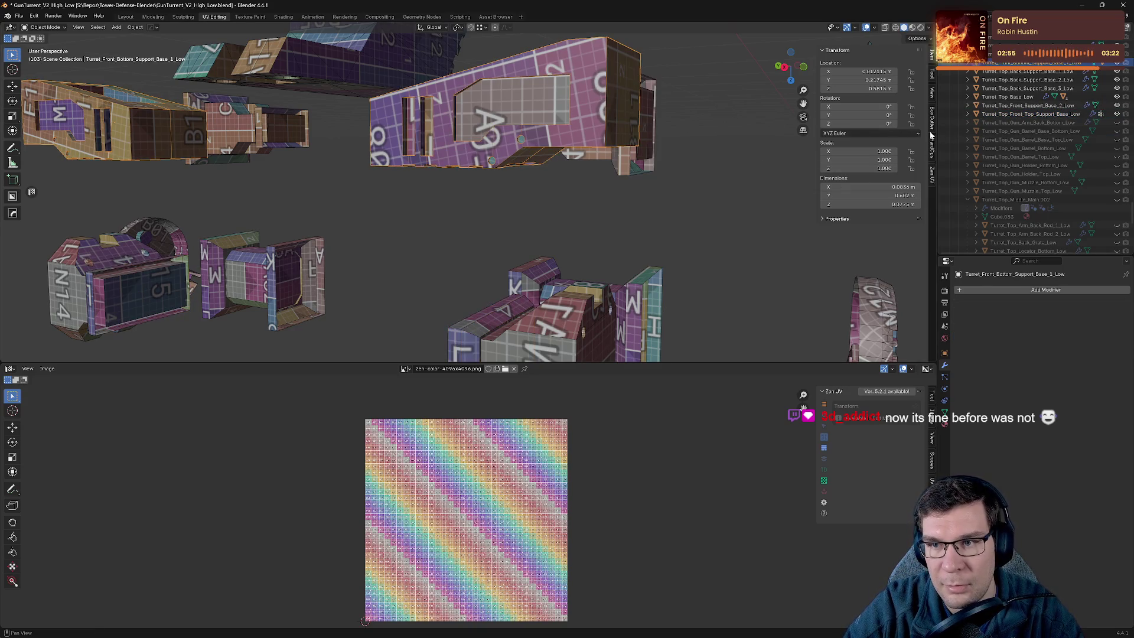
left_click(1030, 114)
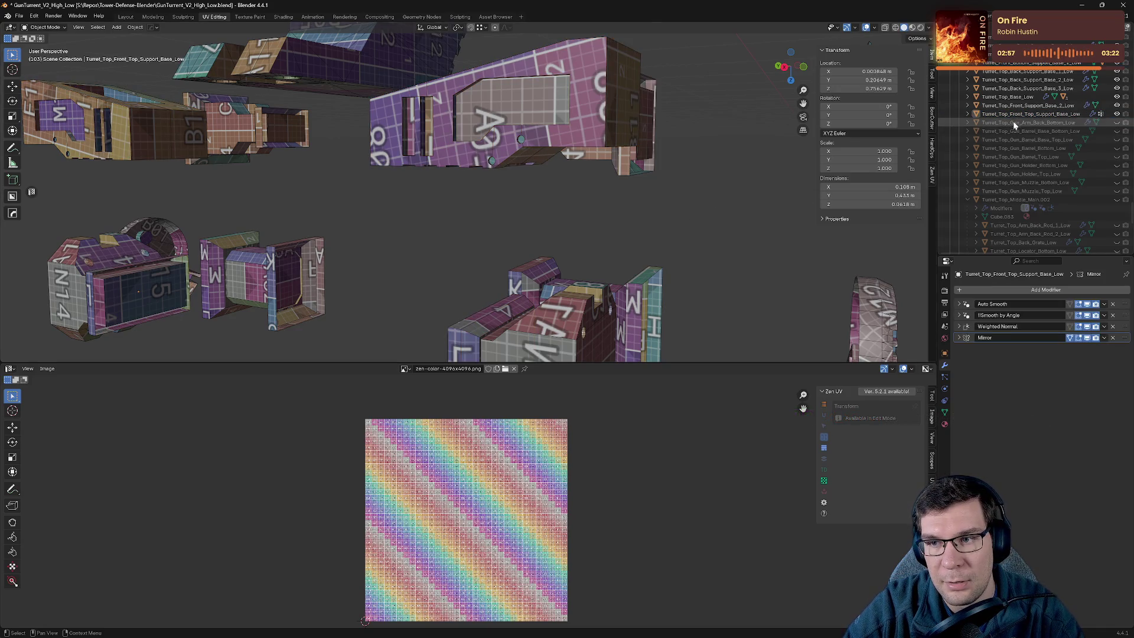
key("KP_Divide")
key("Tab")
mouse_move(644, 201)
middle_mouse_down()
mouse_move(572, 223)
mouse_move(578, 271)
mouse_move(485, 253)
mouse_move(496, 203)
mouse_move(513, 190)
mouse_move(575, 221)
middle_mouse_up()
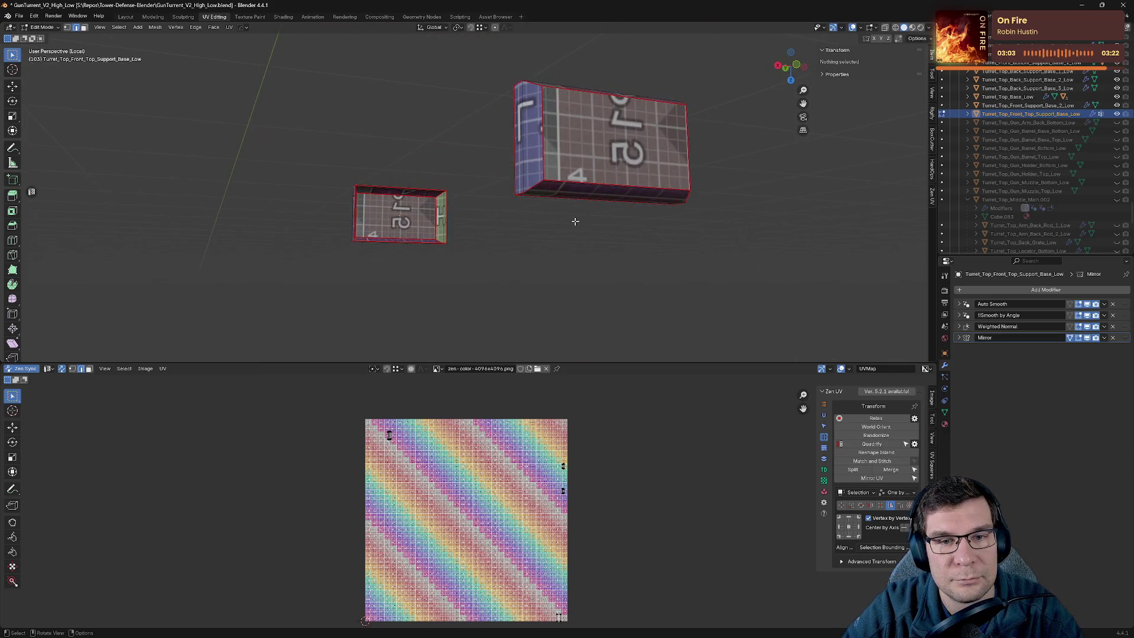
Save the file and hide the mirrored box part.
left_click(528, 192)
mouse_move(551, 160)
middle_mouse_down()
mouse_move(620, 129)
mouse_move(567, 169)
mouse_move(570, 157)
middle_mouse_up()
key("ctrl+s")
left_click(1103, 114)
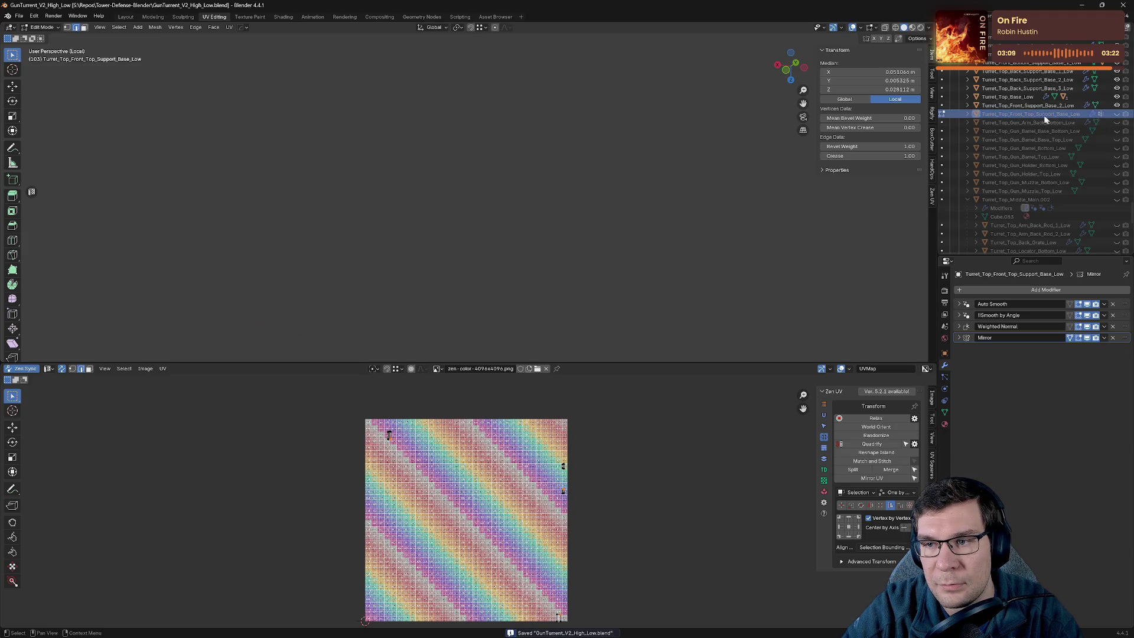
Exit local view to Object Mode and select Turret_Top_Front_Support_Base_2_Low.
key("KP_Divide")
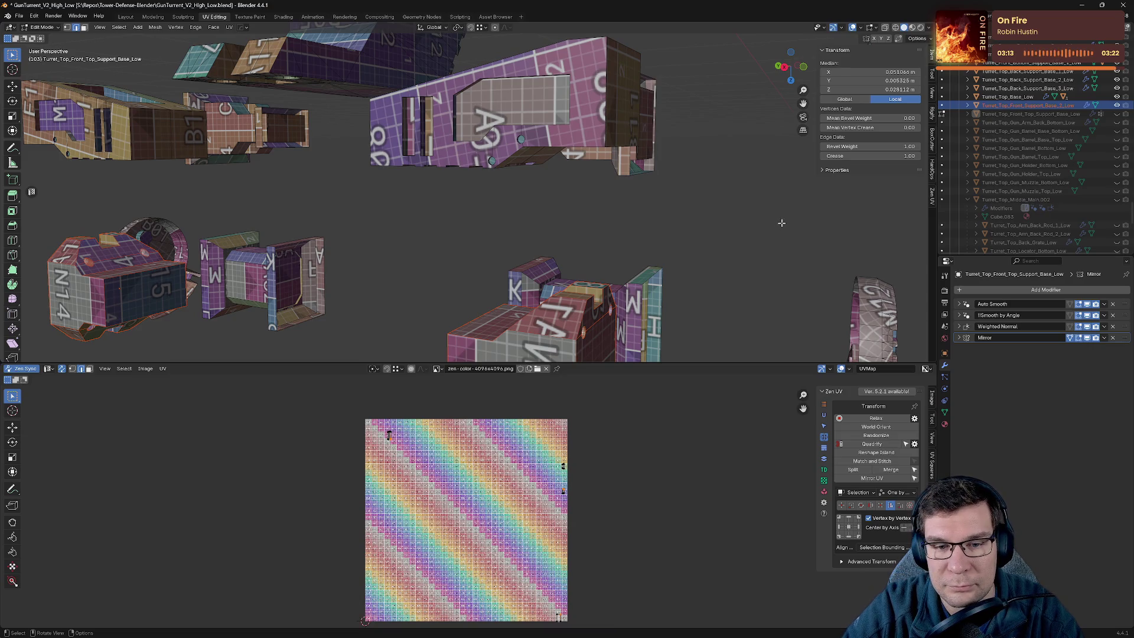
key("Tab")
middle_click_drag(730, 241, 724, 273)
left_click(861, 255)
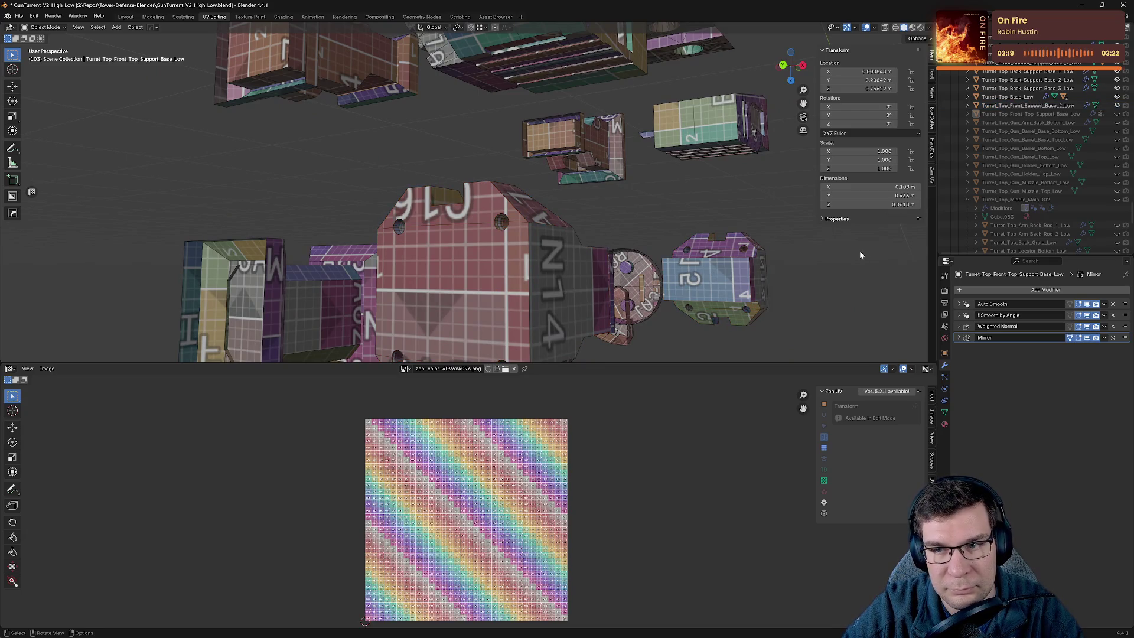
left_click(1061, 107)
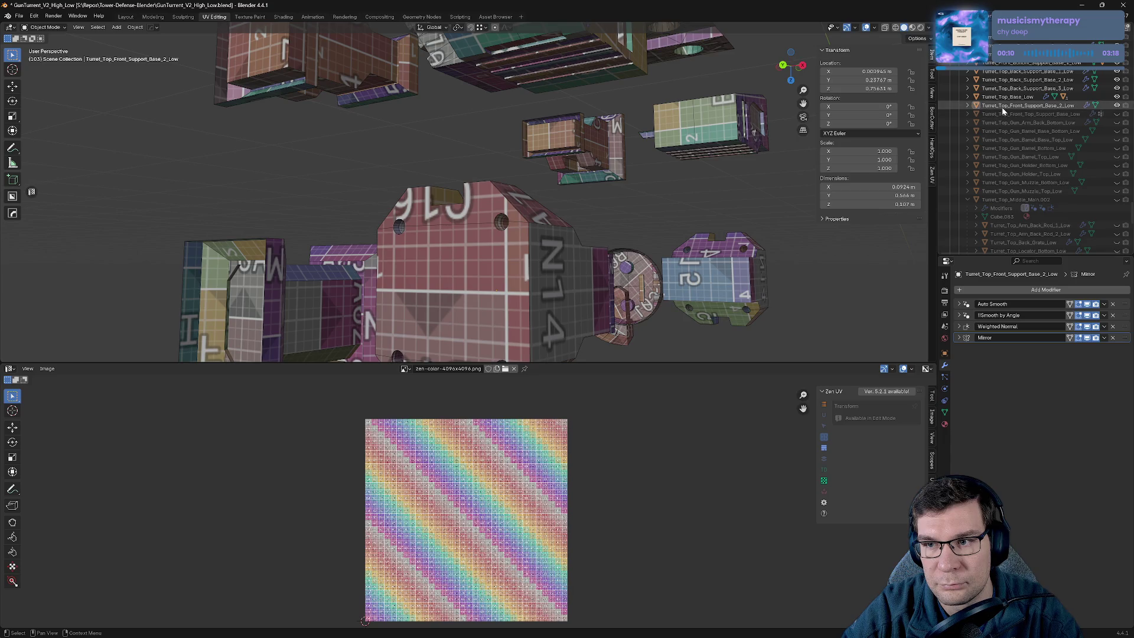
Isolate the support base 2 part in Edit Mode and mark the first seams.
key("KP_Divide")
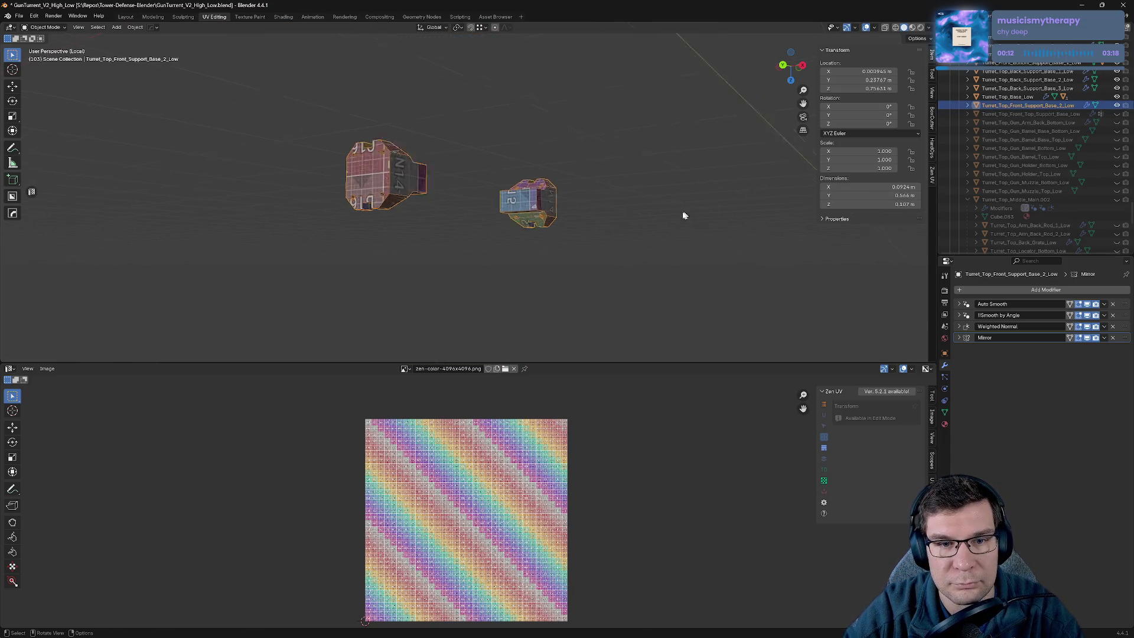
scroll(683, 215, "up", 5)
mouse_move(683, 215)
middle_mouse_down()
mouse_move(679, 244)
mouse_move(592, 242)
mouse_move(573, 210)
mouse_move(315, 199)
middle_mouse_up()
middle_click_drag(411, 188, 419, 188)
key("Tab")
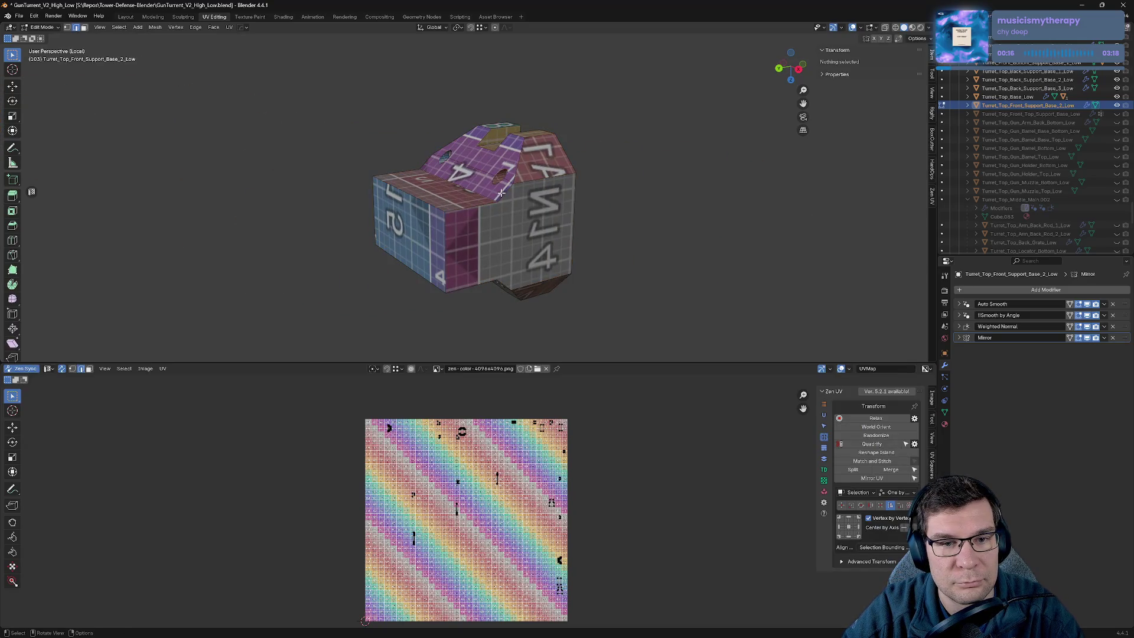
middle_click_drag(230, 224, 694, 219)
middle_click_drag(524, 254, 172, 195)
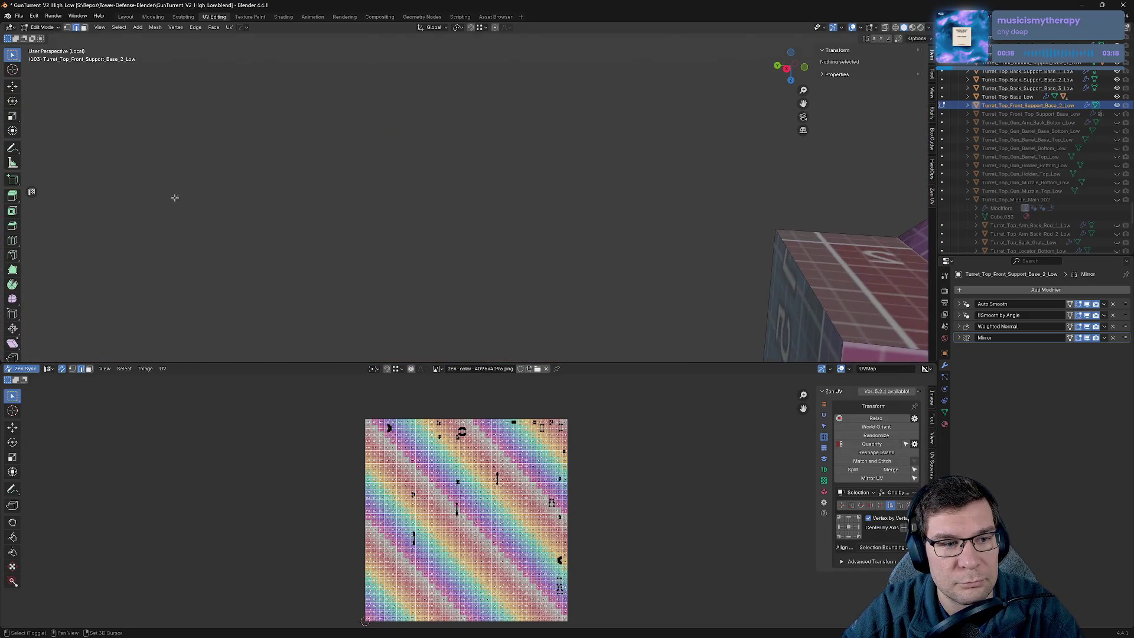
key("Home")
key("a")
key("alt+a")
left_click(386, 261)
Mark seams on two more single edges on different sides of the part.
mouse_move(406, 270)
middle_mouse_down()
mouse_move(627, 252)
mouse_move(624, 169)
mouse_move(481, 220)
middle_mouse_up()
left_click(481, 220)
key("alt+a")
left_click(392, 203)
mouse_move(392, 202)
middle_mouse_down()
mouse_move(557, 195)
mouse_move(657, 254)
mouse_move(320, 204)
middle_mouse_up()
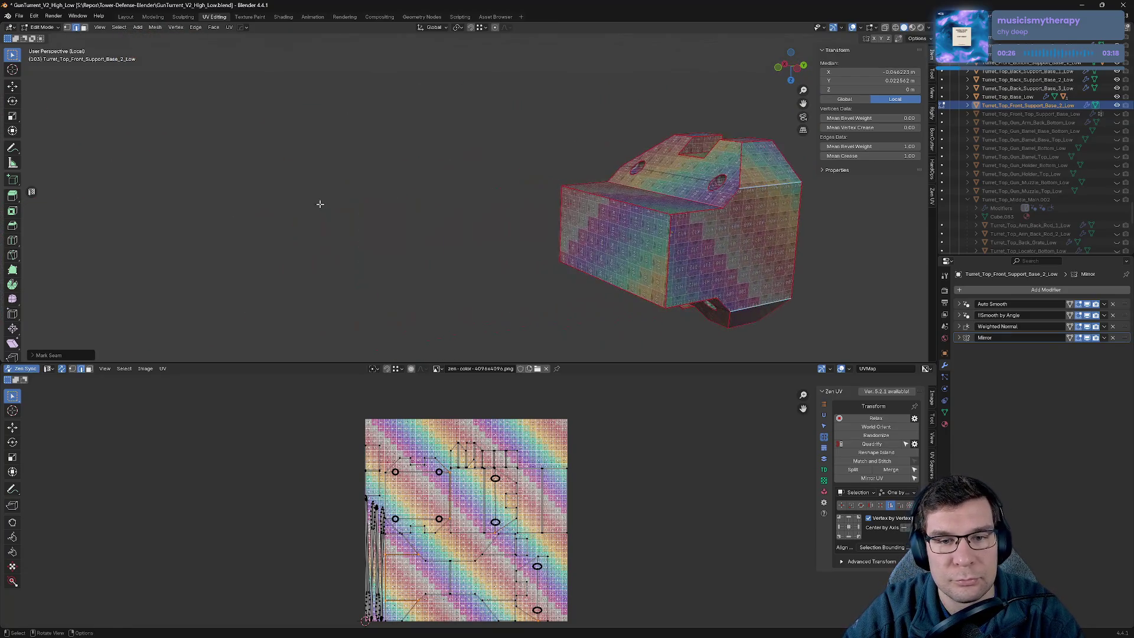
left_click(653, 219)
key("alt+a")
left_click(629, 215)
Seam two edges on the part's lower side and check the resulting checker.
mouse_move(656, 248)
middle_mouse_down()
mouse_move(791, 215)
mouse_move(671, 278)
mouse_move(498, 335)
mouse_move(534, 26)
mouse_move(444, 163)
mouse_move(329, 261)
mouse_move(526, 254)
mouse_move(388, 324)
mouse_move(515, 195)
mouse_move(513, 131)
mouse_move(470, 87)
mouse_move(354, 195)
mouse_move(426, 198)
mouse_move(462, 167)
middle_mouse_up()
scroll(526, 253, "up", 4)
left_click(516, 195)
key("alt+a")
left_click(519, 196)
scroll(309, 212, "down", 3)
left_click(461, 167)
key("alt+a")
left_click(393, 167)
middle_click_drag(392, 167, 530, 167)
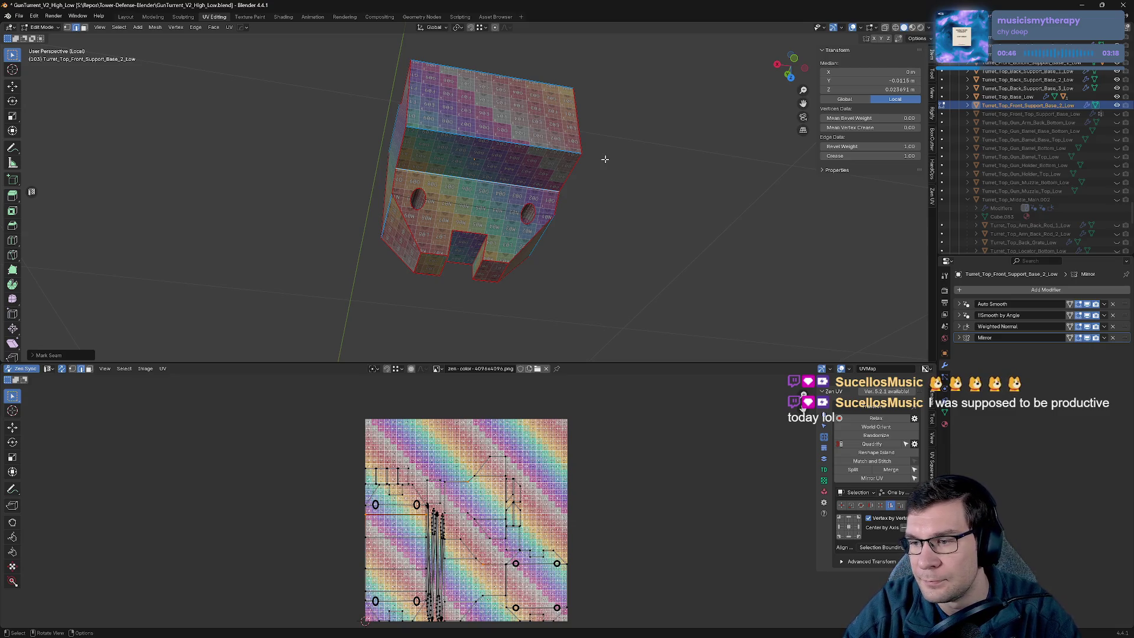
mouse_move(609, 150)
middle_mouse_down()
mouse_move(529, 225)
mouse_move(499, 218)
mouse_move(504, 160)
mouse_move(522, 157)
mouse_move(496, 170)
mouse_move(530, 252)
middle_mouse_up()
scroll(494, 184, "up", 5)
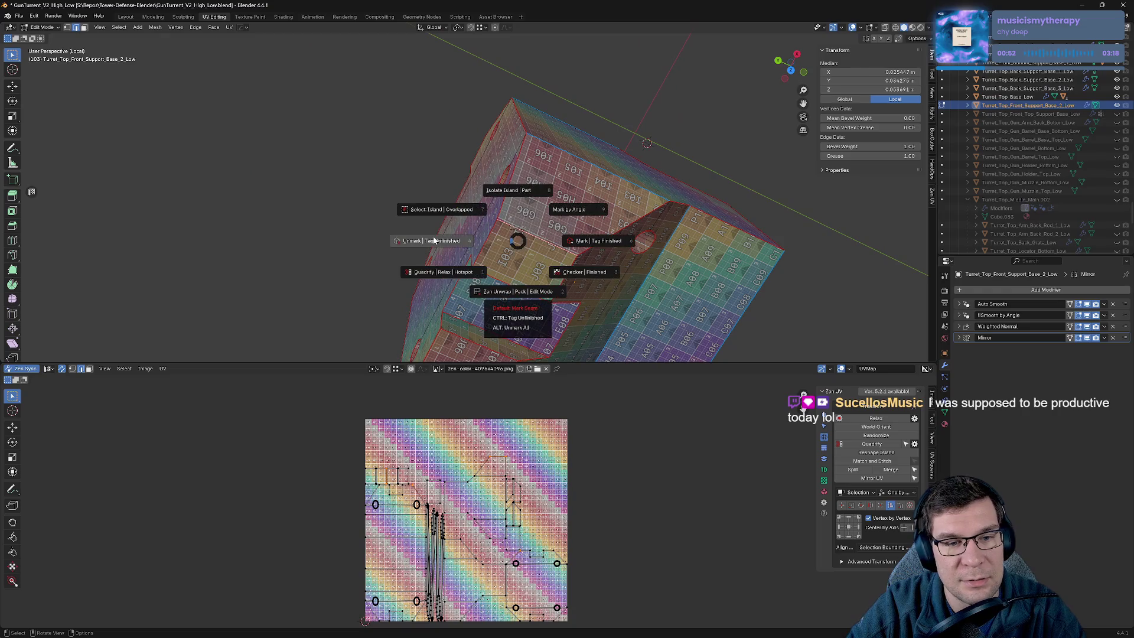
Extend the seams around the support base's top slot, then close in on the slanted-face hole.
mouse_move(468, 273)
middle_mouse_down()
mouse_move(699, 188)
mouse_move(630, 246)
mouse_move(876, 33)
mouse_move(480, 55)
mouse_move(587, 296)
mouse_move(425, 135)
mouse_move(499, 145)
middle_mouse_up()
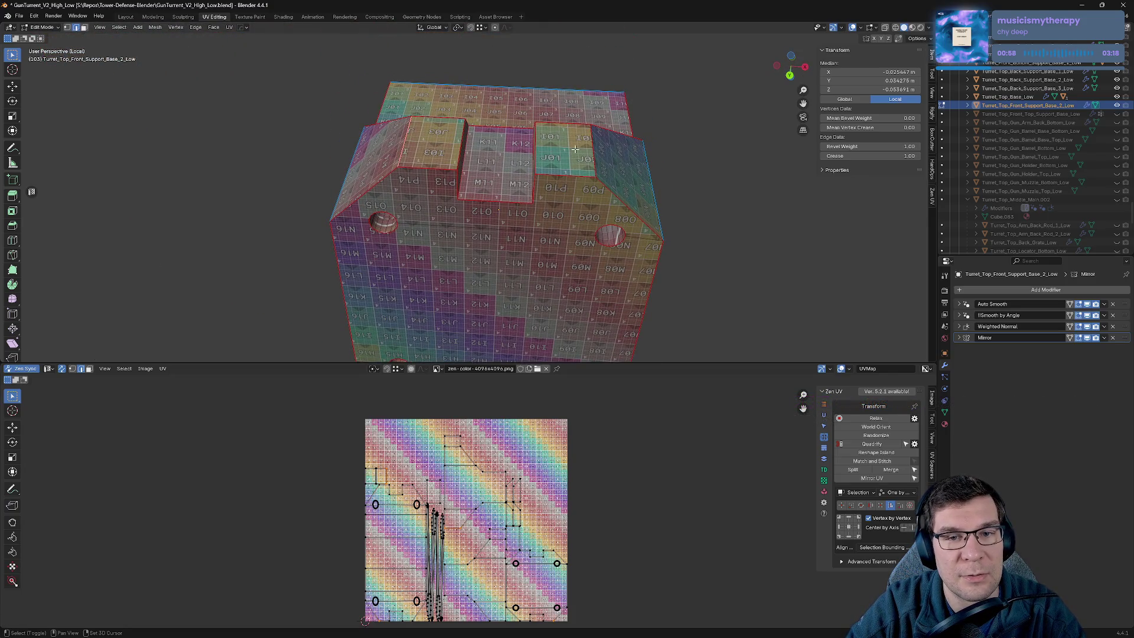
left_click(499, 144, "shift")
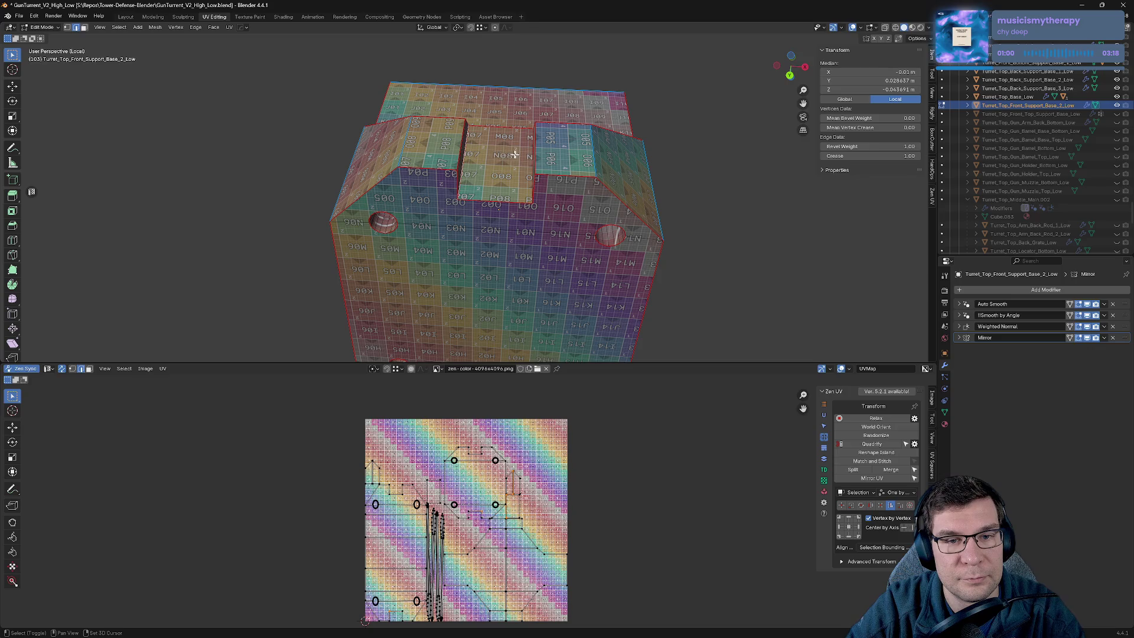
mouse_move(496, 157)
middle_mouse_down()
mouse_move(312, 155)
mouse_move(377, 145)
middle_mouse_up()
scroll(458, 170, "down", 3)
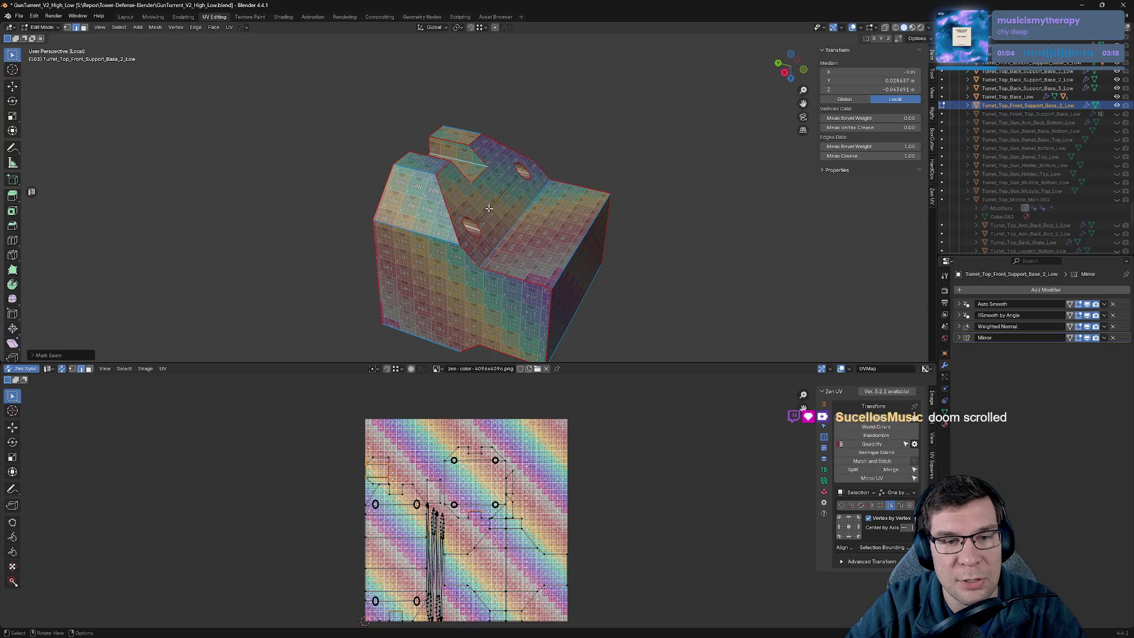
middle_click_drag(490, 229, 478, 201)
scroll(478, 200, "up", 10)
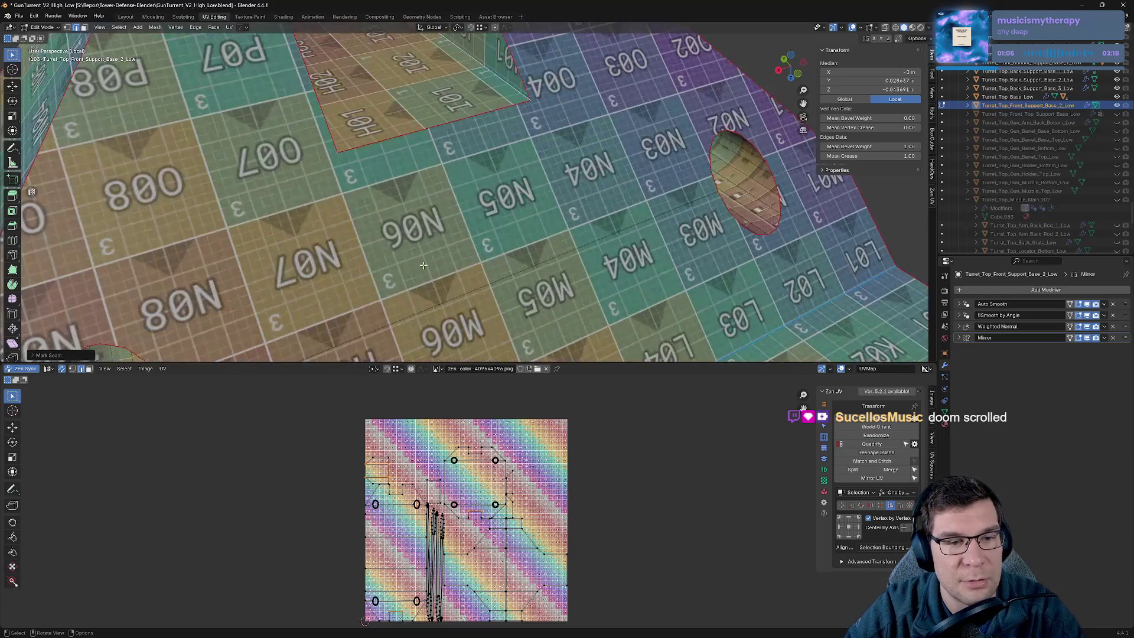
mouse_move(431, 90)
middle_mouse_down("shift")
mouse_move(416, 94)
mouse_move(425, 85)
mouse_move(496, 331)
mouse_move(384, 139)
mouse_move(351, 132)
middle_mouse_up("shift")
scroll(386, 157, "up", 4)
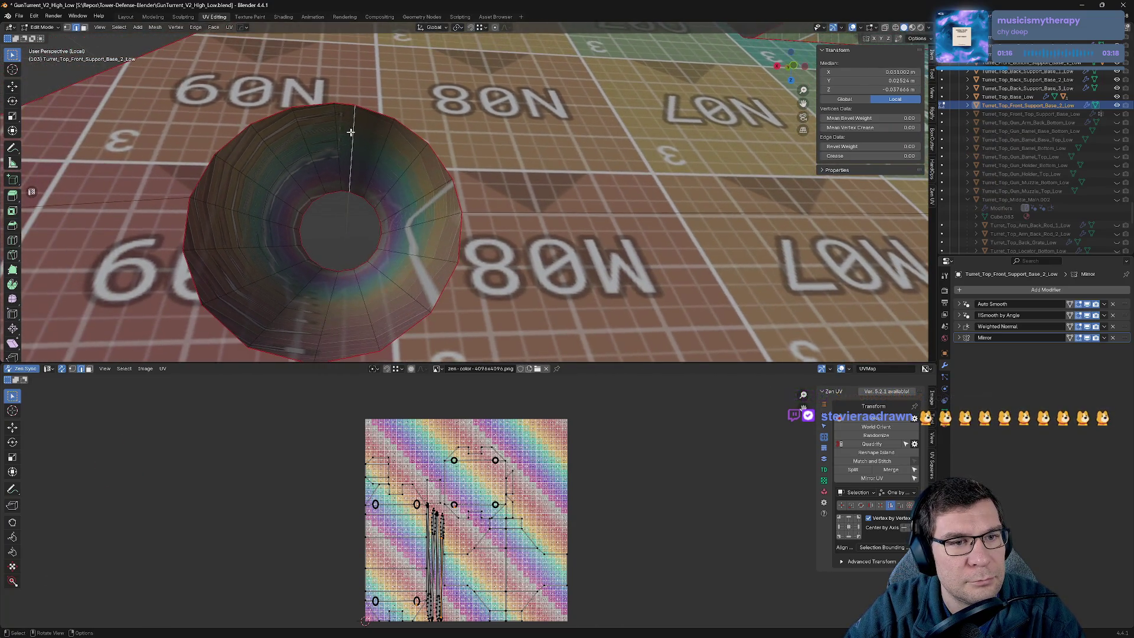
Mark a seam on an edge inside the first hole of the support base.
left_click(336, 146)
left_click(354, 144)
key("alt+e")
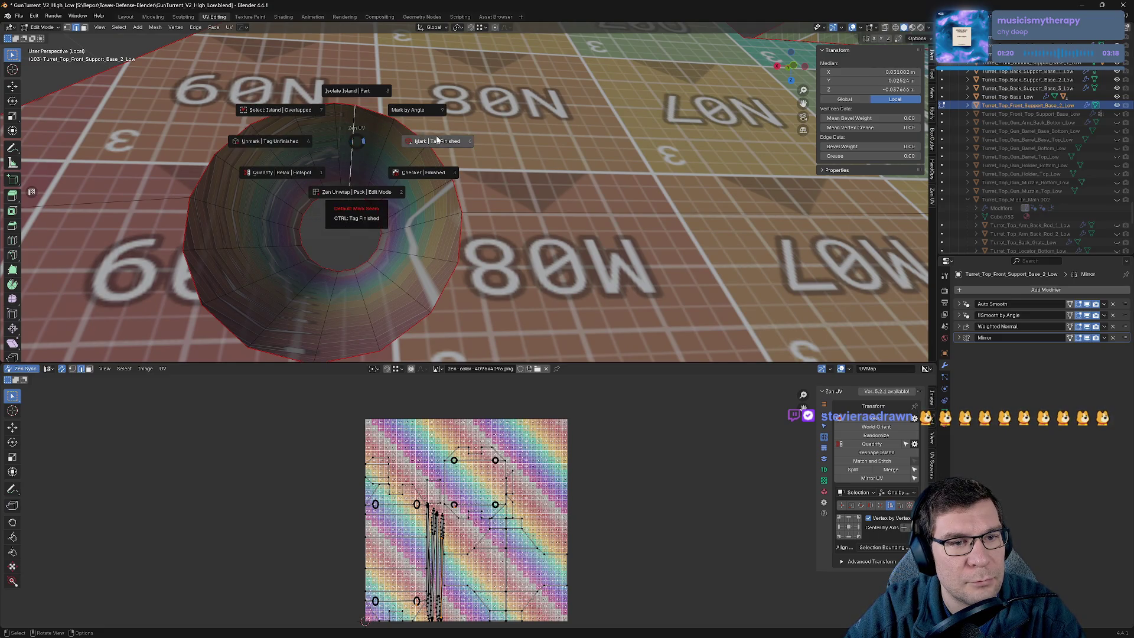
left_click(414, 142)
Seam an edge of the other hole and orbit to check its unwrap.
left_click(382, 238)
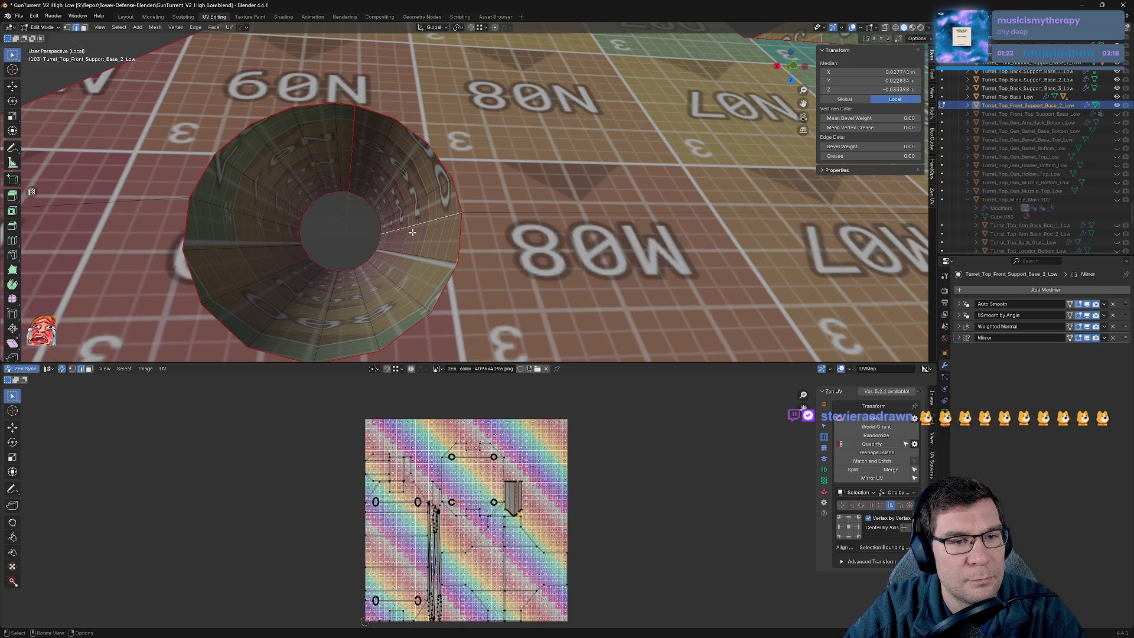
mouse_move(431, 233)
middle_mouse_down()
mouse_move(417, 212)
mouse_move(234, 200)
mouse_move(413, 166)
mouse_move(524, 98)
middle_mouse_up()
key("alt+q")
left_click(553, 104)
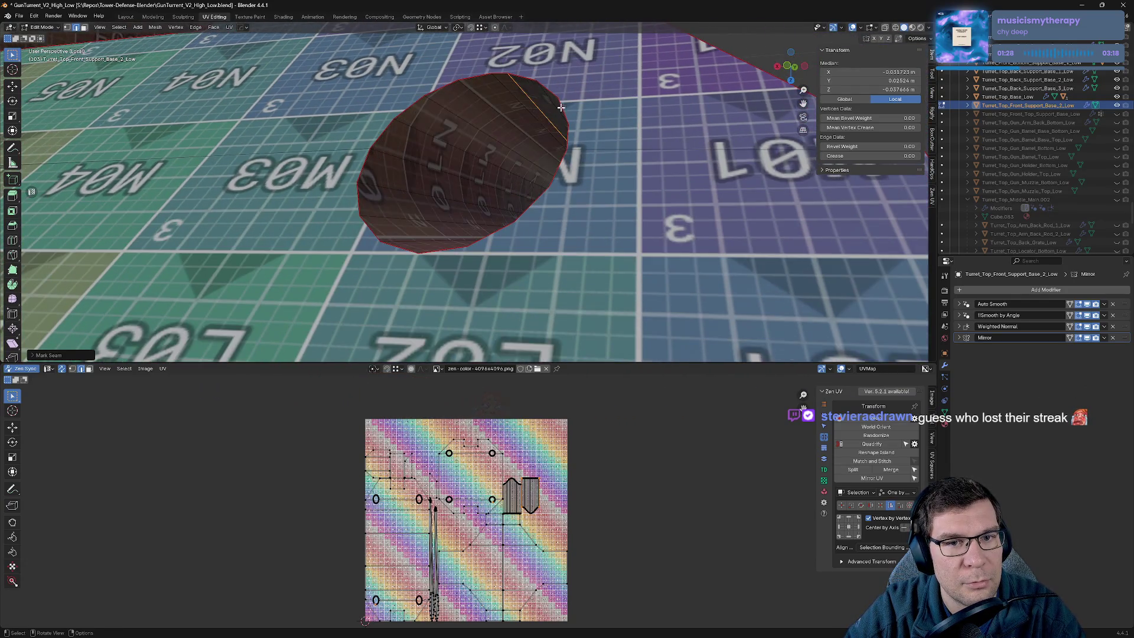
mouse_move(529, 150)
middle_mouse_down()
mouse_move(560, 206)
mouse_move(815, 147)
middle_mouse_up()
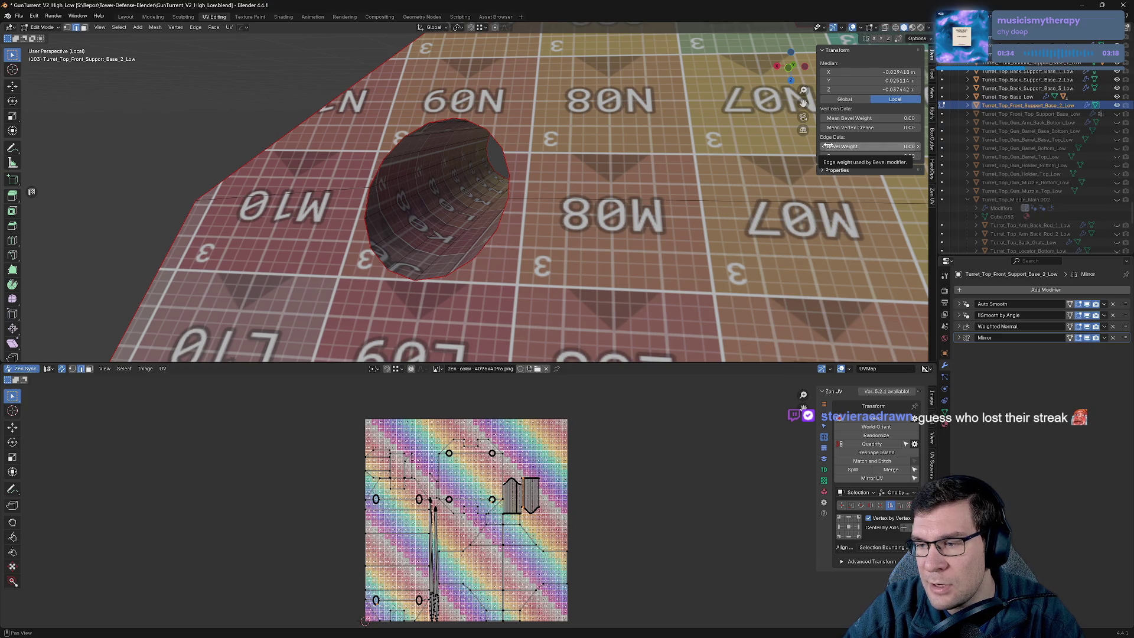
mouse_move(598, 223)
middle_mouse_down()
mouse_move(691, 209)
mouse_move(598, 223)
middle_mouse_up()
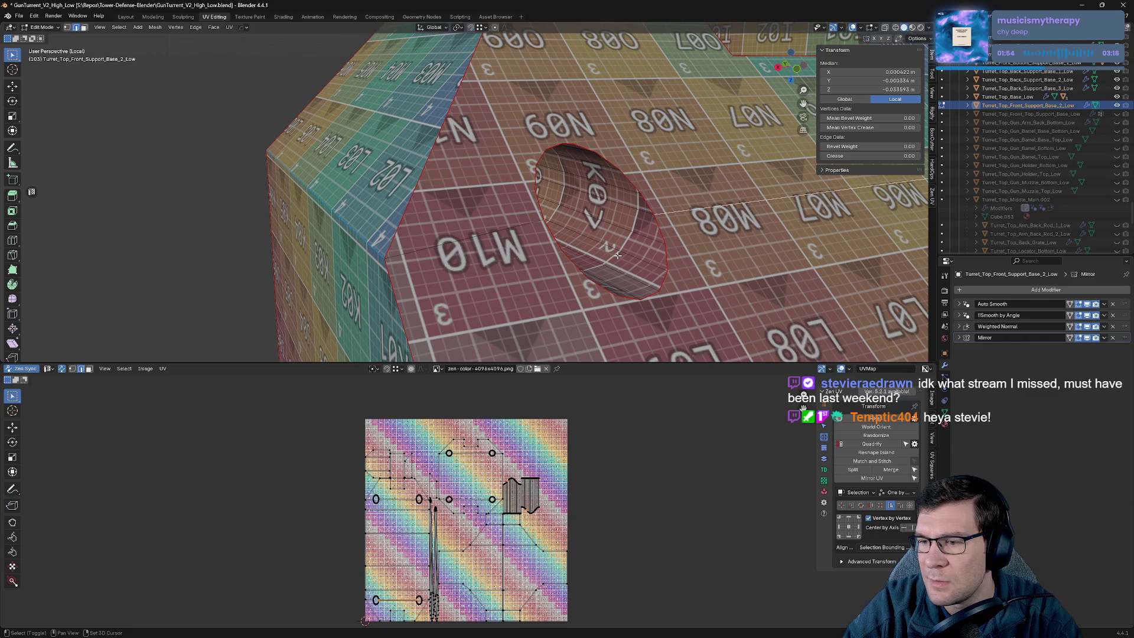
mouse_move(618, 255)
middle_mouse_down()
mouse_move(617, 233)
mouse_move(637, 217)
mouse_move(515, 206)
mouse_move(574, 217)
mouse_move(620, 169)
mouse_move(648, 305)
middle_mouse_up()
scroll(638, 217, "down", 4)
Save, then orbit the support part and mark the selected edges as a seam.
key("ctrl+s")
mouse_move(648, 264)
middle_mouse_down()
mouse_move(562, 238)
mouse_move(659, 243)
middle_mouse_up()
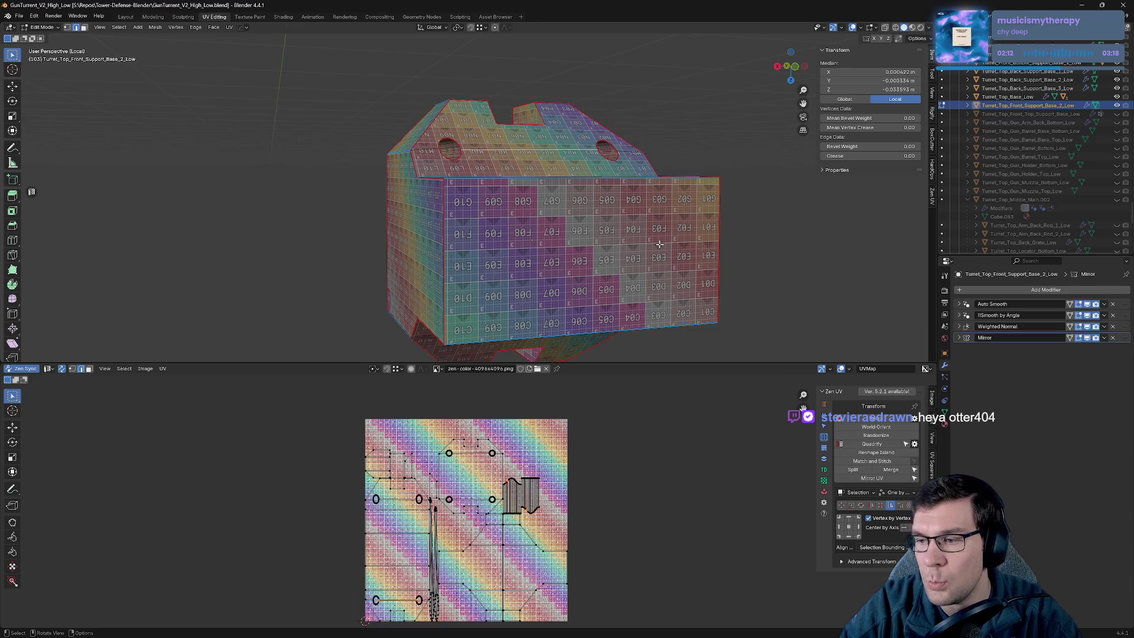
scroll(623, 203, "down", 3)
mouse_move(675, 208)
middle_mouse_down()
mouse_move(544, 238)
mouse_move(620, 243)
mouse_move(576, 306)
mouse_move(631, 201)
mouse_move(597, 209)
mouse_move(605, 218)
mouse_move(561, 210)
mouse_move(618, 214)
mouse_move(626, 204)
mouse_move(558, 212)
mouse_move(576, 147)
middle_mouse_up()
scroll(610, 202, "up", 4)
scroll(619, 214, "up", 3)
key("alt+z")
left_click(664, 222)
Seam the edge loops around the support base's holes via the Zen UV pie.
scroll(626, 203, "up", 2)
left_click(559, 214)
scroll(559, 214, "down", 3)
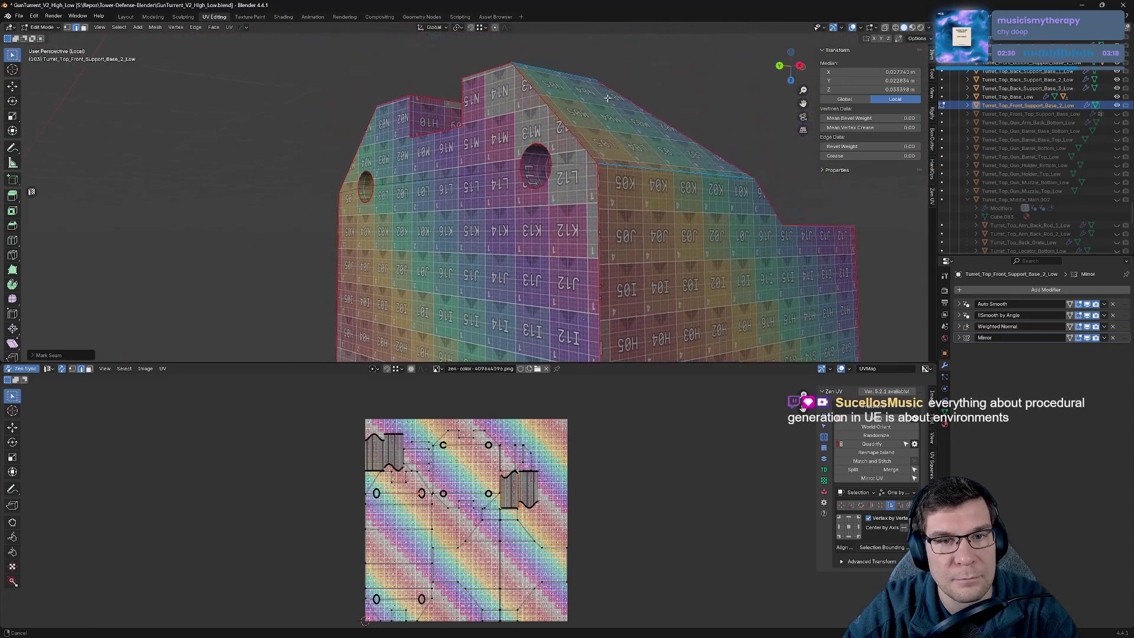
scroll(582, 133, "up", 4)
scroll(582, 133, "up", 3)
key("alt+z")
left_click(762, 112)
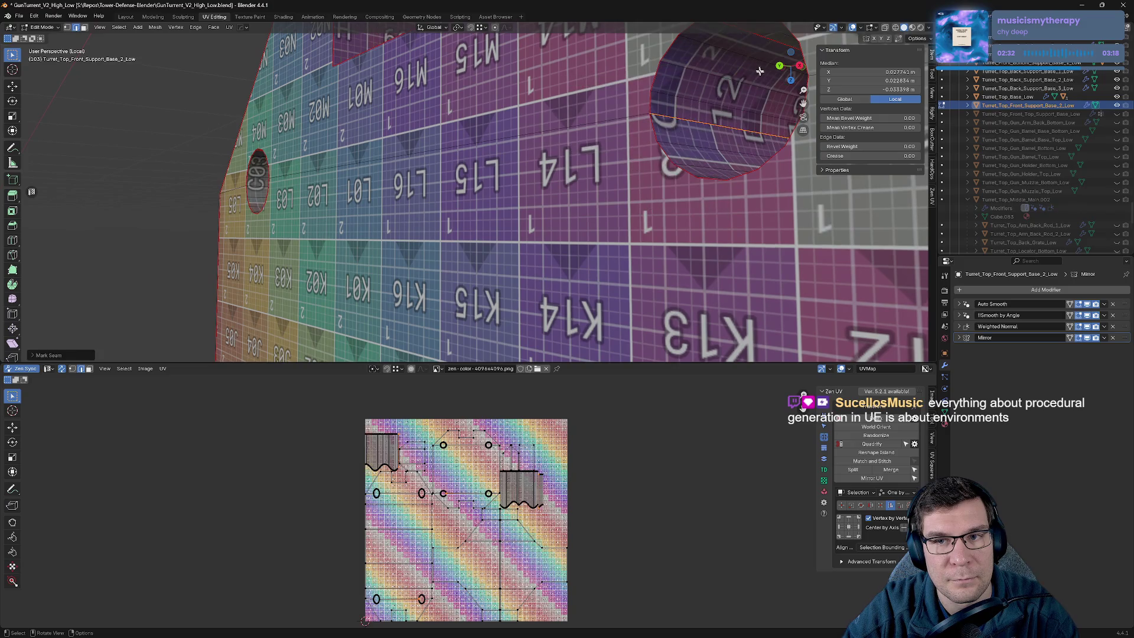
key("alt+z")
left_click(672, 78)
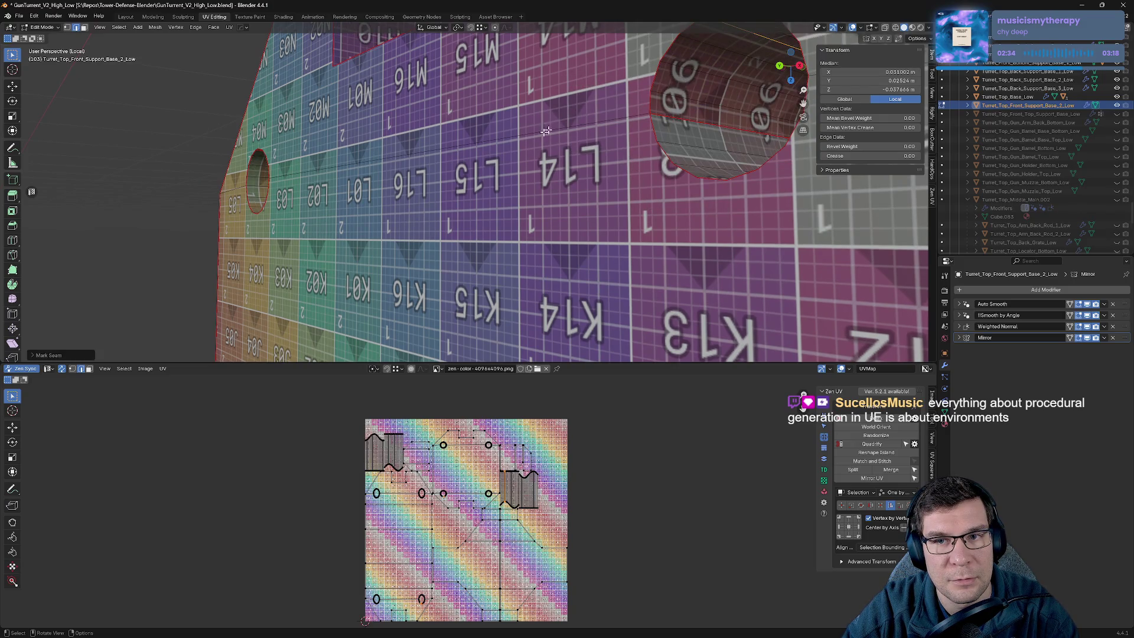
Mark the remaining selected edges as a seam, review the part, and save GunTurret_V2_High_Low.blend.
mouse_move(379, 160)
middle_mouse_down()
mouse_move(308, 176)
mouse_move(380, 172)
middle_mouse_up()
key("alt+z")
left_click(456, 167)
mouse_move(456, 167)
middle_mouse_down()
mouse_move(421, 157)
mouse_move(410, 140)
middle_mouse_up()
scroll(365, 160, "down", 4)
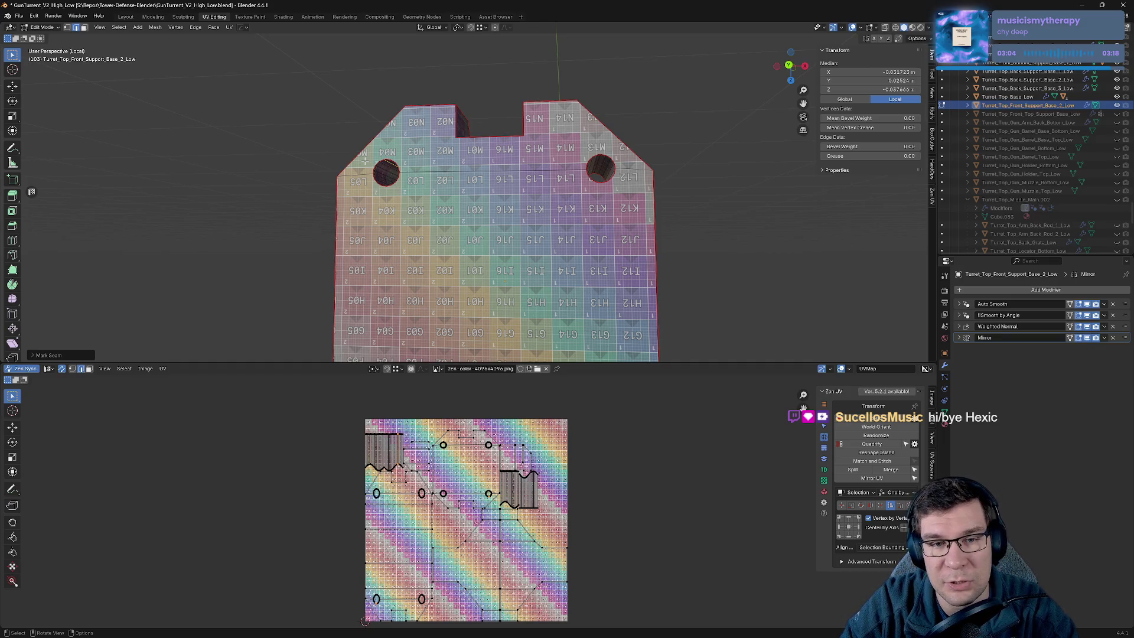
mouse_move(584, 293)
middle_mouse_down()
mouse_move(519, 111)
mouse_move(461, 45)
mouse_move(384, 30)
middle_mouse_up()
key("ctrl+s")
scroll(588, 477, "up", 7)
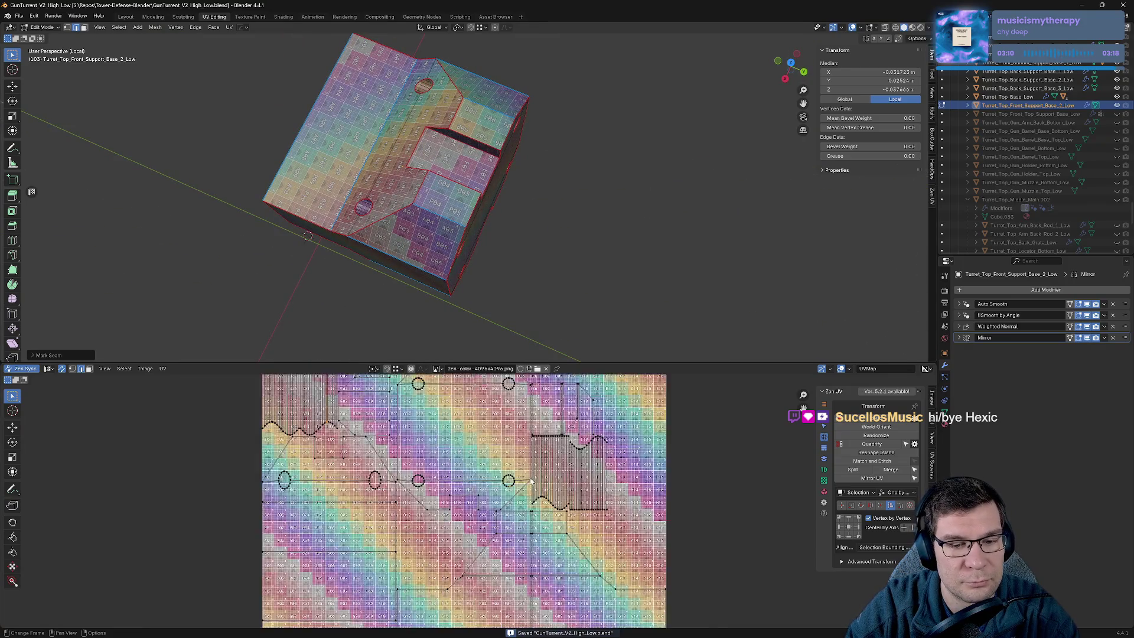
Inspect the support base's UV layout and save the file.
middle_click_drag(686, 436, 523, 500)
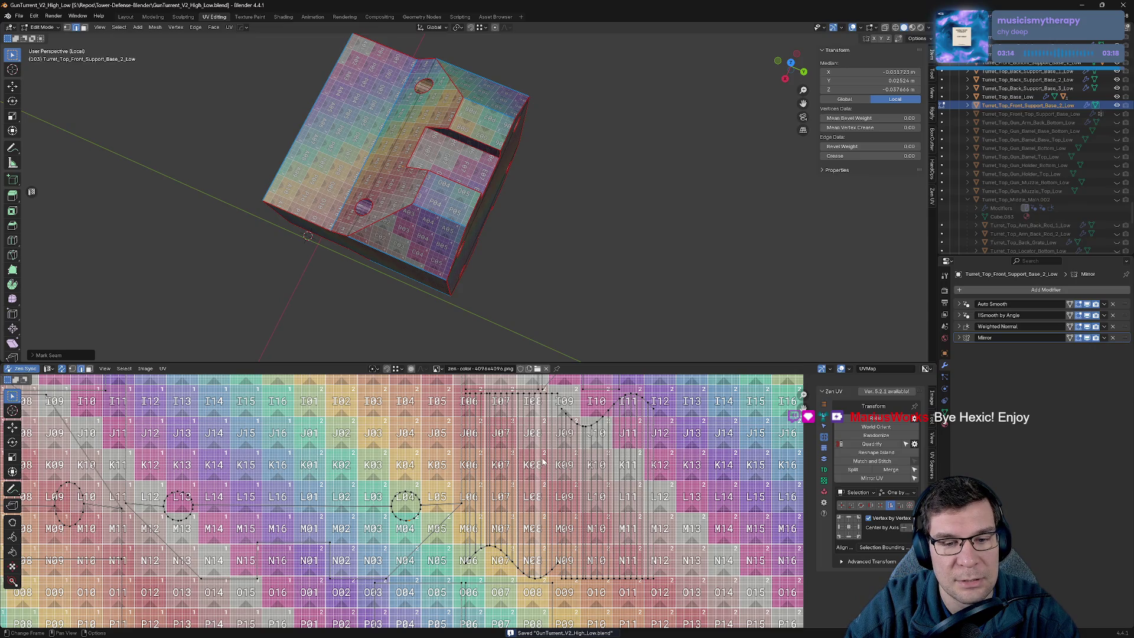
scroll(544, 458, "down", 6)
mouse_move(555, 283)
middle_mouse_down()
mouse_move(567, 192)
mouse_move(610, 172)
mouse_move(629, 203)
mouse_move(582, 185)
mouse_move(574, 193)
middle_mouse_up()
key("ctrl+s")
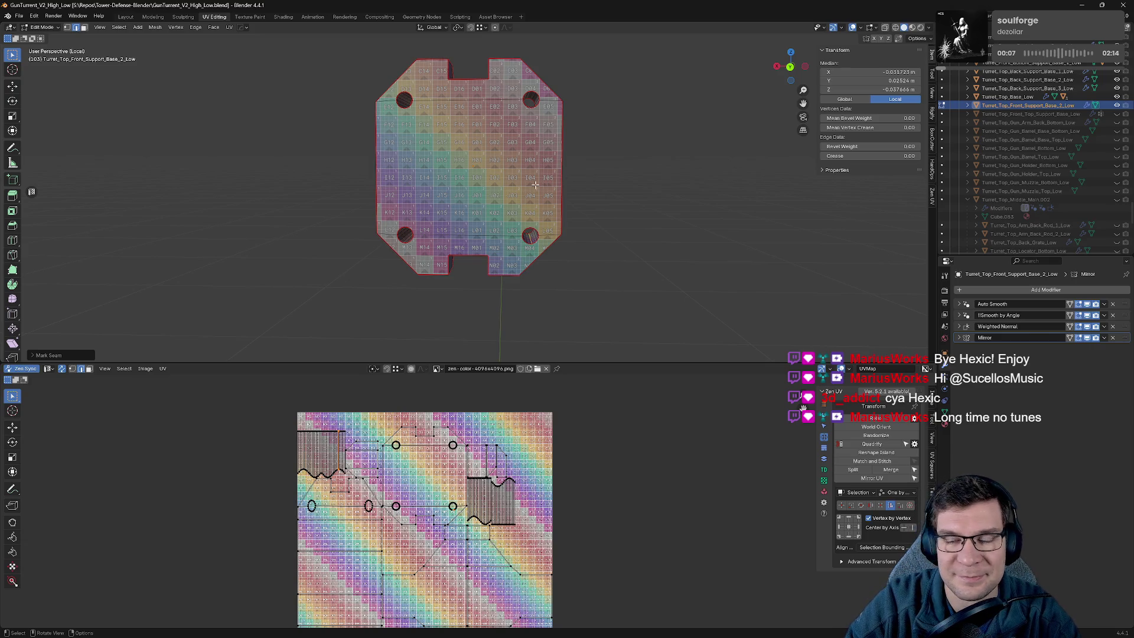
Hide Turret_Top_Front_Support_Base_2_Low and return to Object Mode.
middle_click_drag(535, 185, 590, 195)
key("ctrl+s")
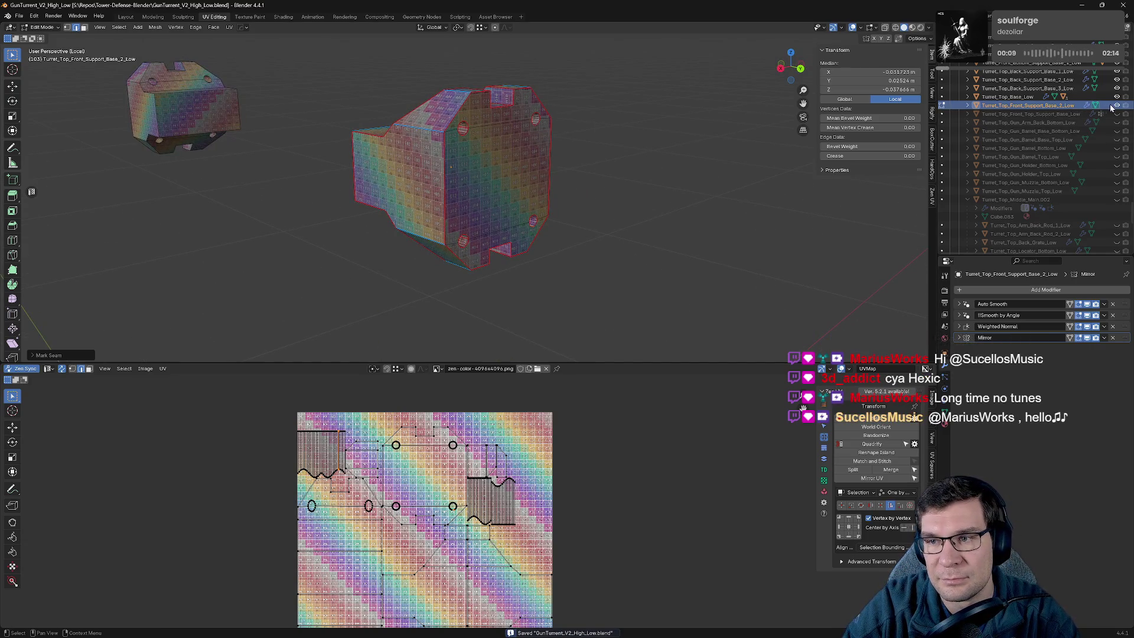
left_click(1112, 106)
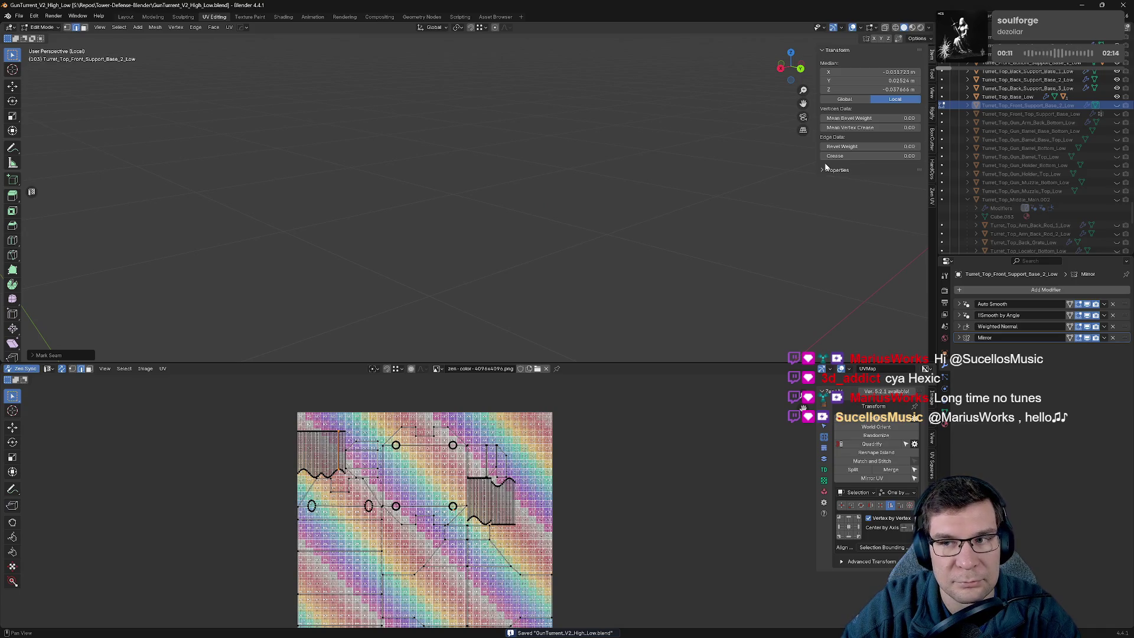
key("Tab")
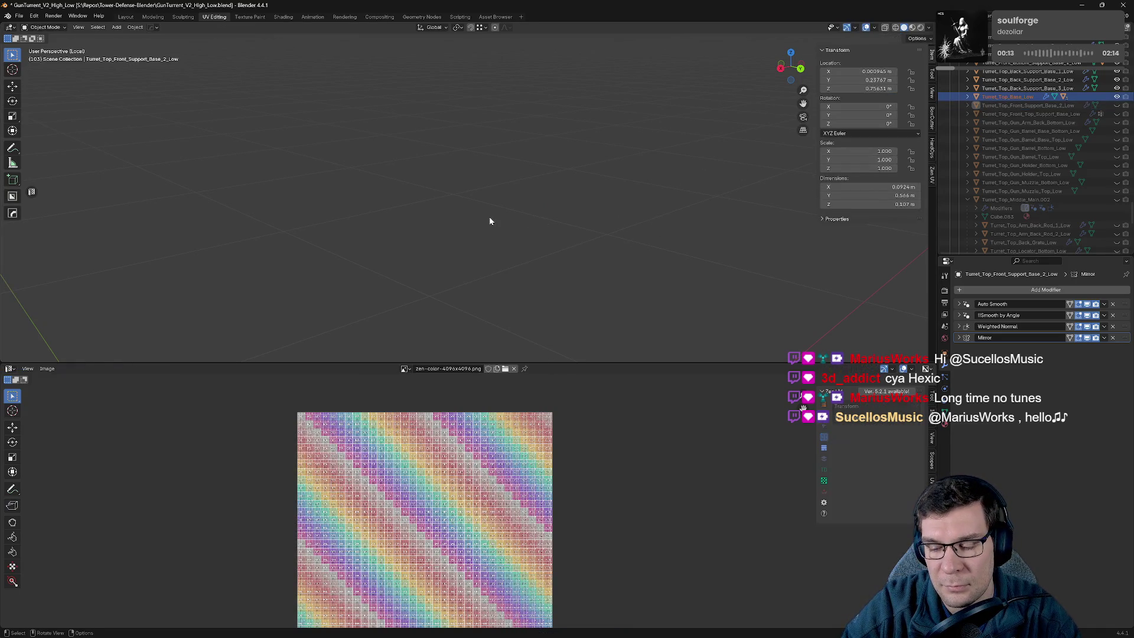
Isolate Turret_Top_Base_Low in local view and enter Edit Mode on it.
key("KP_Divide")
mouse_move(488, 221)
middle_mouse_down()
mouse_move(543, 249)
mouse_move(554, 242)
mouse_move(520, 227)
mouse_move(628, 161)
mouse_move(532, 133)
mouse_move(486, 140)
middle_mouse_up()
key("KP_Divide")
left_click(486, 139)
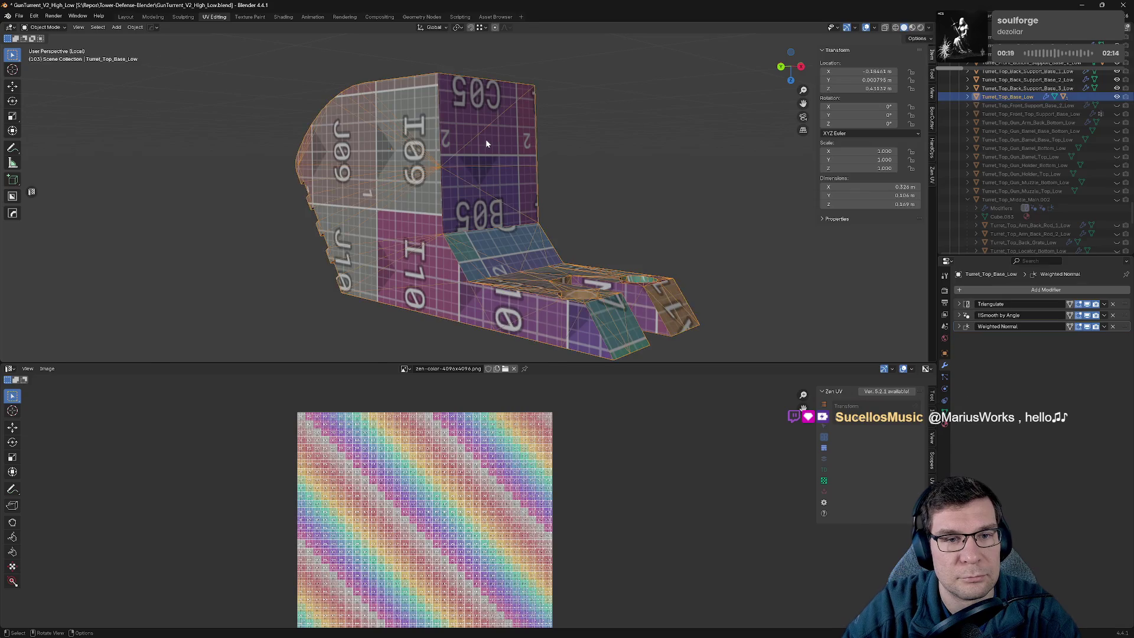
key("Tab")
mouse_move(600, 94)
middle_mouse_down()
mouse_move(542, 150)
mouse_move(535, 202)
middle_mouse_up()
Mark a first seam on the base's edges and inspect its holes and slot.
left_click(491, 238)
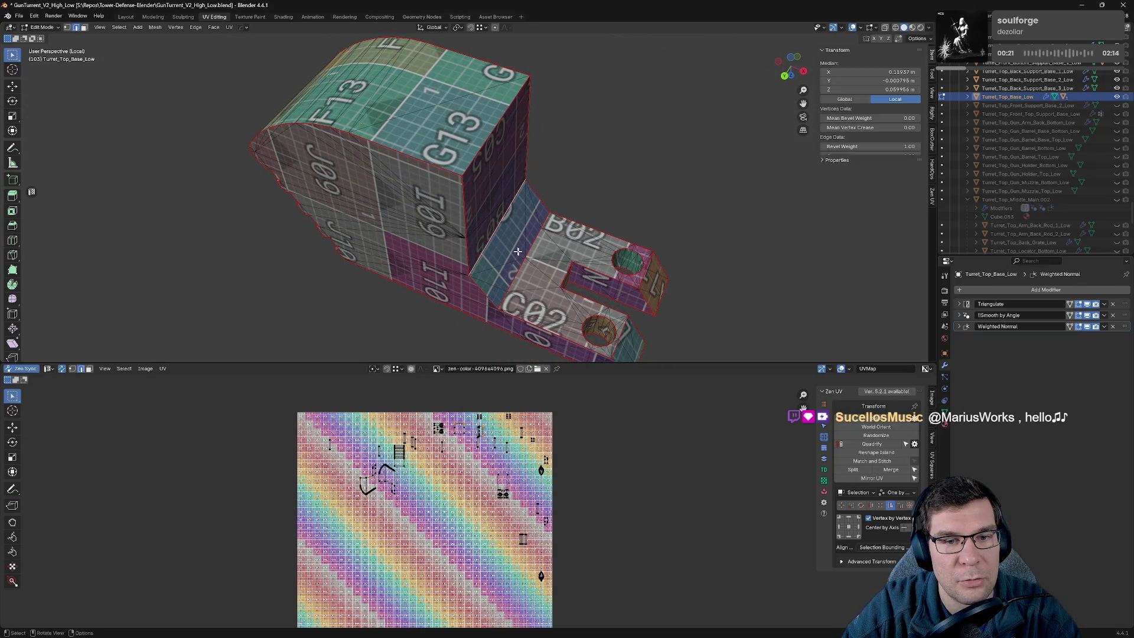
key("alt+q")
left_click(542, 254)
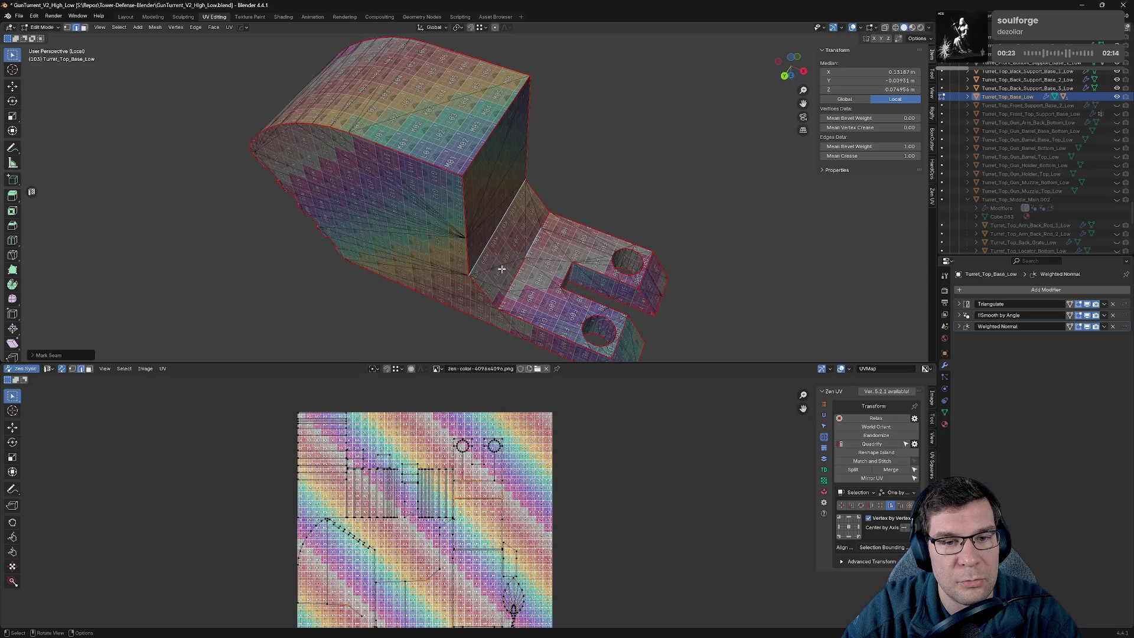
left_click(551, 213, "shift")
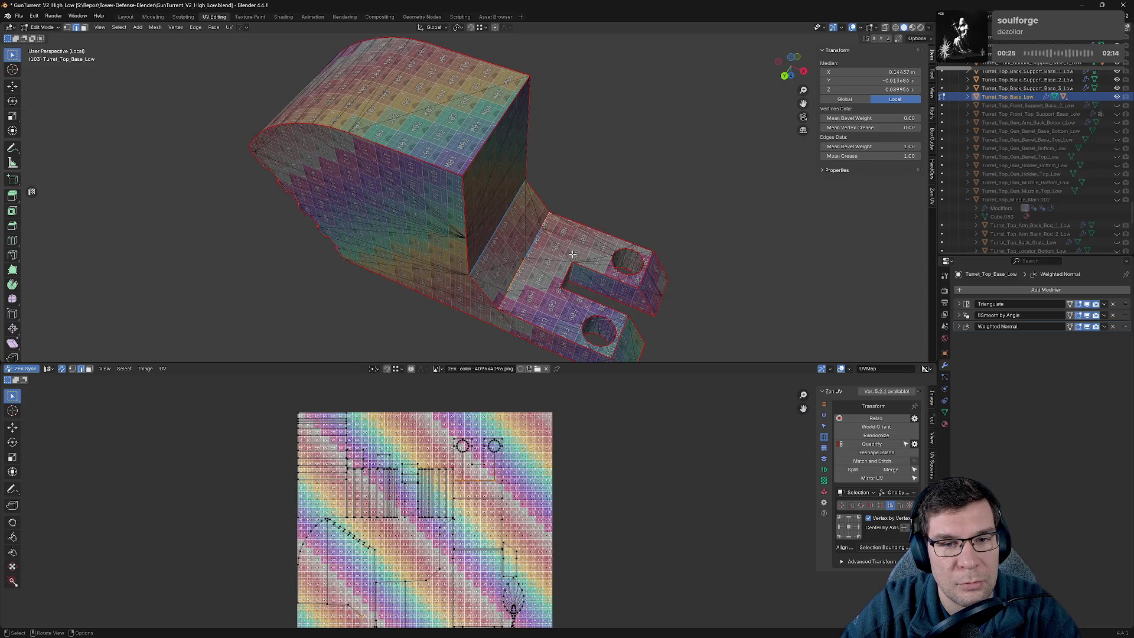
middle_click_drag(550, 213, 431, 319)
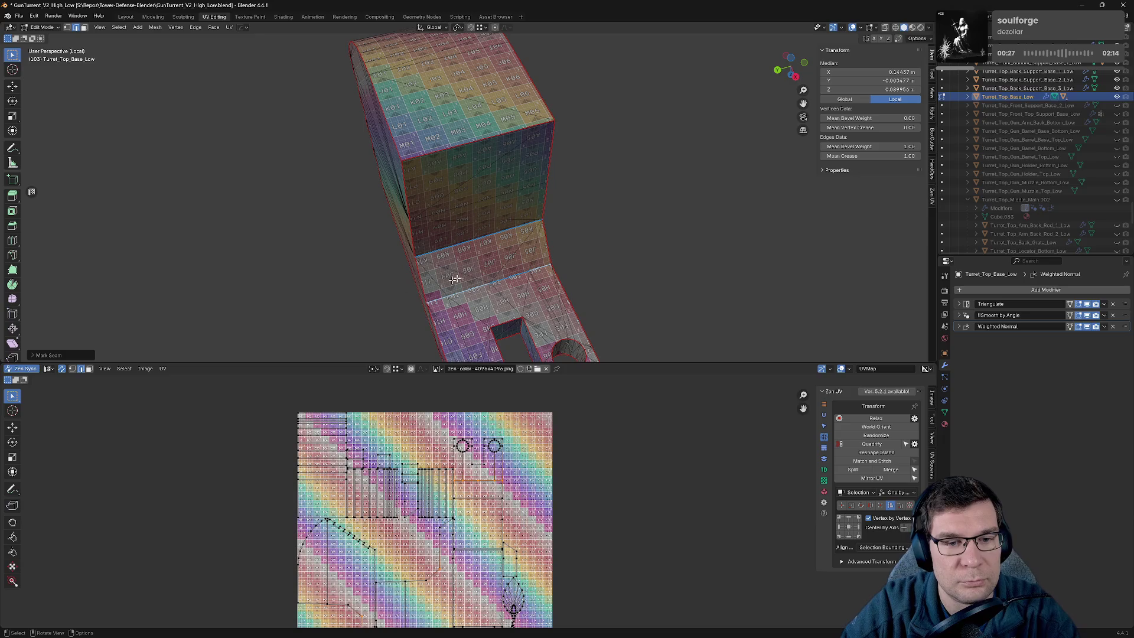
left_click(595, 229)
mouse_move(595, 230)
middle_mouse_down()
mouse_move(595, 205)
mouse_move(563, 222)
middle_mouse_up()
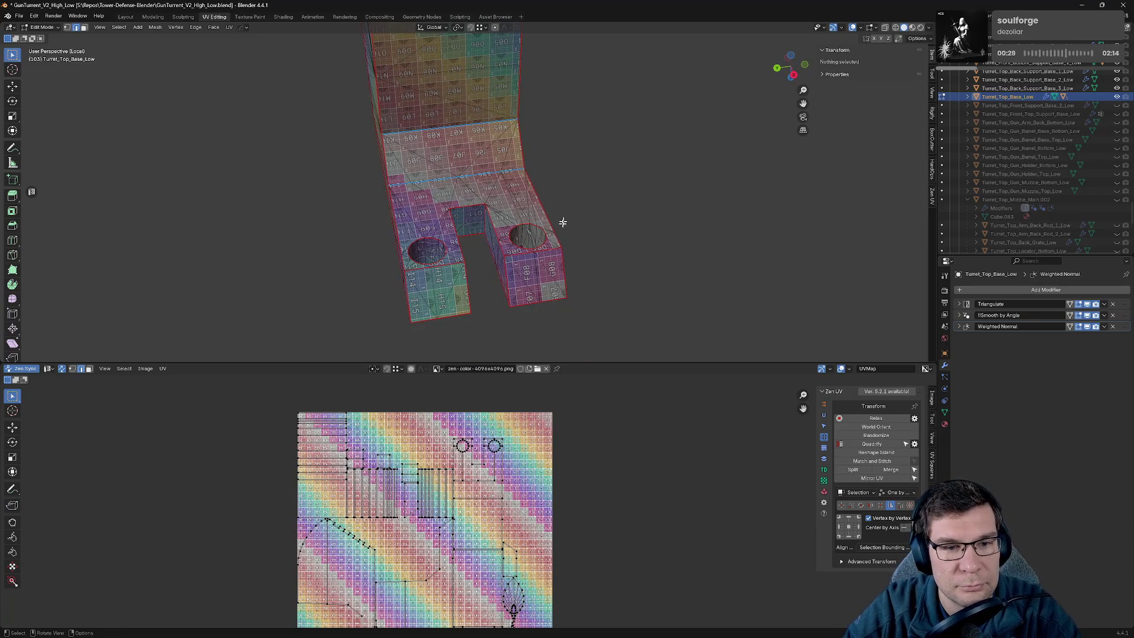
left_click(434, 267)
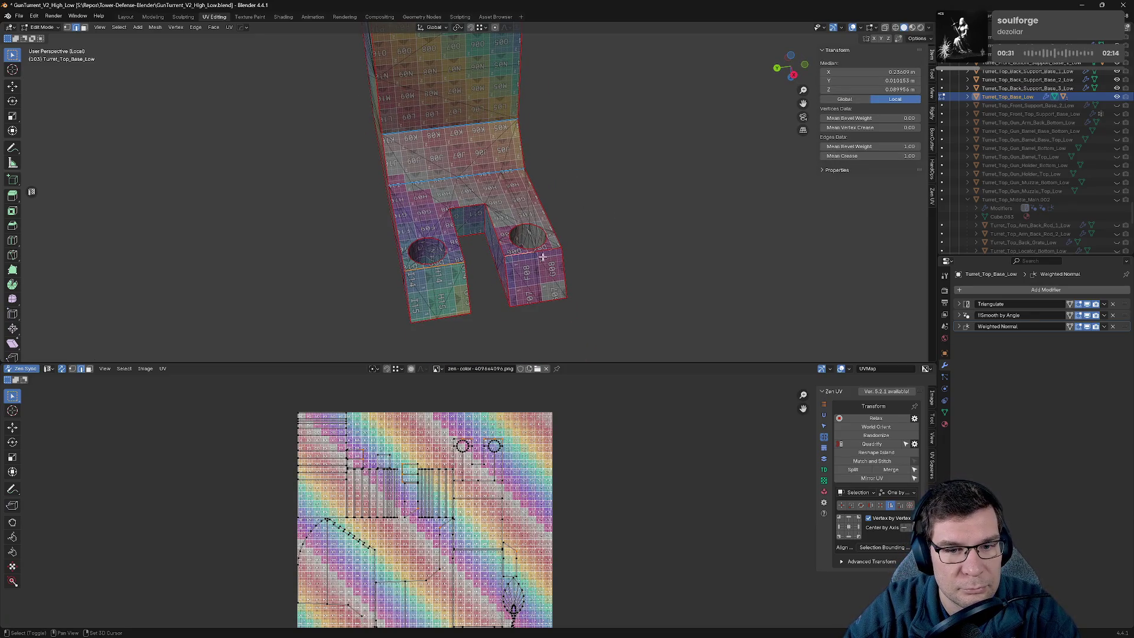
left_click(577, 221)
mouse_move(577, 220)
middle_mouse_down()
mouse_move(613, 172)
mouse_move(739, 323)
mouse_move(779, 221)
mouse_move(485, 202)
mouse_move(483, 150)
middle_mouse_up()
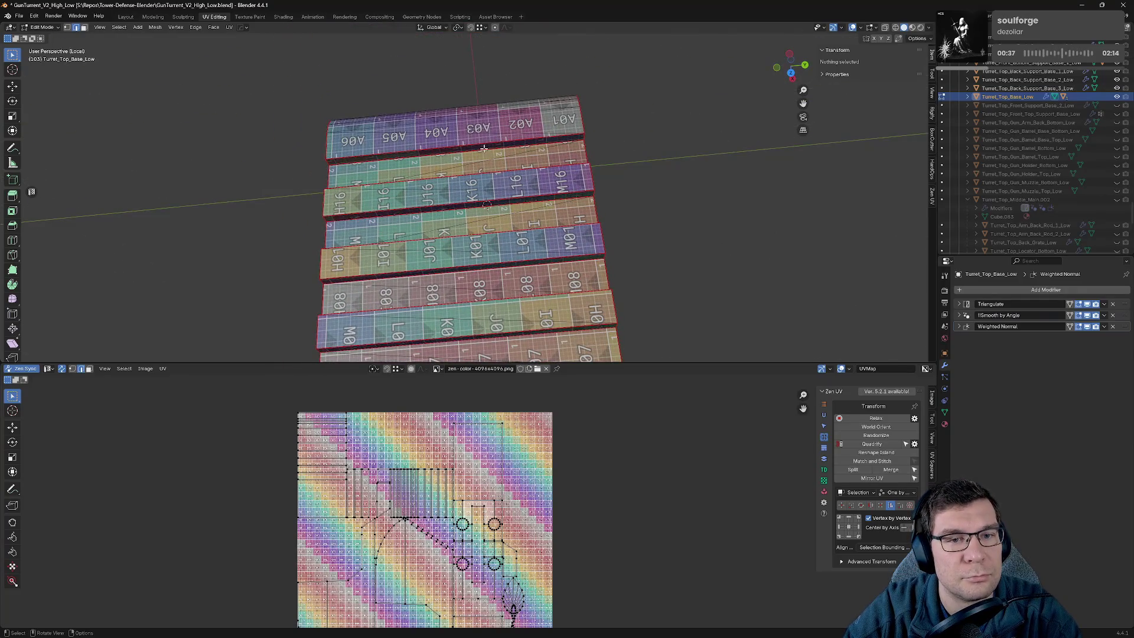
Select the ten edges between the stacked strips and mark them as seams.
left_click(483, 151, "shift")
left_click(484, 175, "shift")
left_click(489, 197, "shift")
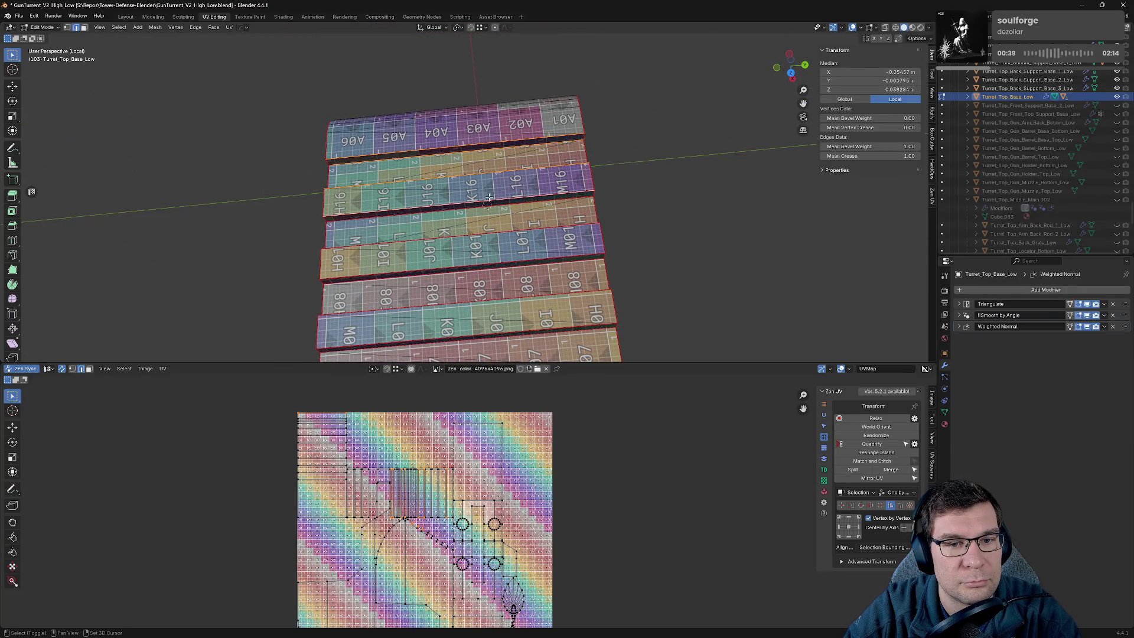
left_click(475, 208, "shift")
left_click(470, 236, "shift")
left_click(467, 267, "shift")
left_click(466, 273, "shift")
left_click(471, 307, "shift")
left_click(477, 339, "shift")
left_click(477, 330, "shift")
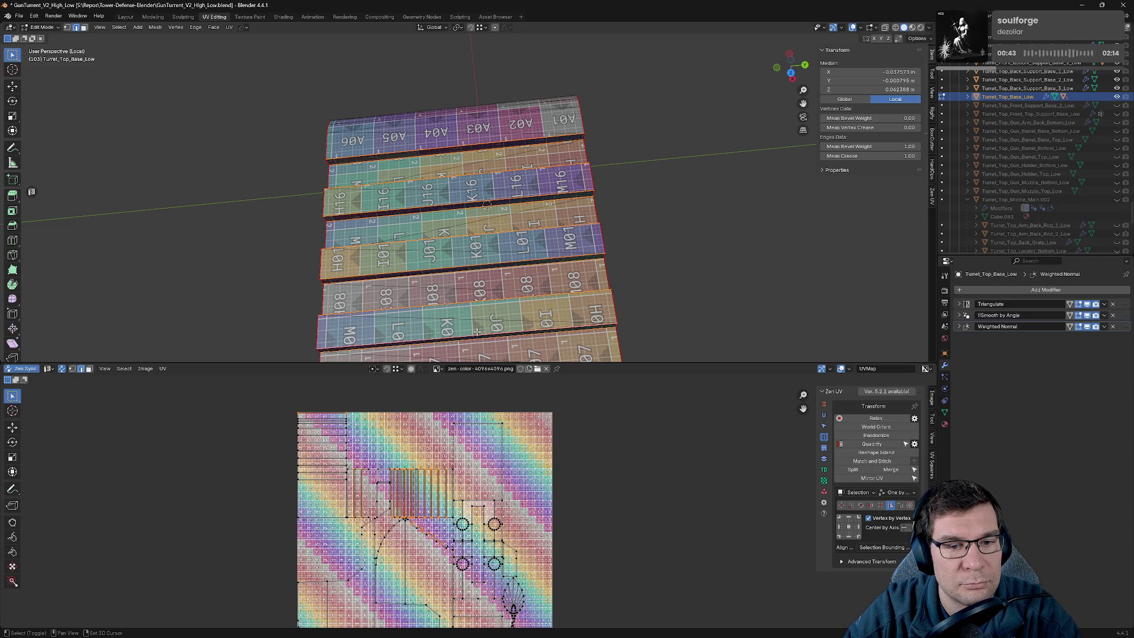
key("alt+e")
left_click(529, 318)
middle_click_drag(529, 318, 447, 334)
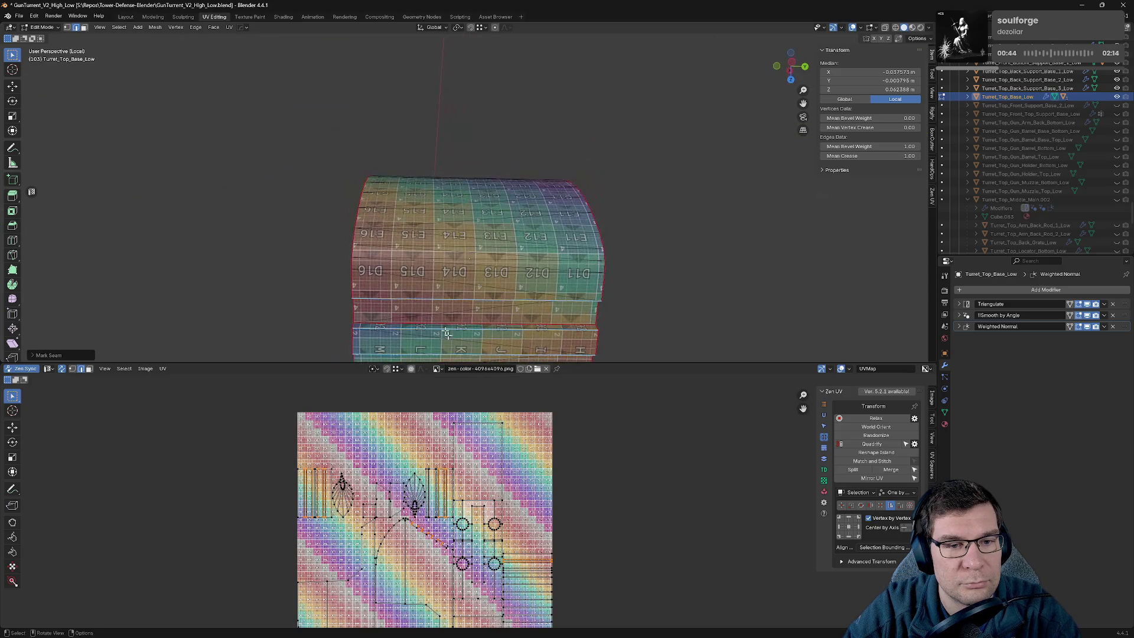
Add a seam on one more strip edge seen from the side.
left_click(510, 329)
left_click(543, 327, "shift")
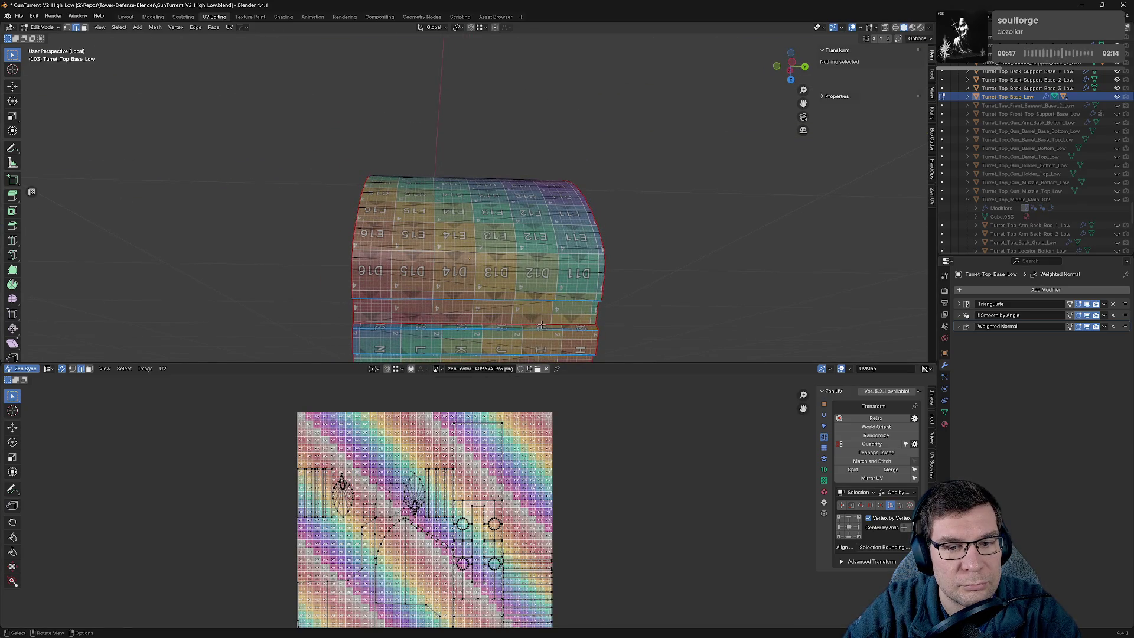
mouse_move(543, 327)
middle_mouse_down()
mouse_move(522, 271)
mouse_move(552, 324)
mouse_move(590, 230)
mouse_move(569, 180)
middle_mouse_up()
key("e")
left_click(499, 188)
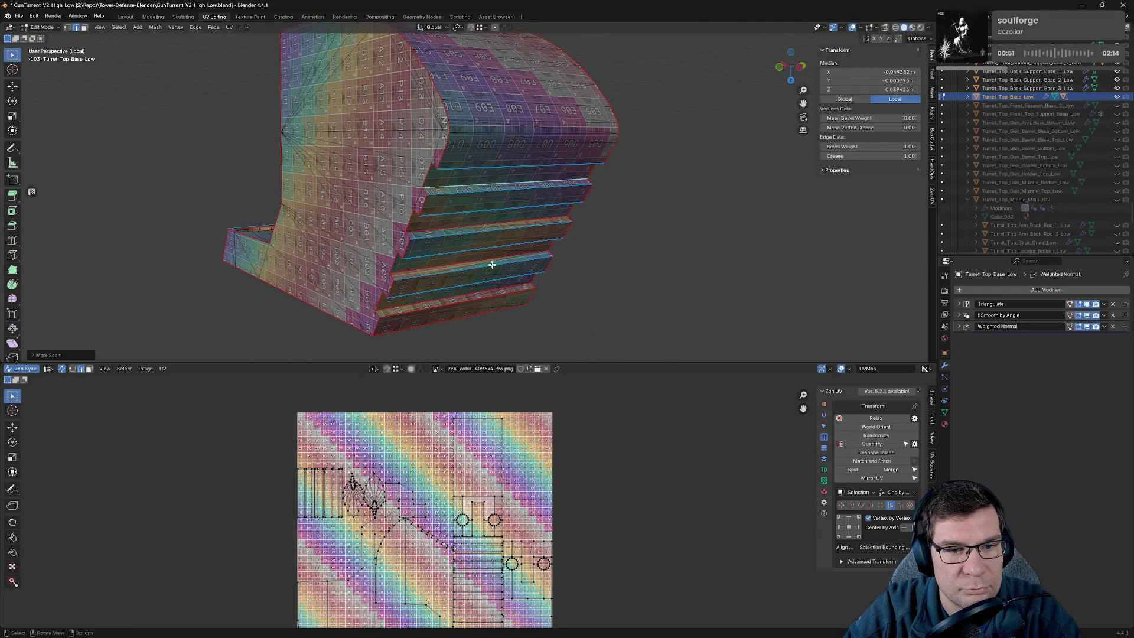
Seam the lower stepped strip edges, including the bottom strip, on Turret_Top_Base_Low.
left_click(450, 252)
left_click(451, 268)
key("e")
left_click(377, 265)
middle_click_drag(437, 301, 455, 237, "shift")
left_click(444, 250, "shift")
left_click(445, 251, "shift")
key("e")
left_click(381, 272)
mouse_move(380, 272)
middle_mouse_down()
mouse_move(416, 190)
mouse_move(562, 193)
mouse_move(618, 233)
mouse_move(650, 232)
mouse_move(684, 257)
mouse_move(701, 322)
mouse_move(670, 156)
middle_mouse_up()
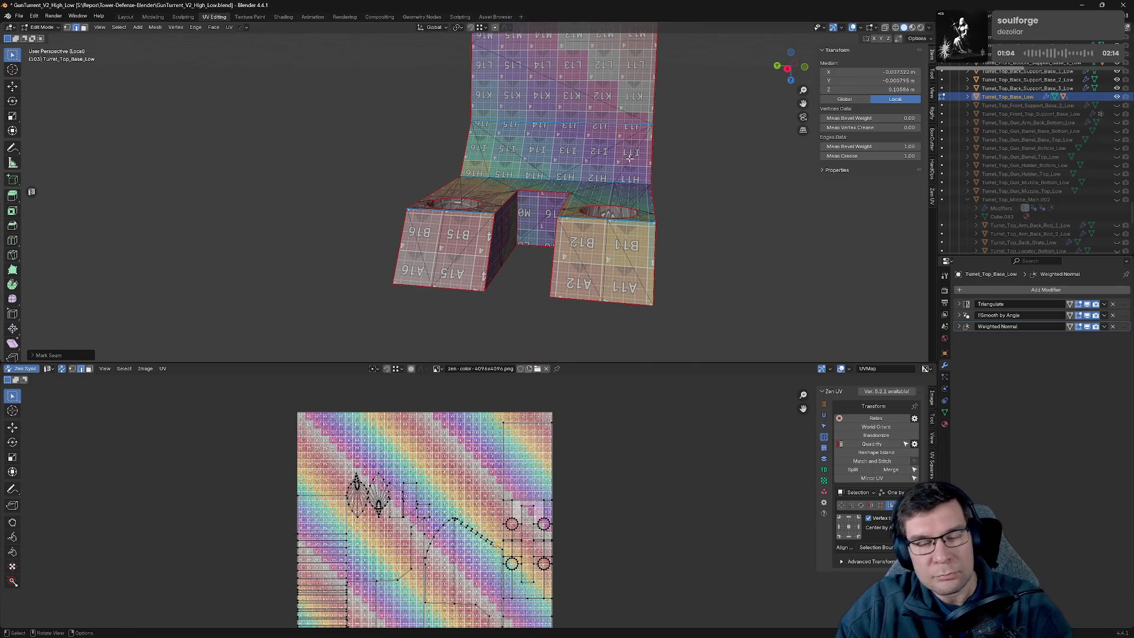
Seam the edges near the slot on the forked end and save.
left_click(526, 203)
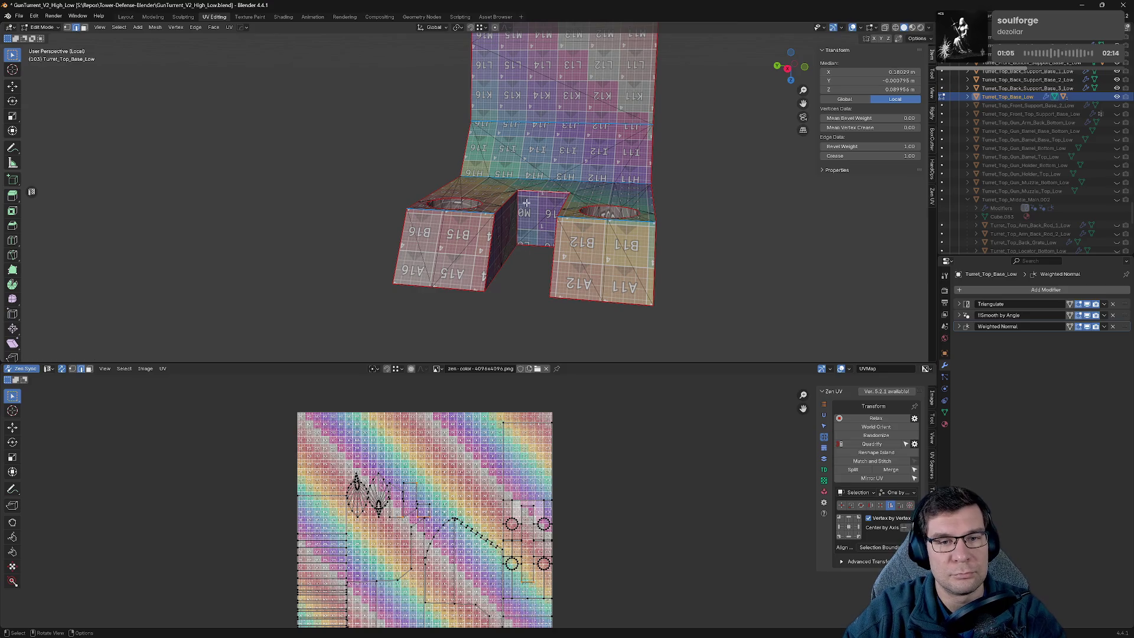
mouse_move(559, 216)
middle_mouse_down()
mouse_move(571, 203)
mouse_move(595, 232)
mouse_move(552, 274)
mouse_move(564, 266)
mouse_move(503, 119)
mouse_move(542, 125)
mouse_move(499, 105)
mouse_move(474, 160)
mouse_move(449, 313)
middle_mouse_up()
left_click(571, 203, "shift")
key("alt+a")
left_click(568, 203)
key("ctrl+s")
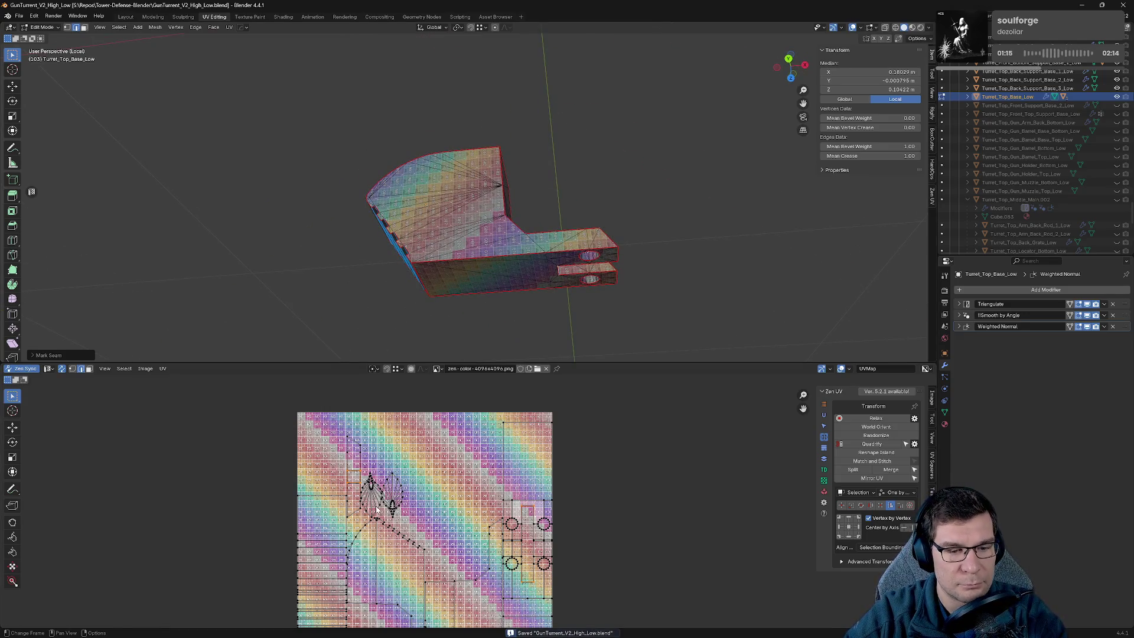
Mark seams on the edges around and inside the base's hole.
mouse_move(645, 313)
middle_mouse_down()
mouse_move(587, 337)
mouse_move(560, 45)
mouse_move(519, 261)
mouse_move(633, 229)
middle_mouse_up()
scroll(506, 203, "up", 5)
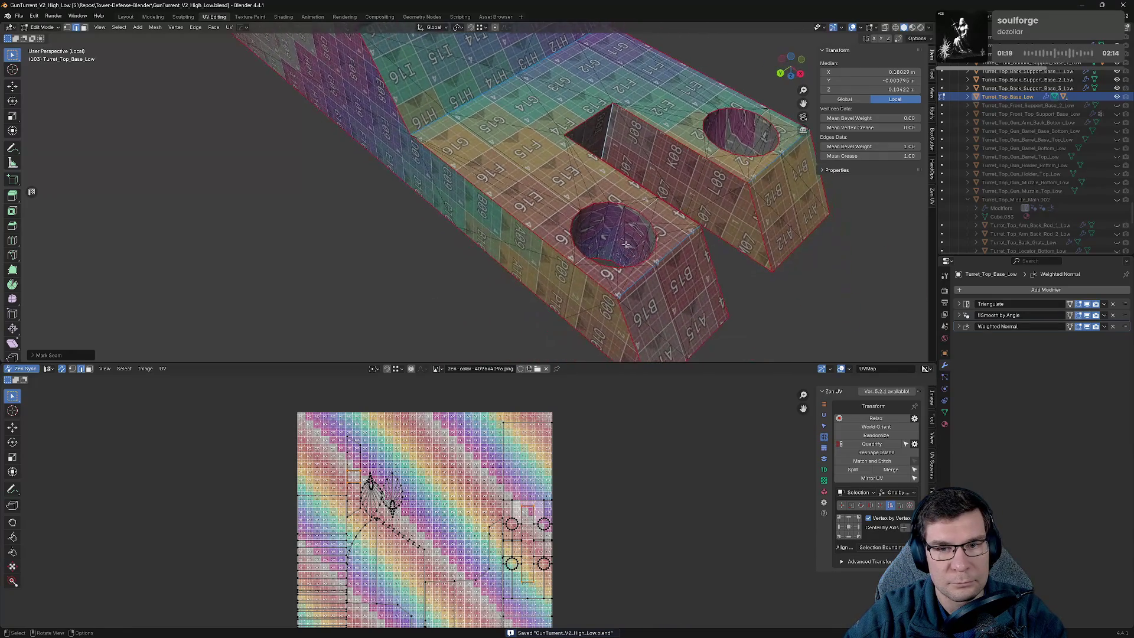
left_click(636, 228)
key("alt+e")
left_click(657, 227)
mouse_move(733, 144)
middle_mouse_down()
mouse_move(496, 230)
mouse_move(446, 202)
middle_mouse_up()
left_click(317, 250)
key("alt+e")
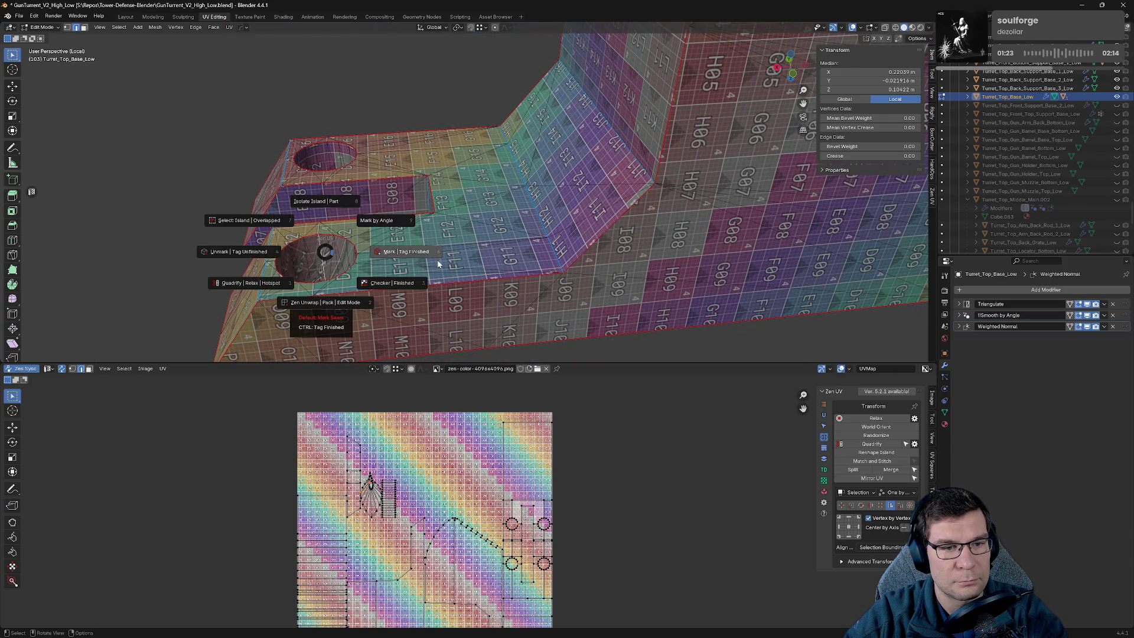
Finish the hole edge seam on Turret_Top_Base_Low and save the file.
left_click(434, 261)
scroll(537, 458, "down", 3)
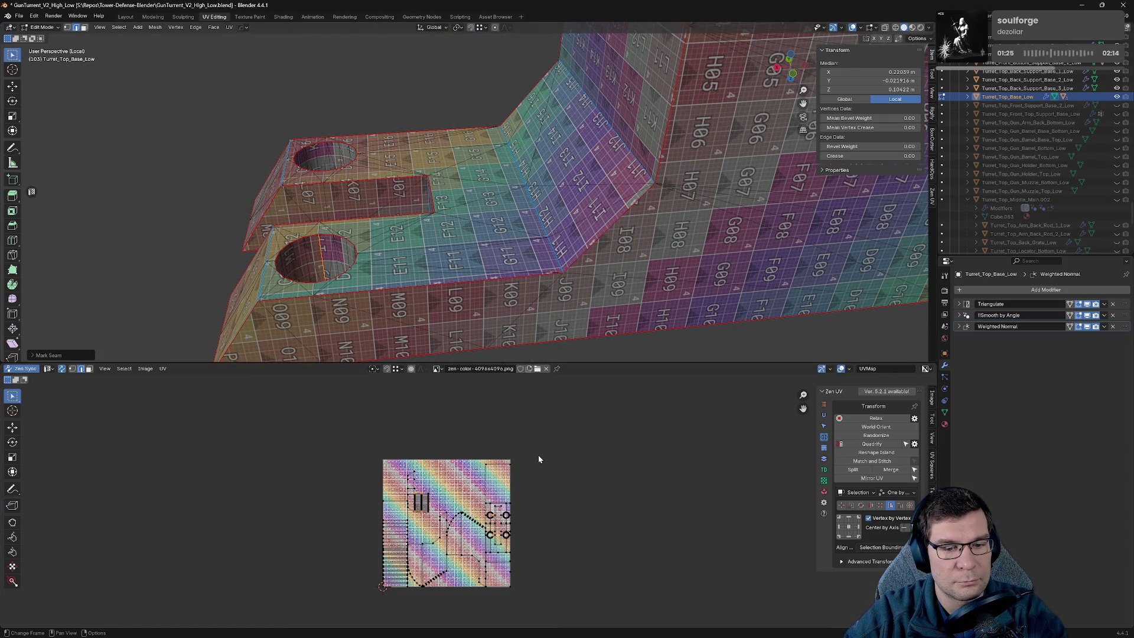
key("ctrl+s")
mouse_move(638, 353)
middle_mouse_down()
mouse_move(597, 240)
mouse_move(673, 208)
middle_mouse_up()
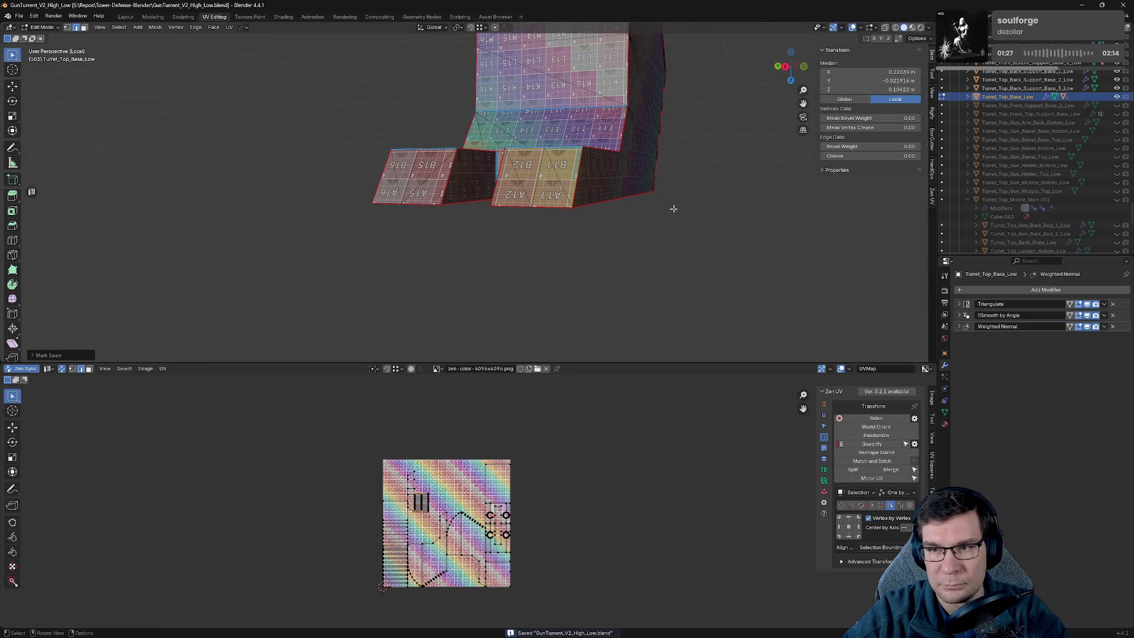
Exit local view, hide Turret_Top_Base_Low, return to Object Mode and select Turret_Top_Back_Support_Base_3_Low.
key("KP_Divide")
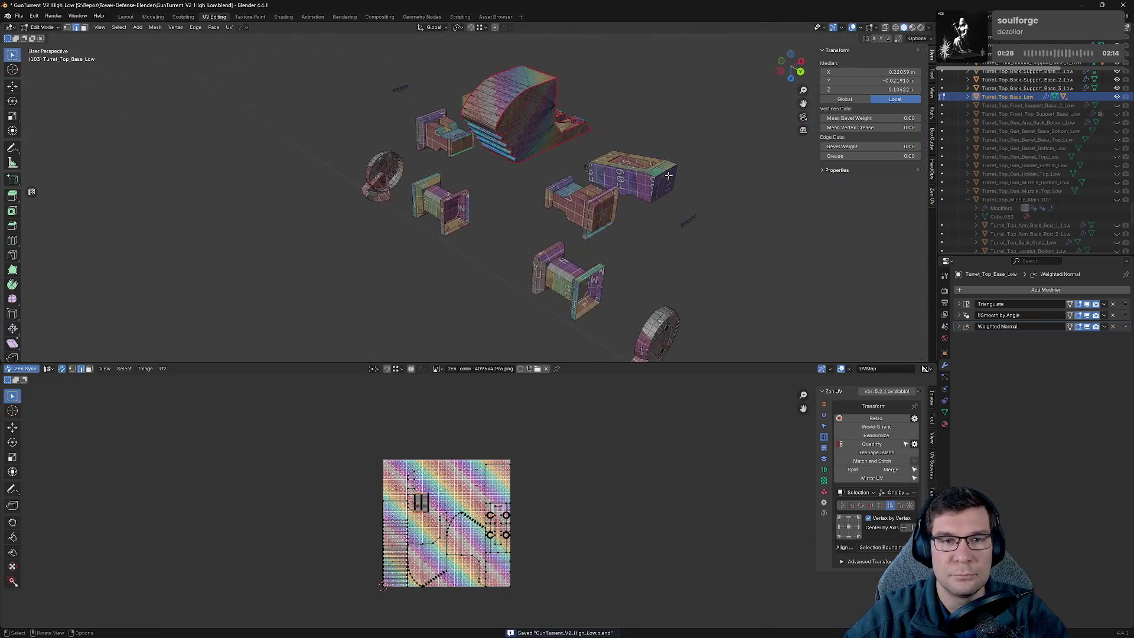
left_click(1117, 96)
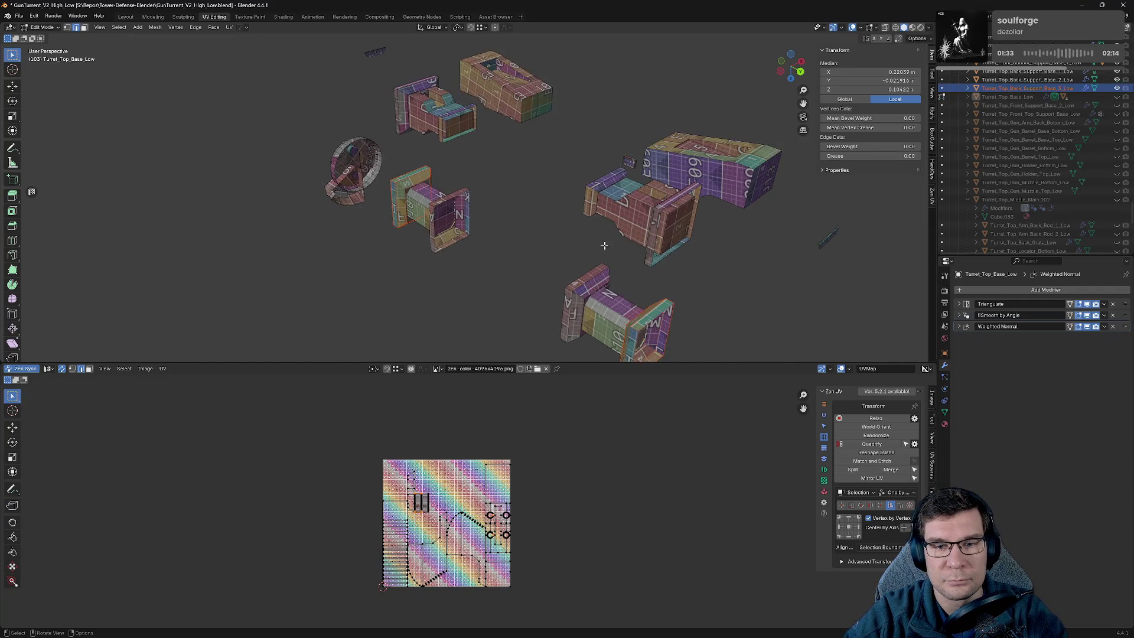
scroll(612, 214, "up", 2)
middle_click_drag(612, 214, 512, 148, "shift")
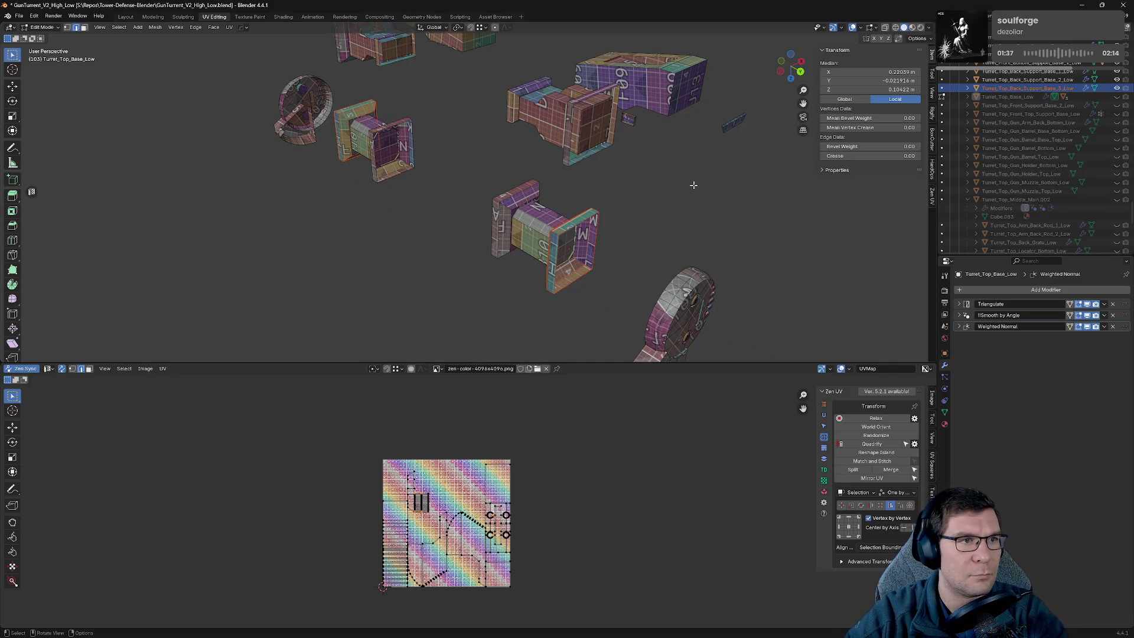
key("Tab")
left_click(1041, 88)
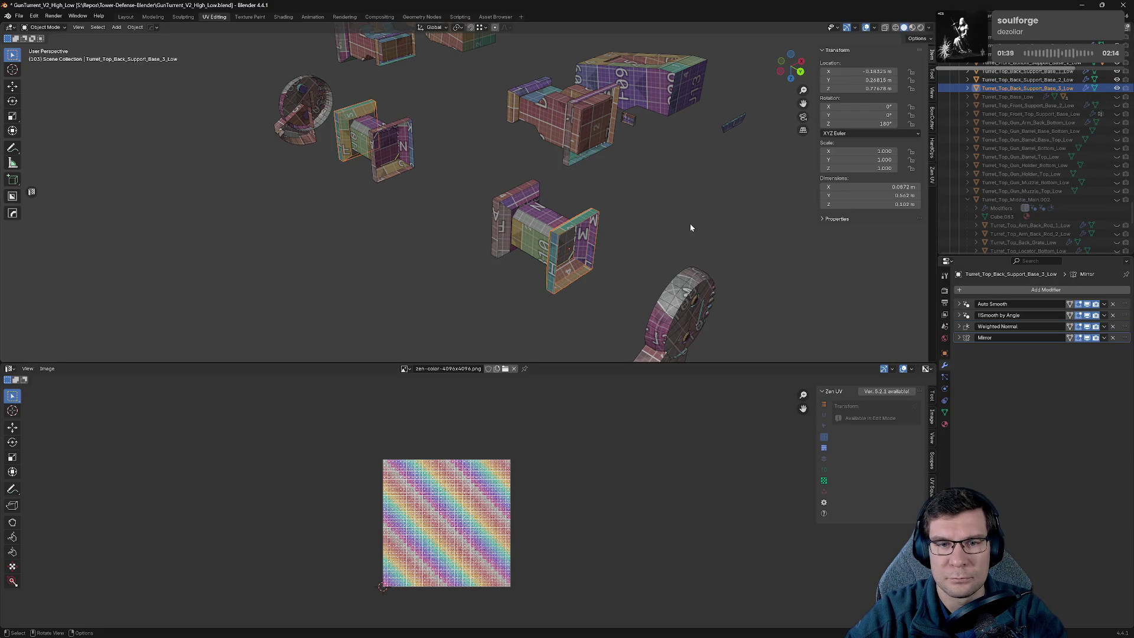
Isolate the back support base part in Local View and select its bevel edges in Edit Mode.
key("KP_Divide")
mouse_move(621, 228)
middle_mouse_down()
mouse_move(558, 235)
mouse_move(663, 218)
mouse_move(476, 251)
middle_mouse_up()
key("Tab")
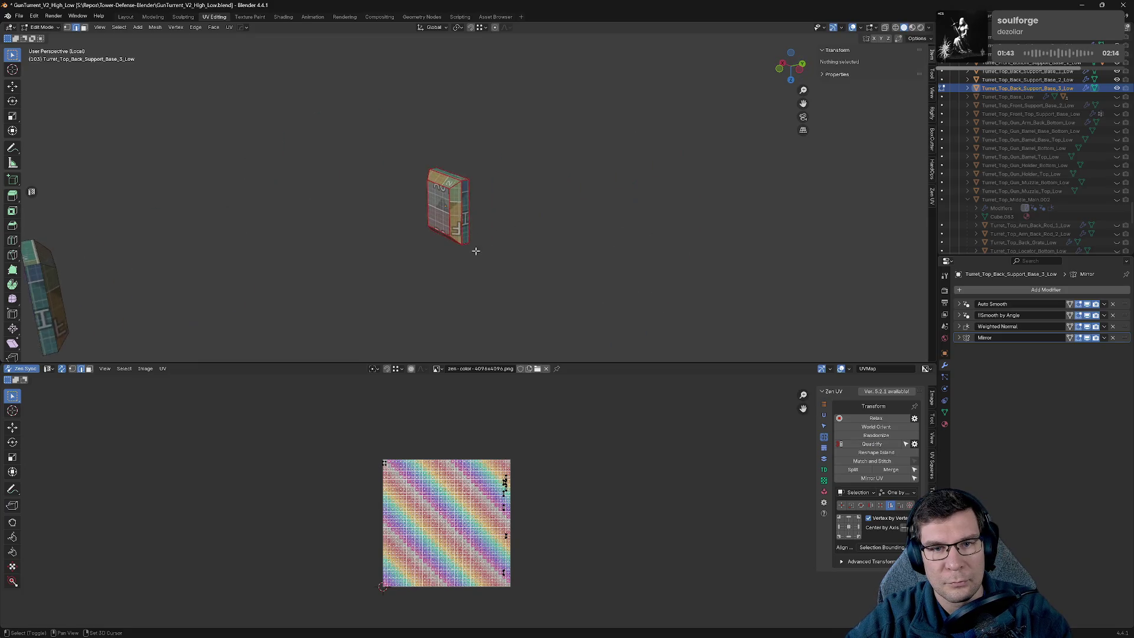
scroll(506, 195, "up", 4)
key("a")
mouse_move(506, 195)
middle_mouse_down()
mouse_move(450, 196)
mouse_move(780, 196)
middle_mouse_up()
middle_click_drag(569, 171, 468, 164)
key("a")
mouse_move(565, 144)
middle_mouse_down()
mouse_move(494, 184)
mouse_move(479, 112)
middle_mouse_up()
mouse_move(401, 326)
middle_mouse_down()
mouse_move(602, 299)
mouse_move(427, 347)
middle_mouse_up()
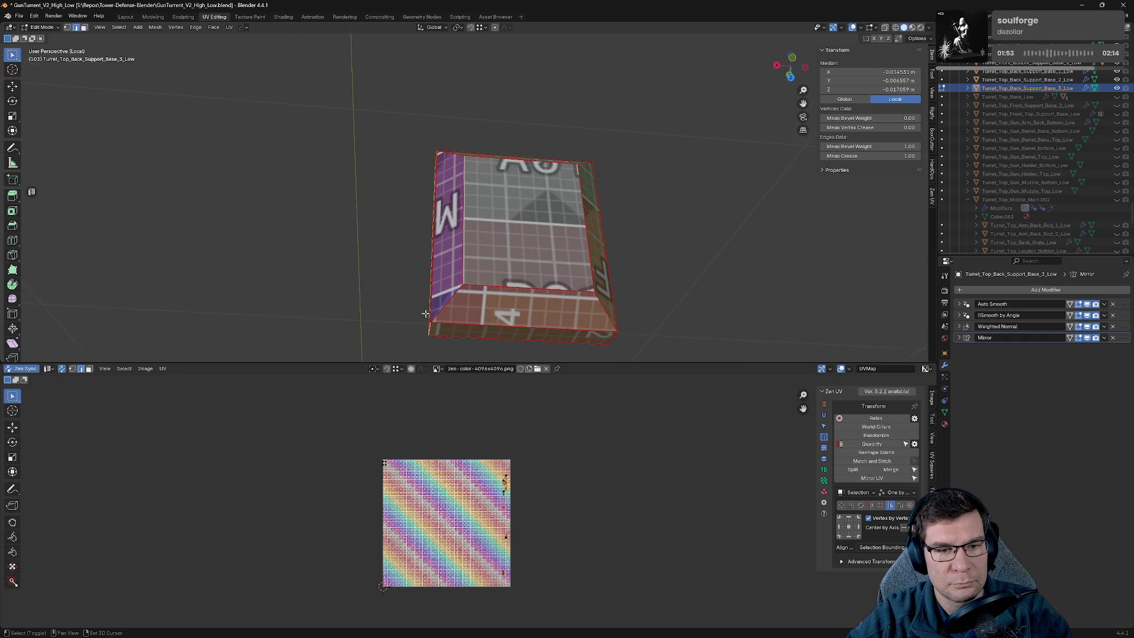
Mark the selected bevel edges as seams with the Zen UV pie, then clear the selection.
key("alt+q")
left_click(496, 296)
middle_click_drag(496, 296, 440, 288)
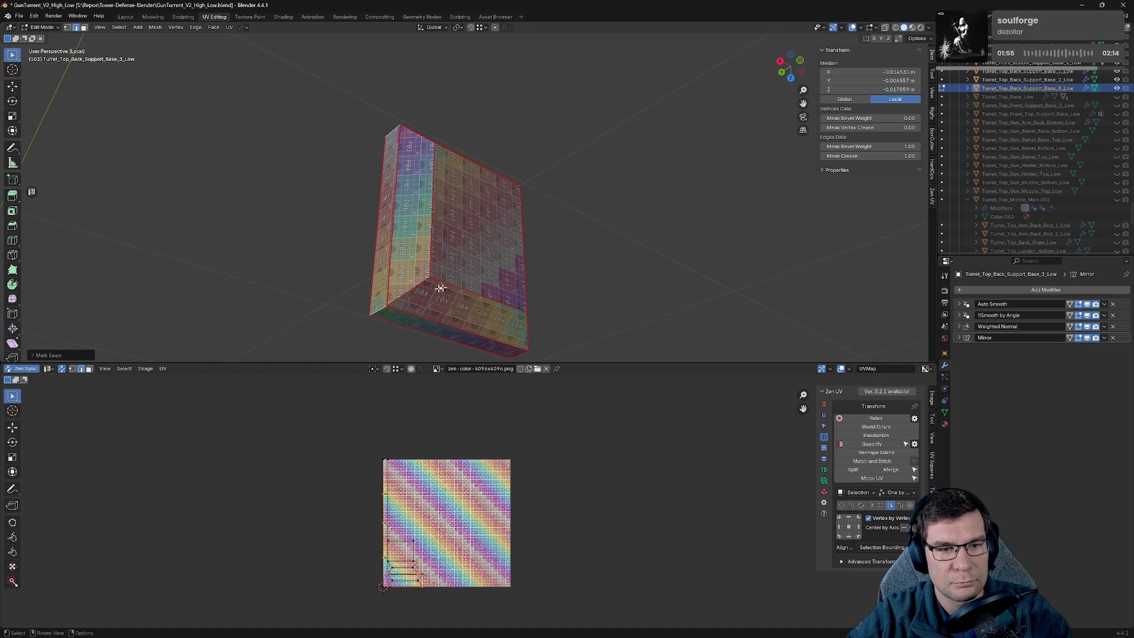
mouse_move(607, 275)
middle_mouse_down()
mouse_move(537, 295)
mouse_move(579, 248)
mouse_move(532, 304)
mouse_move(561, 279)
mouse_move(584, 284)
mouse_move(572, 296)
mouse_move(480, 331)
middle_mouse_up()
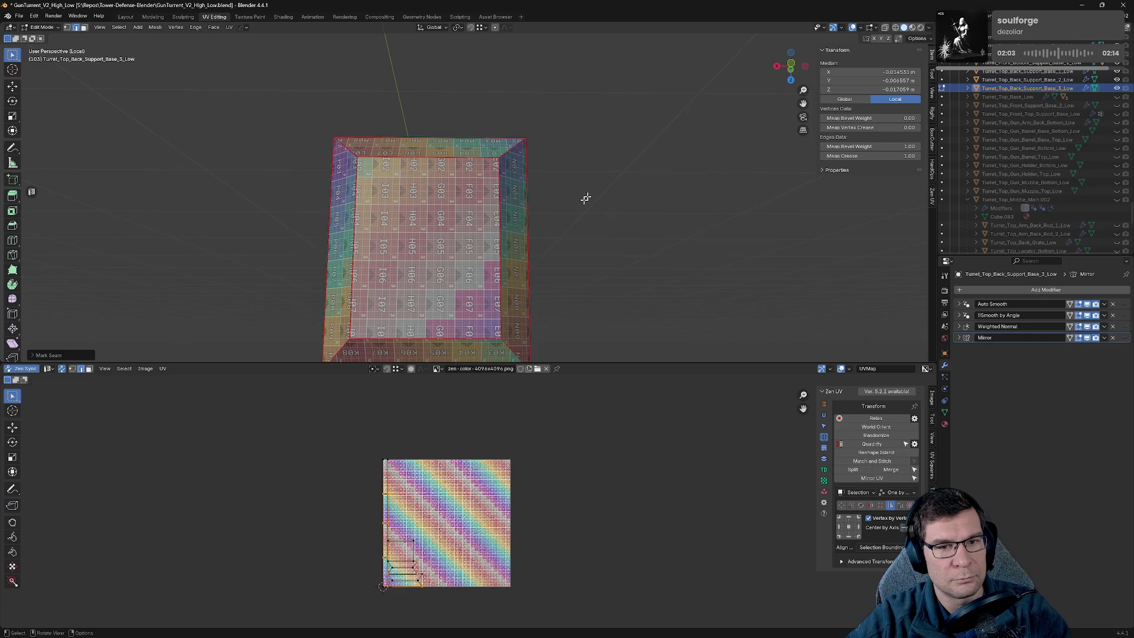
middle_click_drag(585, 195, 598, 122)
mouse_move(554, 221)
middle_mouse_down()
mouse_move(590, 241)
mouse_move(546, 134)
middle_mouse_up()
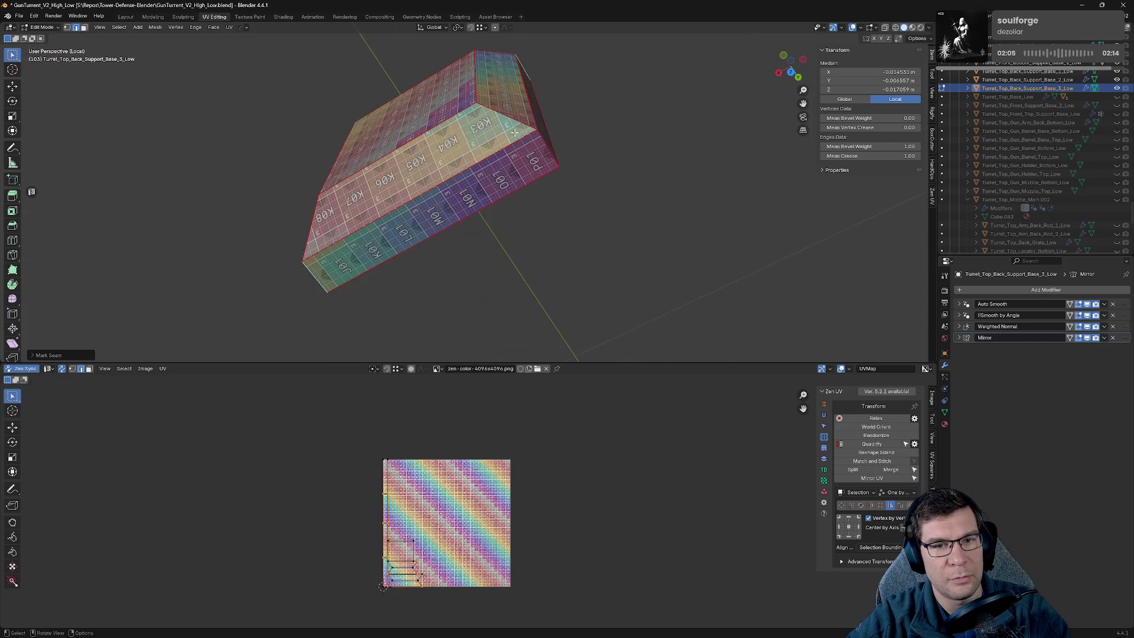
right_click(541, 138)
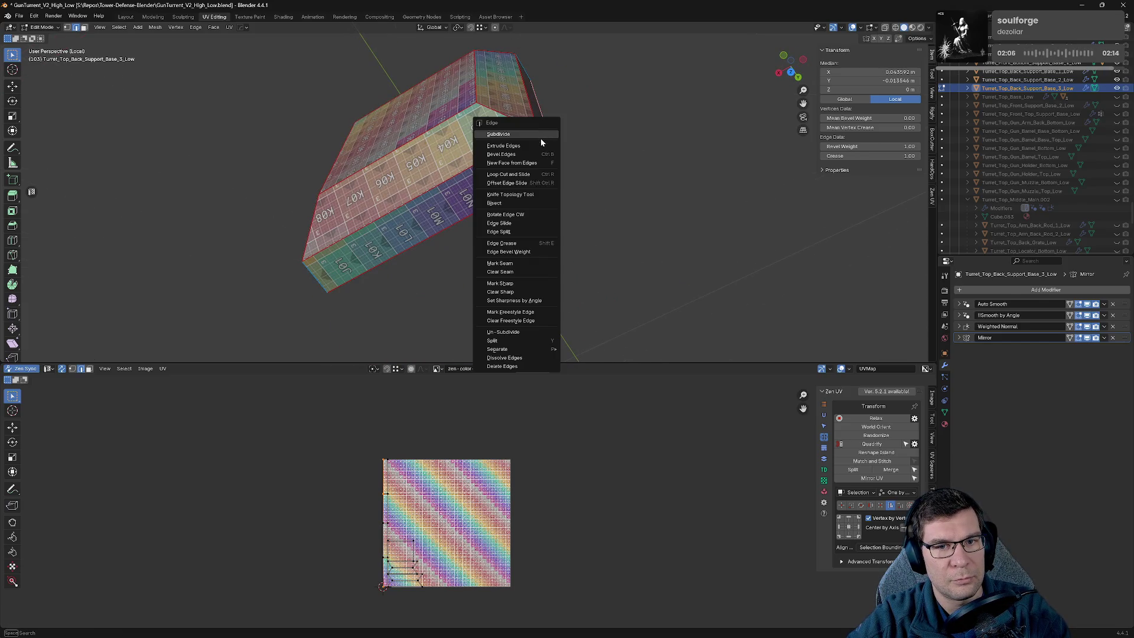
left_click(614, 102)
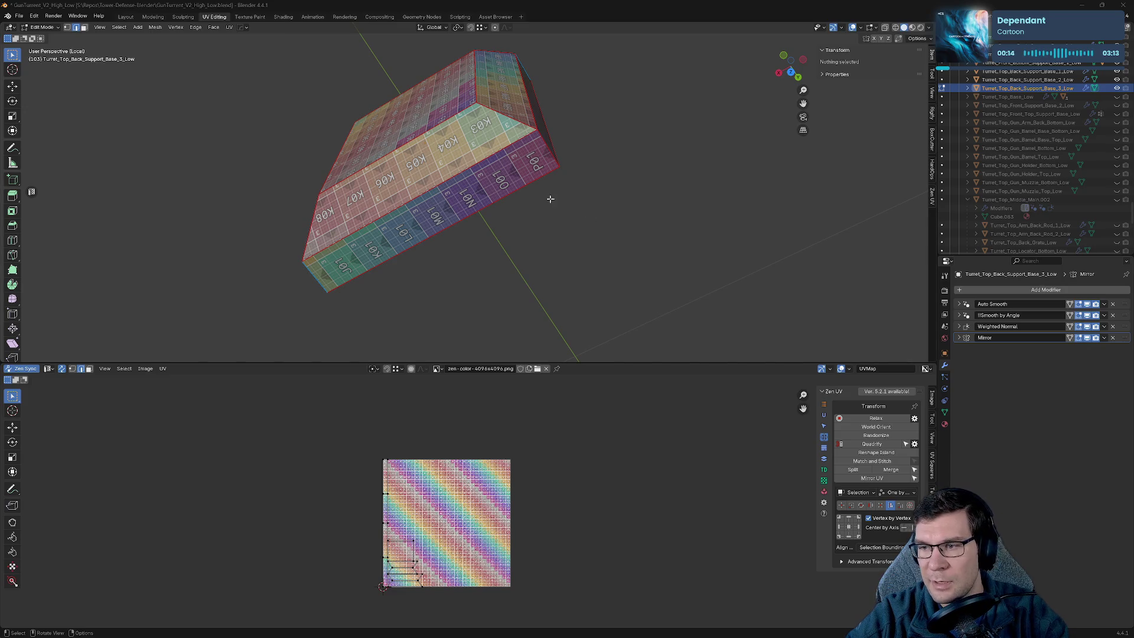
Select an edge on the part's top face for seaming.
middle_click_drag(550, 199, 582, 220)
scroll(598, 196, "up", 4)
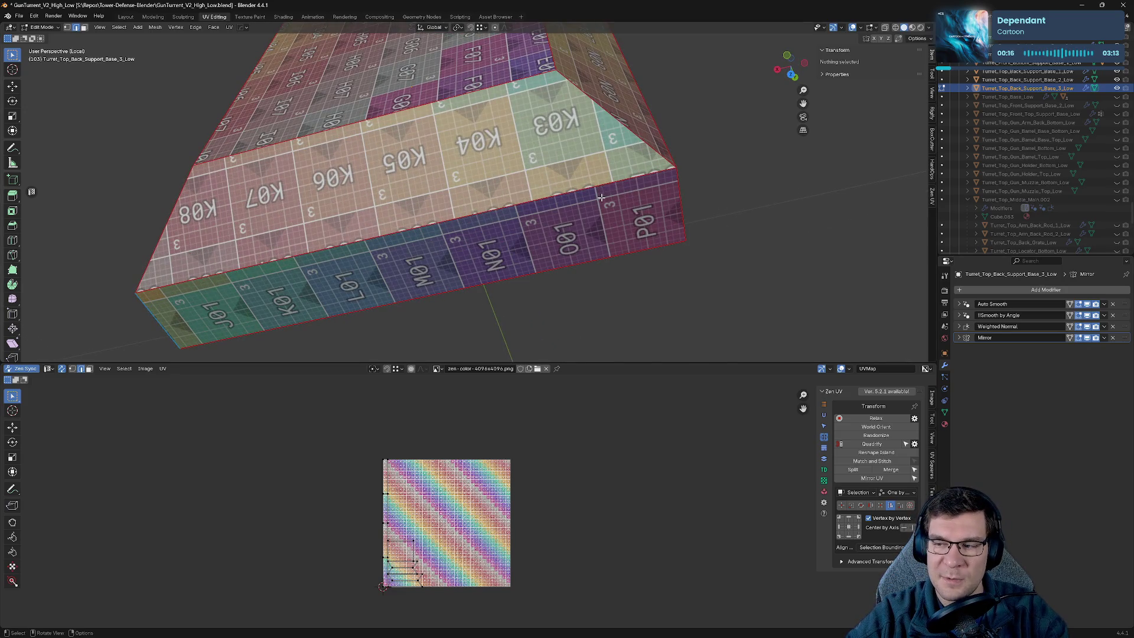
middle_click_drag(602, 191, 600, 223)
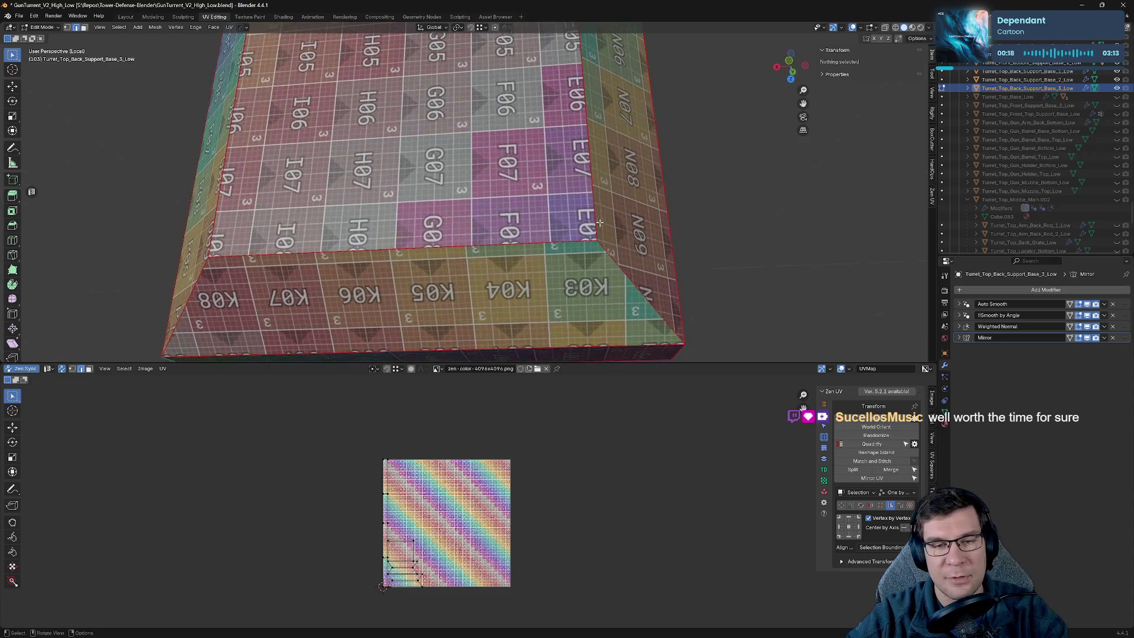
scroll(654, 204, "down", 2)
left_click(415, 224)
middle_click_drag(416, 224, 484, 236)
key("alt+q")
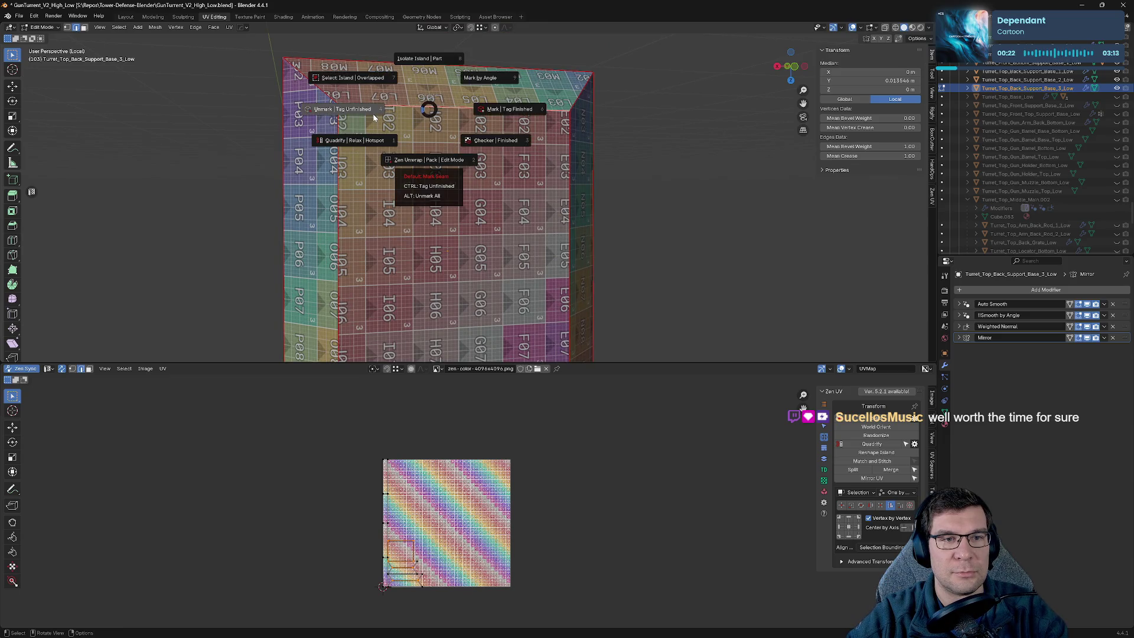
Seam and re-unwrap the selected edge, then unmark the seam on a top edge.
left_click(532, 139)
left_click(650, 118)
middle_click_drag(650, 119, 609, 212)
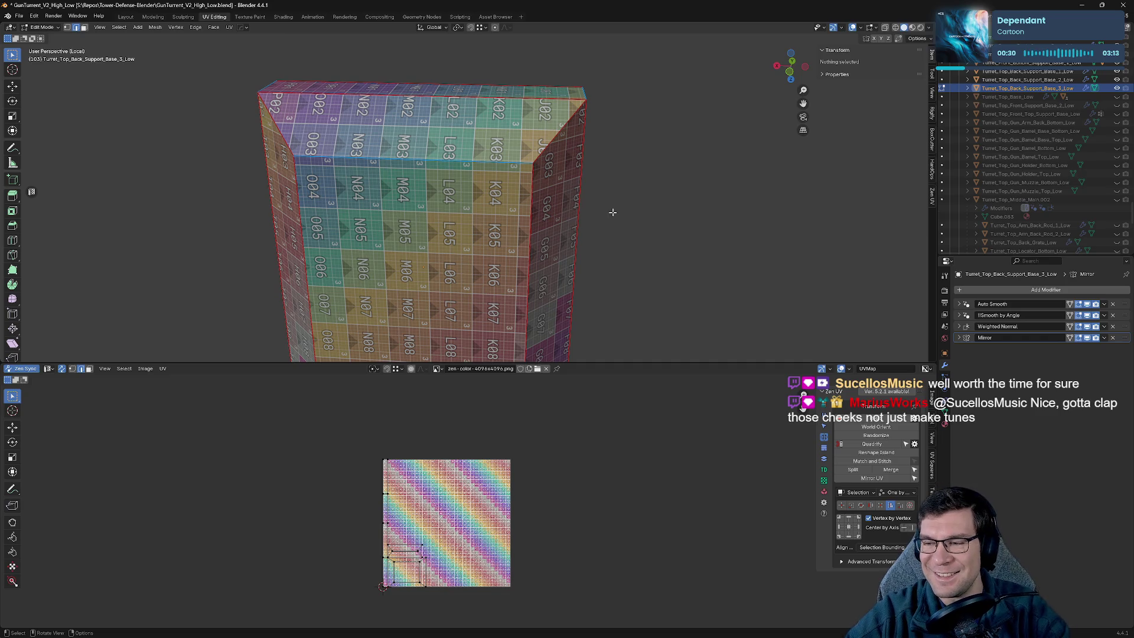
middle_click_drag(582, 229, 630, 241)
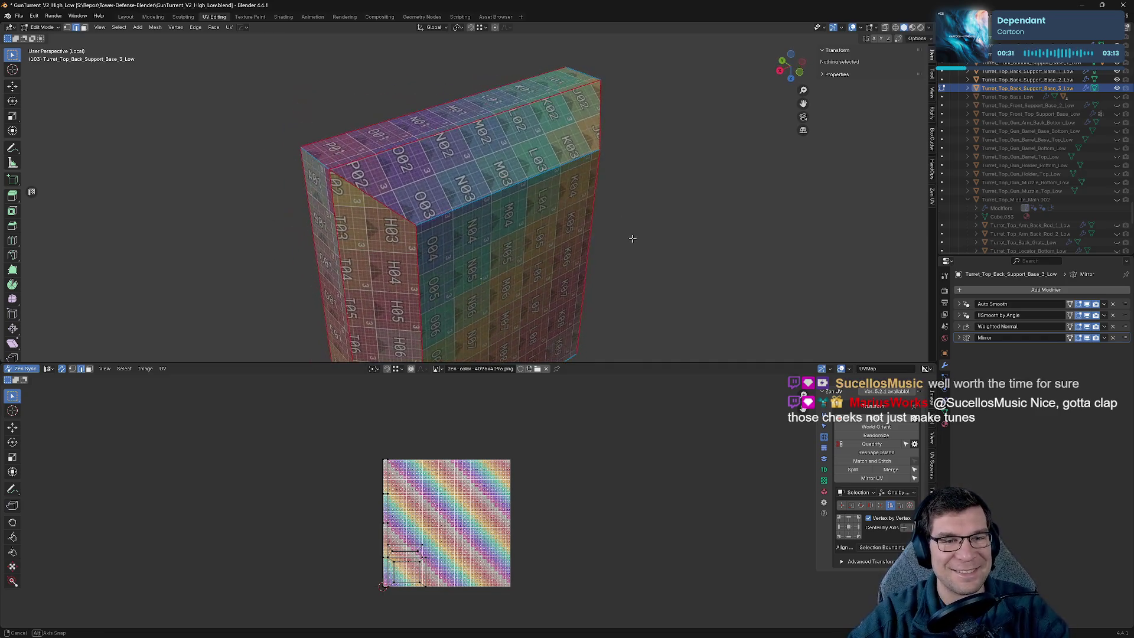
left_click(417, 137)
key("alt+q")
left_click(353, 150)
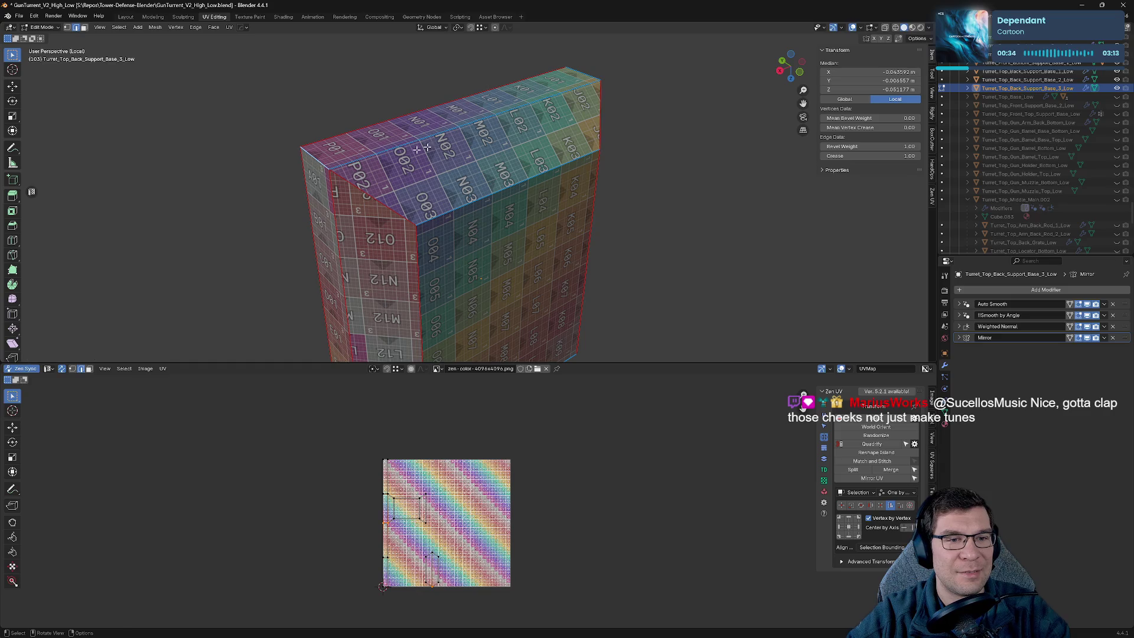
Mark seams on the selected edge and the left vertical edge, then re-unwrap the part.
key("alt+q")
left_click(643, 197)
mouse_move(644, 197)
middle_mouse_down()
mouse_move(608, 126)
mouse_move(304, 218)
middle_mouse_up()
left_click(219, 272)
key("alt+q")
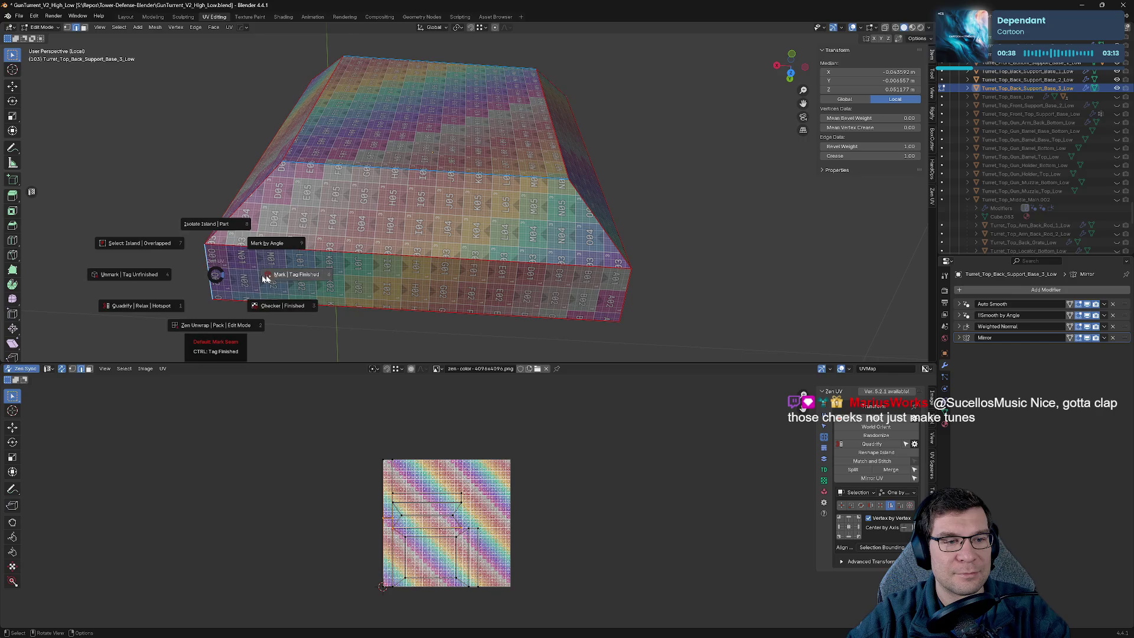
left_click(682, 294)
key("alt+q")
left_click(668, 242)
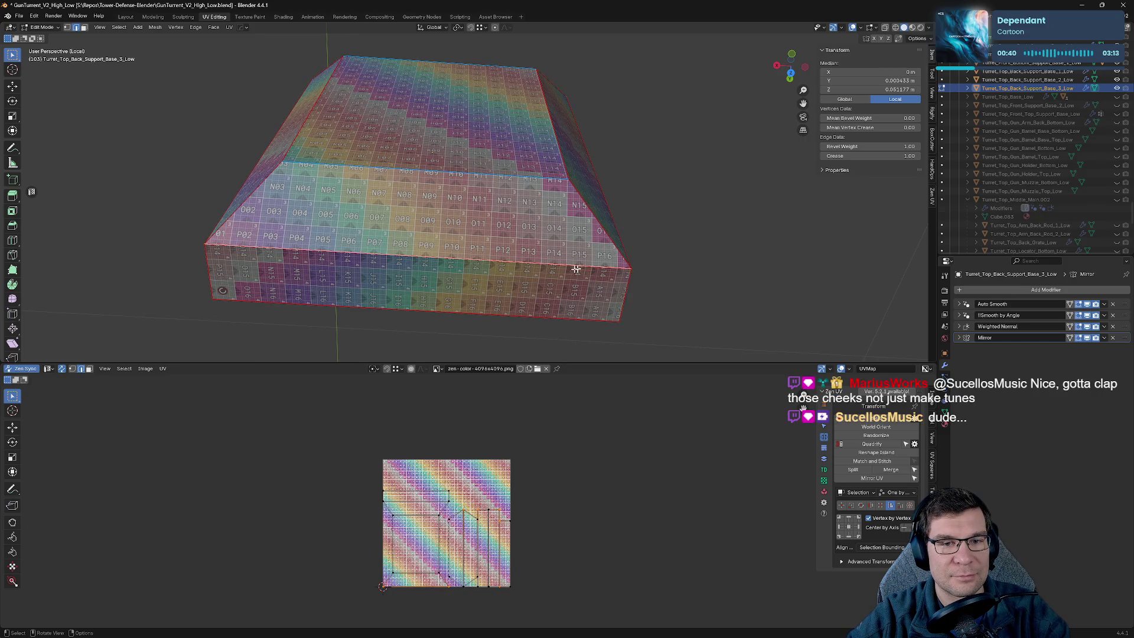
Seam the front-left and right vertical edges and re-unwrap the part.
middle_click_drag(656, 204, 701, 226)
left_click(391, 128)
key("alt+q")
left_click(366, 127)
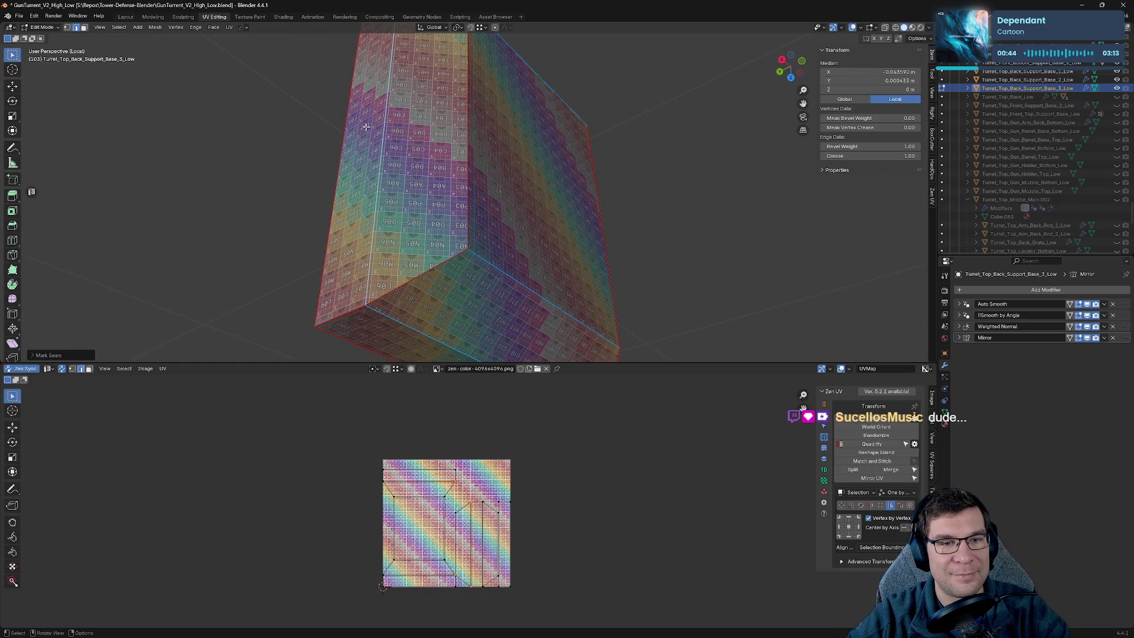
left_click(395, 293)
middle_click_drag(589, 221, 491, 221)
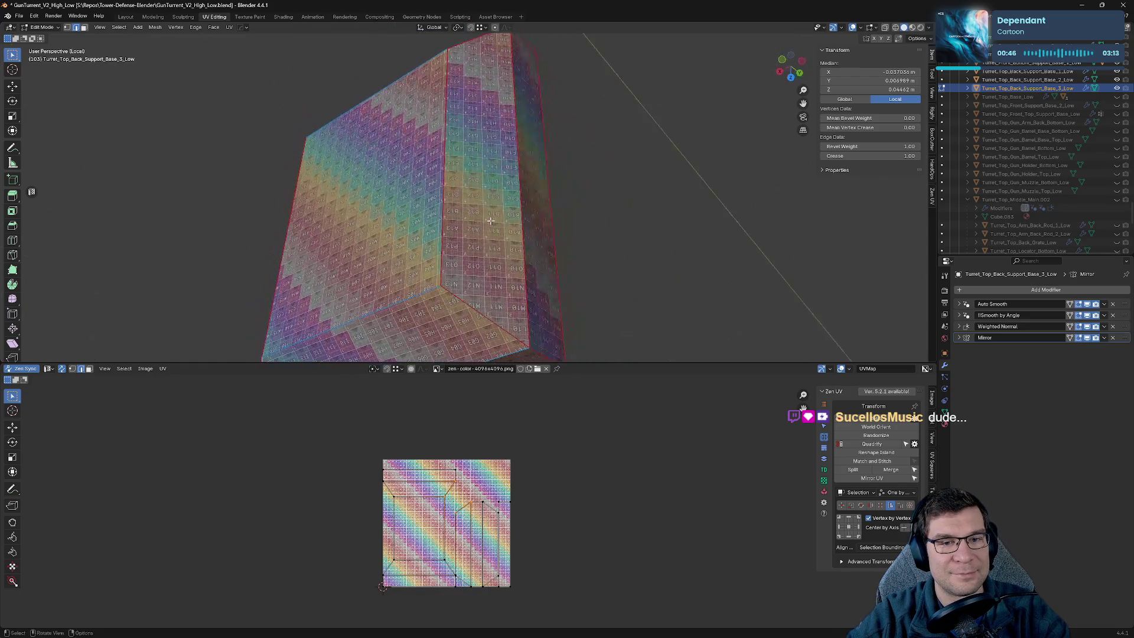
left_click(530, 205)
key("alt+q")
left_click(620, 215)
mouse_move(620, 215)
middle_mouse_down()
mouse_move(610, 225)
mouse_move(604, 215)
middle_mouse_up()
Clear the selection, save GunTurret_V2_High_Low.blend, and exit Local View to show all parts.
mouse_move(534, 309)
middle_mouse_down()
mouse_move(577, 276)
mouse_move(579, 303)
middle_mouse_up()
middle_click_drag(559, 231, 633, 236)
left_click(630, 232)
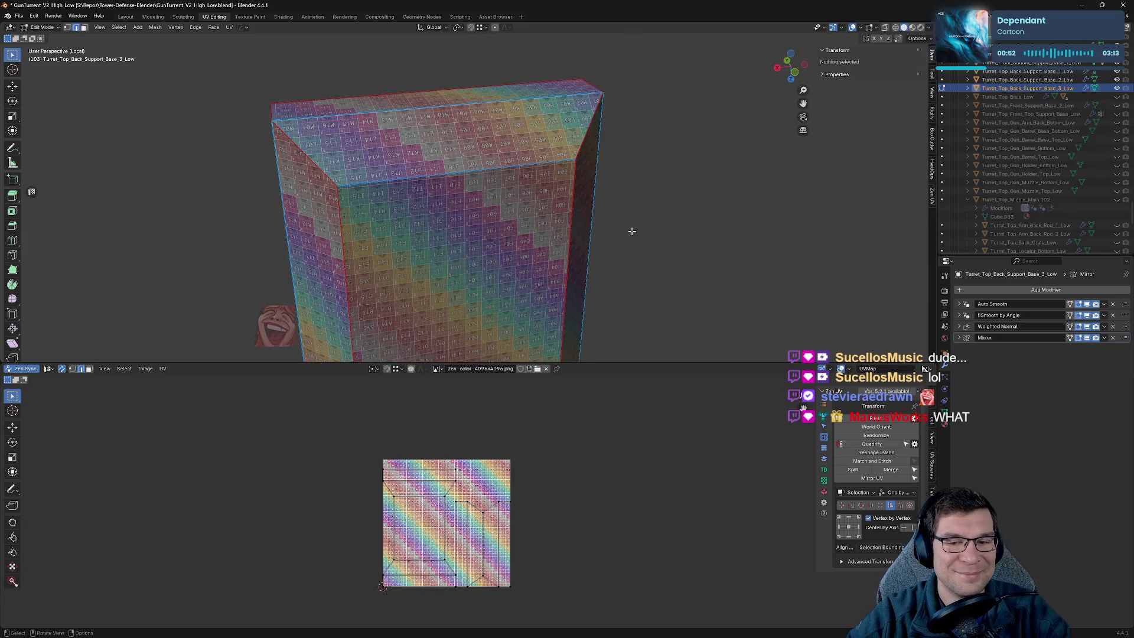
scroll(446, 557, "up", 4)
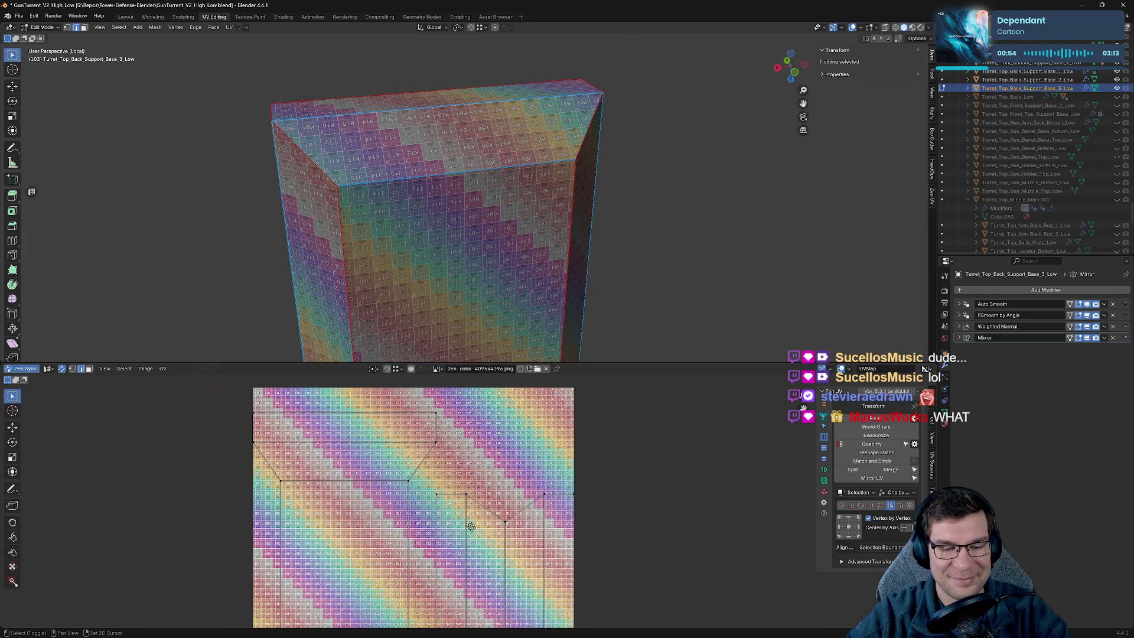
middle_click_drag(470, 526, 446, 512)
scroll(597, 253, "down", 4)
key("ctrl+s")
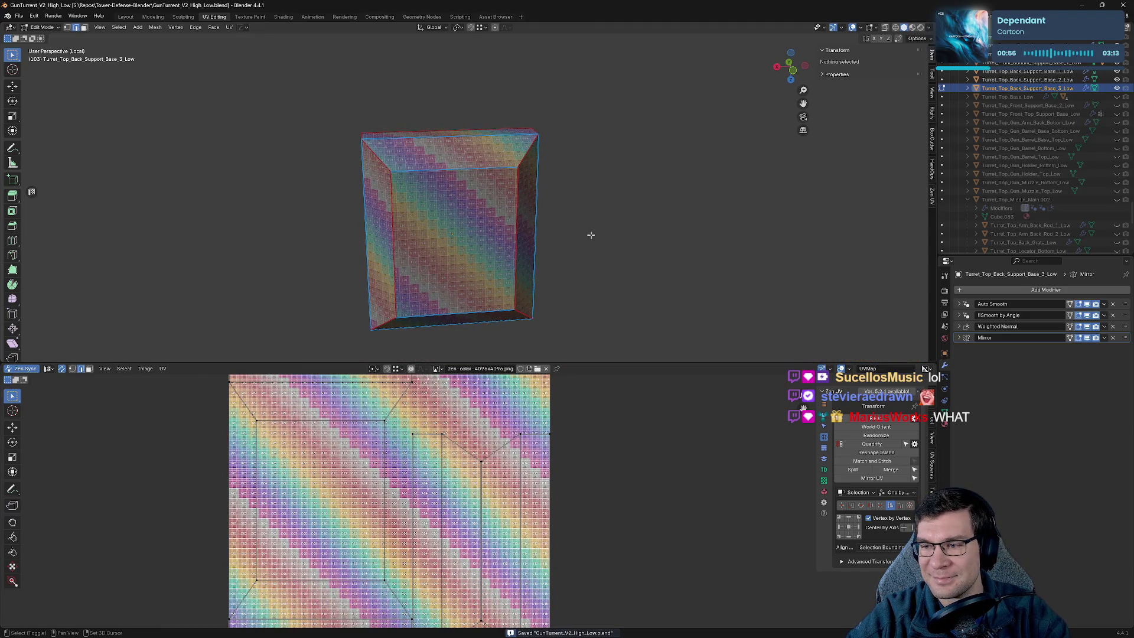
middle_click_drag(590, 235, 590, 273)
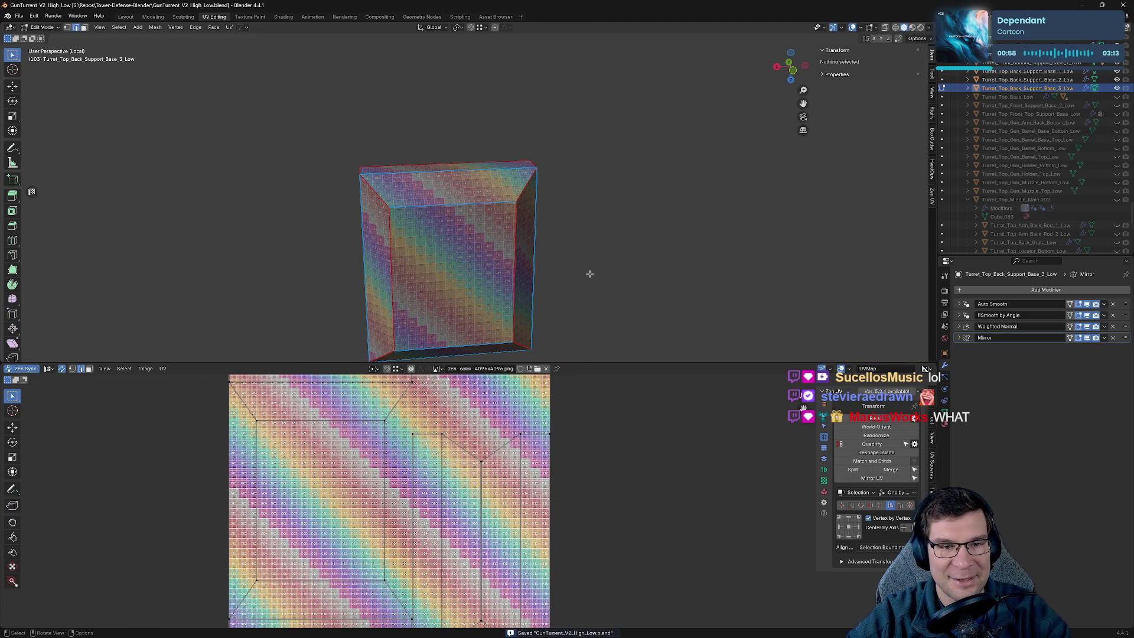
key("KP_Divide")
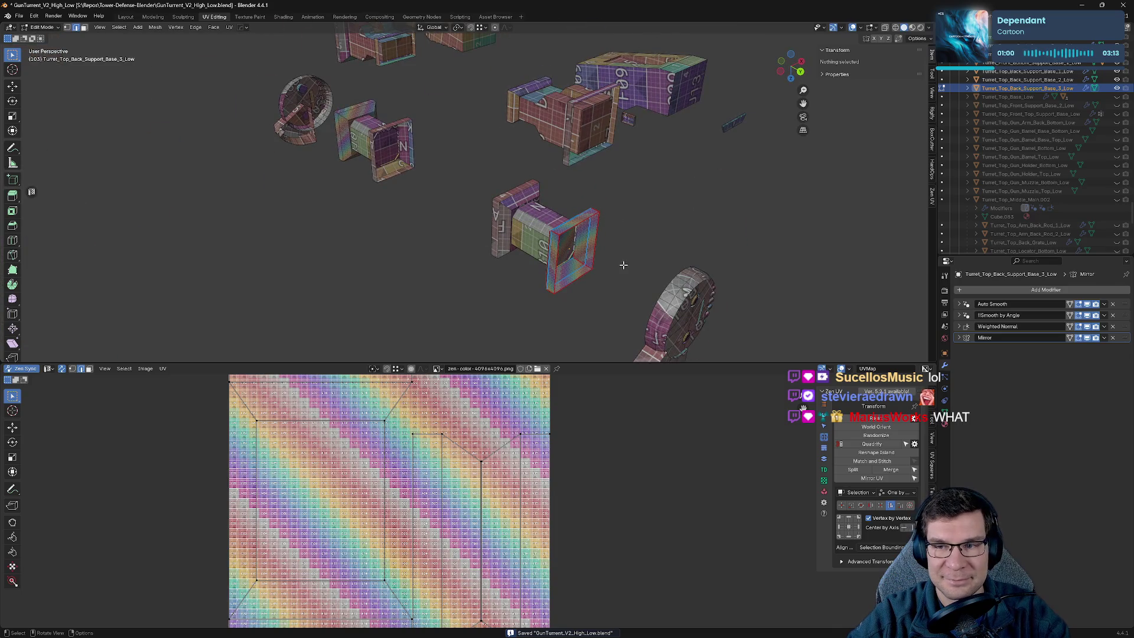
Undo back to Turret_Top_Back_Support_Base_1_Low, isolate it, and frame the box.
key("ctrl+z")
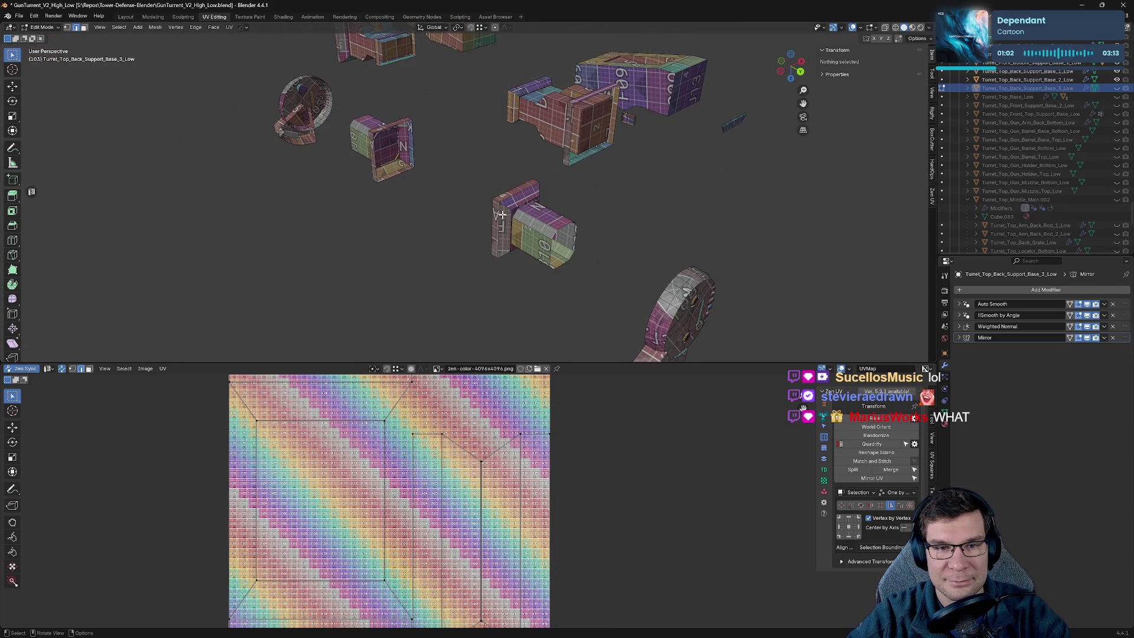
key("ctrl+z")
key("ctrl+z")
key("KP_Divide")
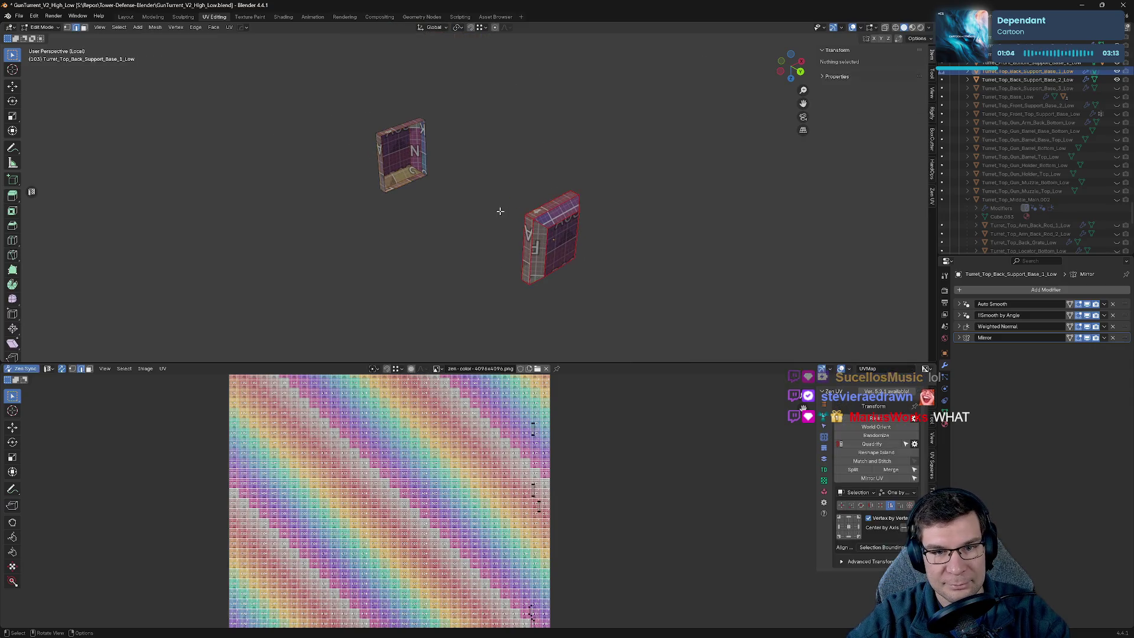
key("KP_Decimal")
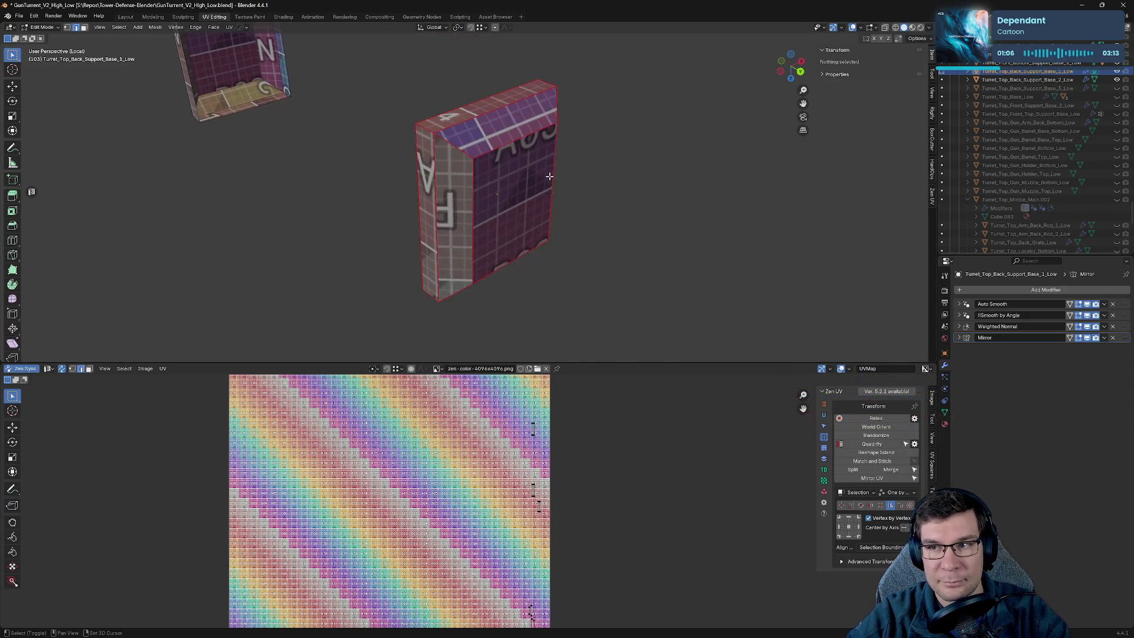
scroll(549, 176, "up", 3)
scroll(573, 196, "down", 2)
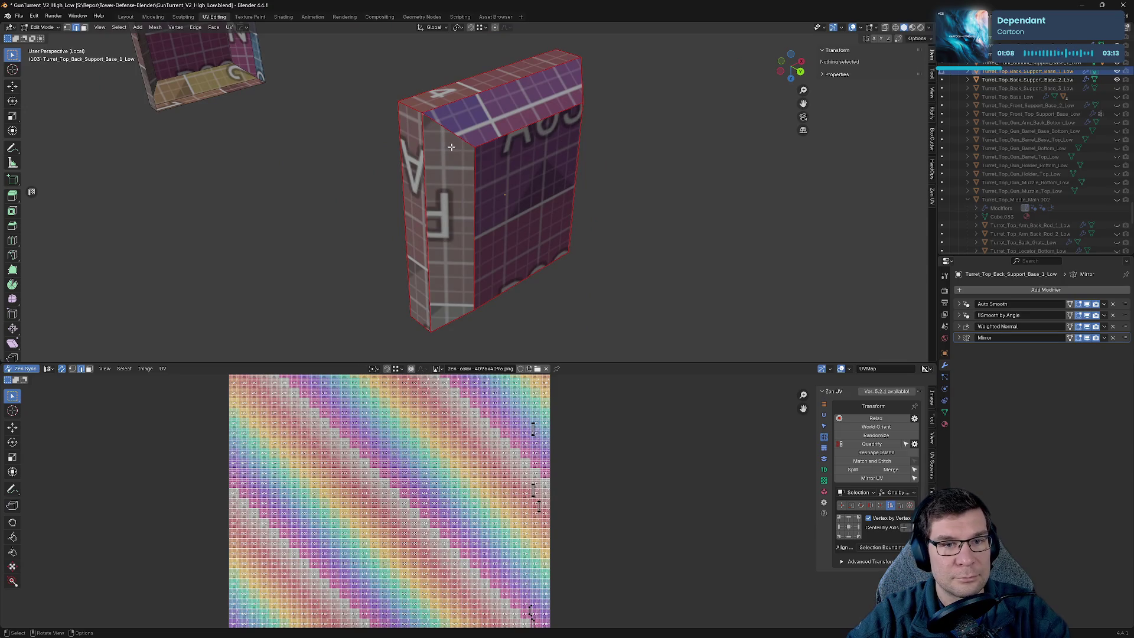
Seam the box's top edge and another edge, then unwrap it onto the checker.
left_click(430, 125)
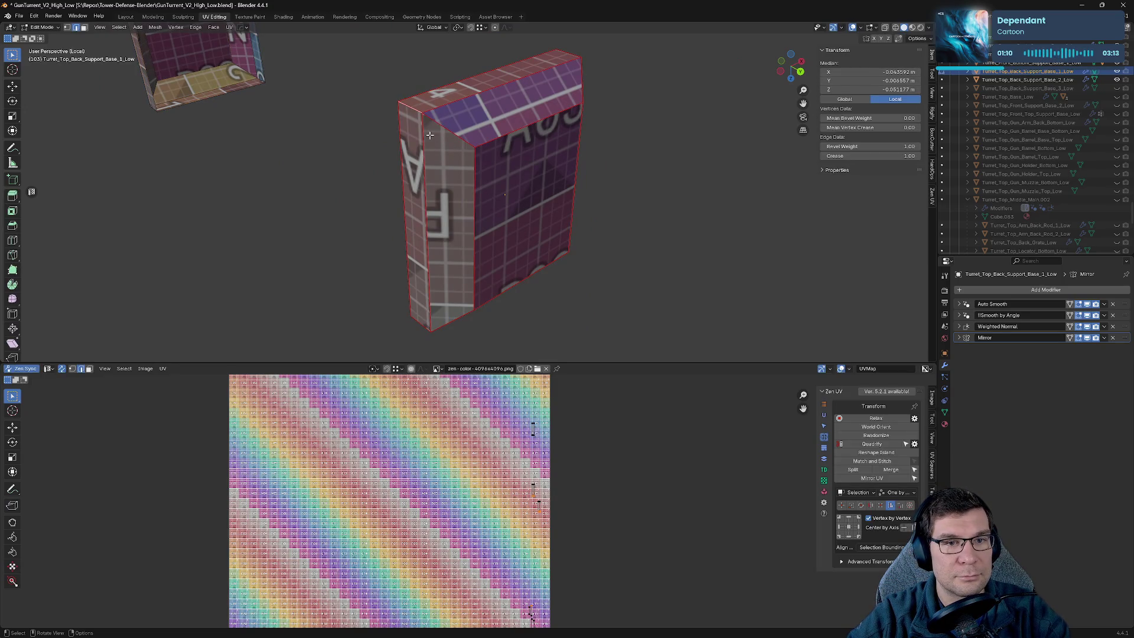
left_click(434, 110)
key("alt+v")
left_click(501, 140)
key("alt+v")
left_click(519, 230)
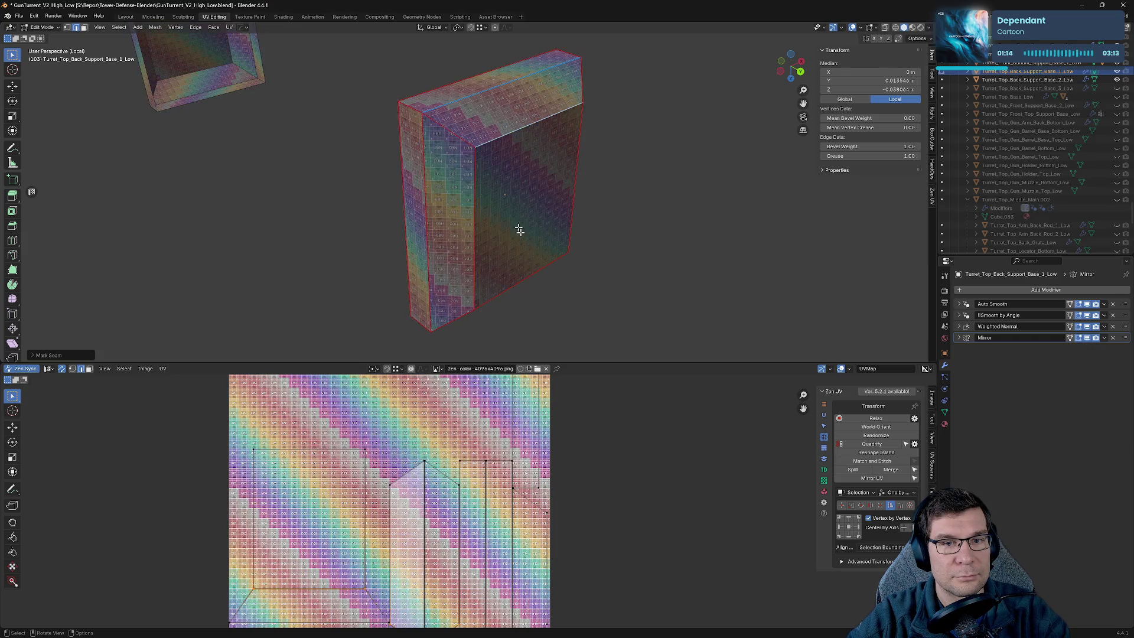
key("alt+v")
left_click(476, 285)
mouse_move(476, 284)
middle_mouse_down()
mouse_move(519, 248)
mouse_move(506, 232)
middle_mouse_up()
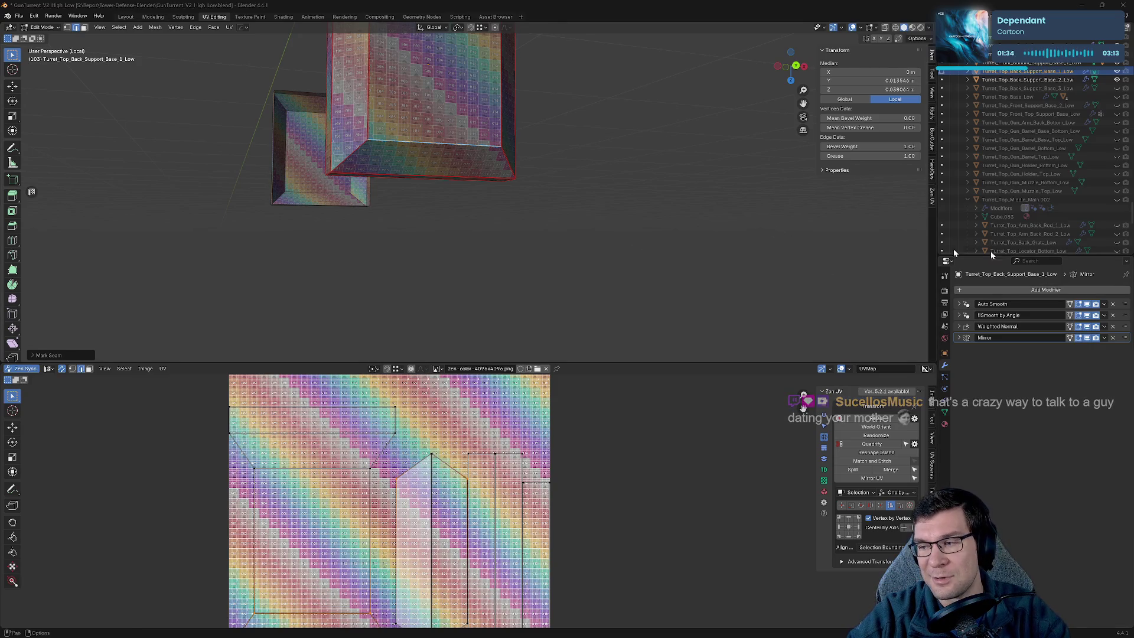
Unmark the unwanted seam and mark one more edge of the tall box as a seam.
mouse_move(378, 147)
middle_mouse_down()
mouse_move(347, 124)
mouse_move(458, 182)
middle_mouse_up()
key("alt+a")
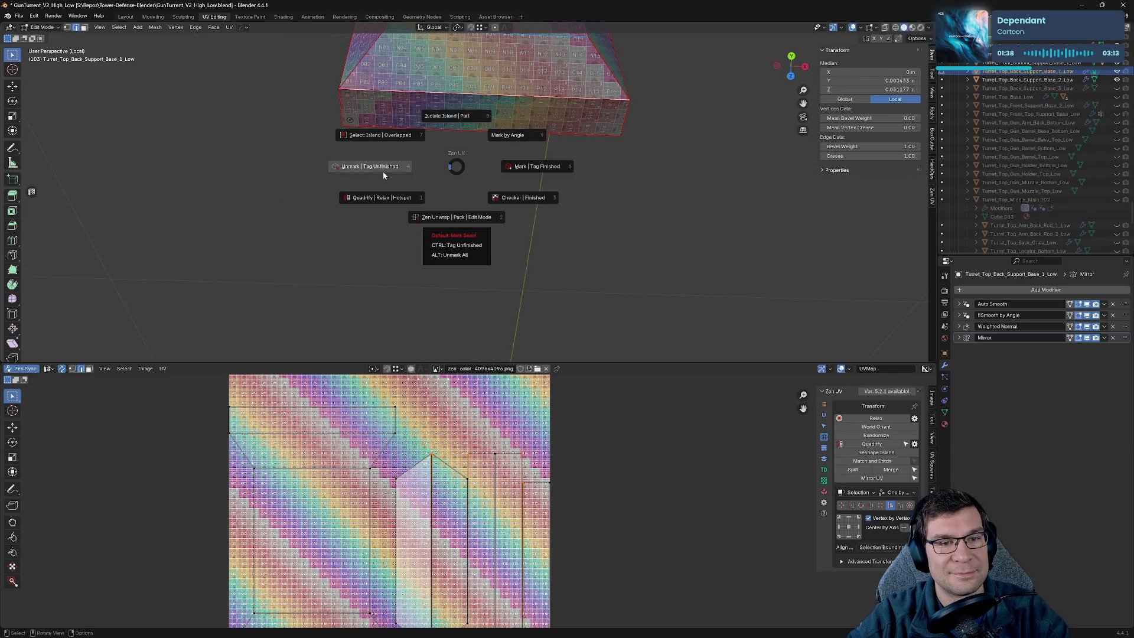
left_click(382, 171)
mouse_move(539, 147)
middle_mouse_down()
mouse_move(519, 116)
mouse_move(316, 114)
mouse_move(349, 105)
middle_mouse_up()
left_click(349, 105)
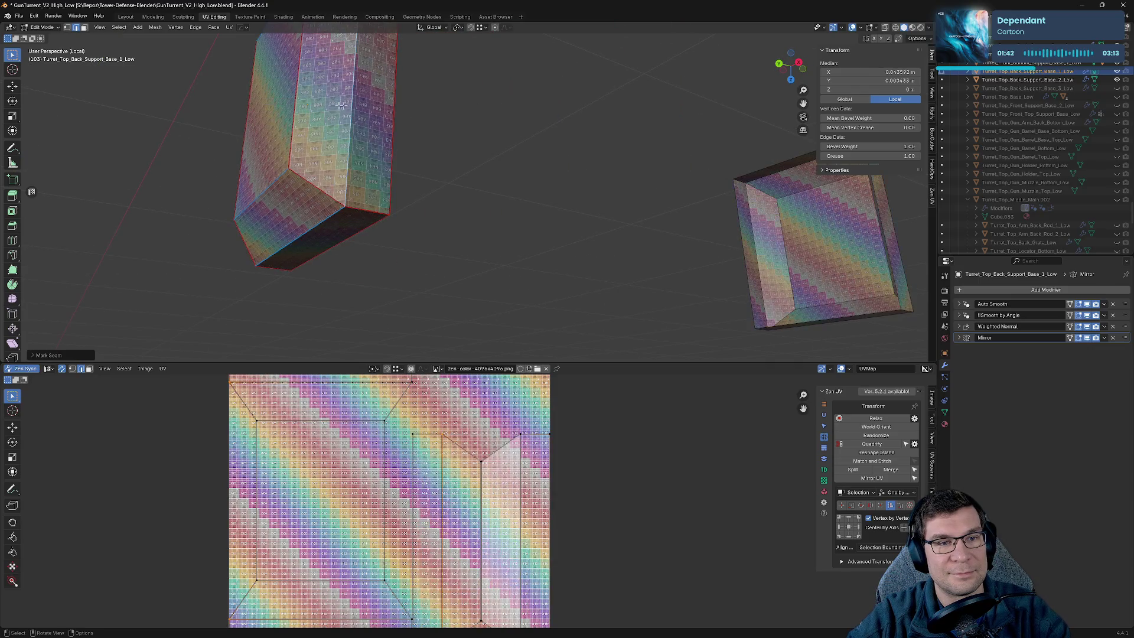
mouse_move(443, 111)
middle_mouse_down()
mouse_move(594, 206)
mouse_move(615, 143)
middle_mouse_up()
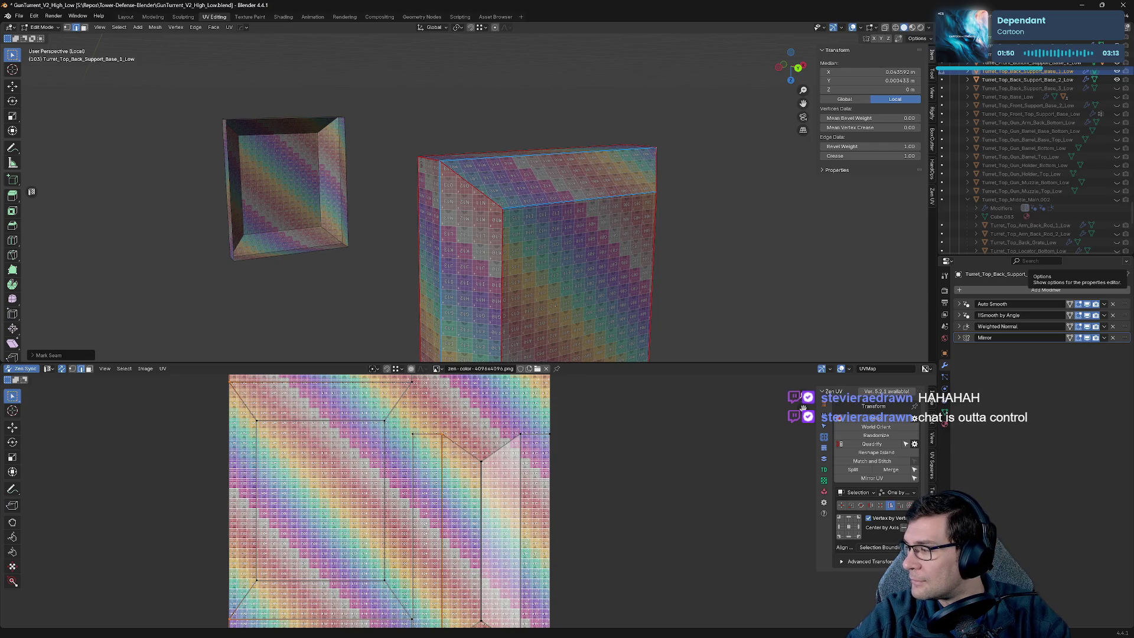
mouse_move(544, 208)
middle_mouse_down()
mouse_move(522, 170)
mouse_move(721, 210)
middle_mouse_up()
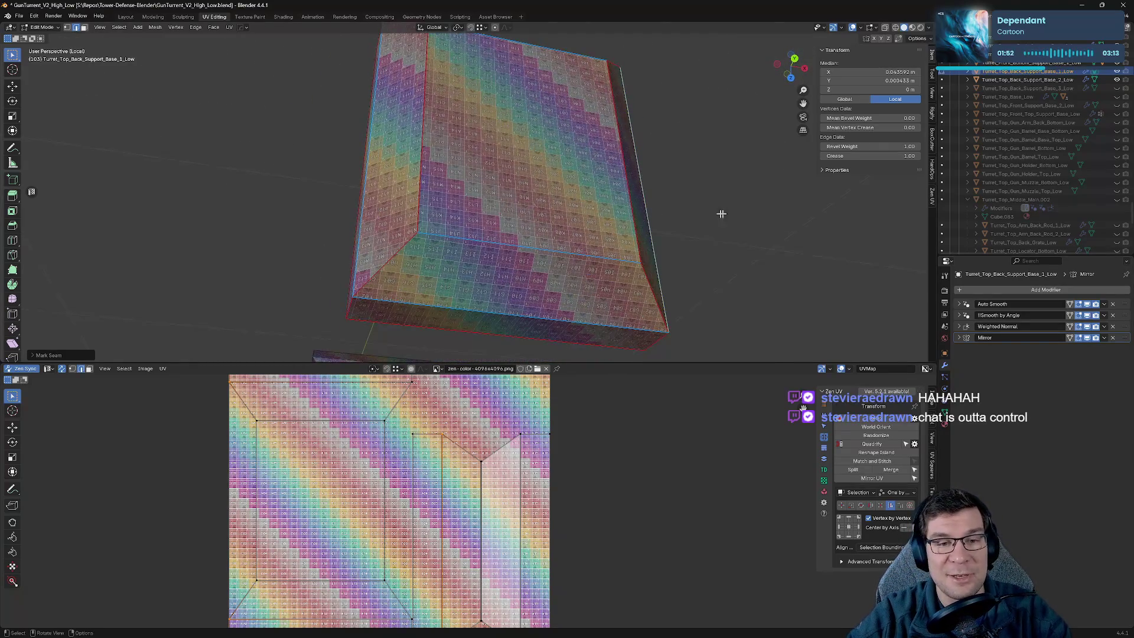
left_click(721, 211)
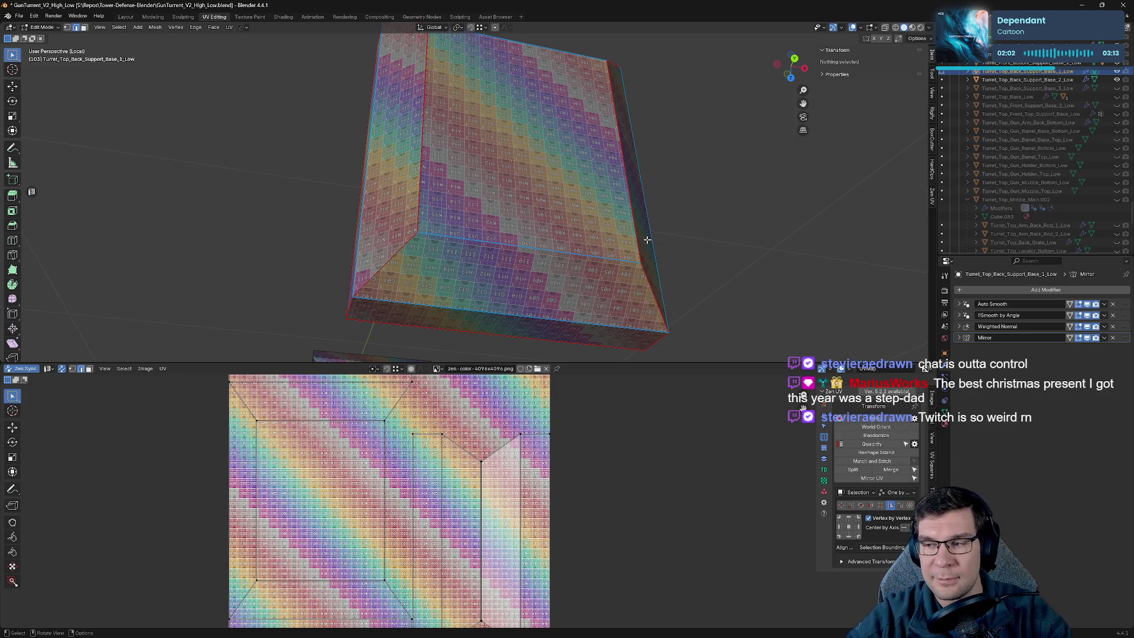
mouse_move(629, 204)
middle_mouse_down()
mouse_move(668, 185)
mouse_move(643, 177)
mouse_move(674, 176)
middle_mouse_up()
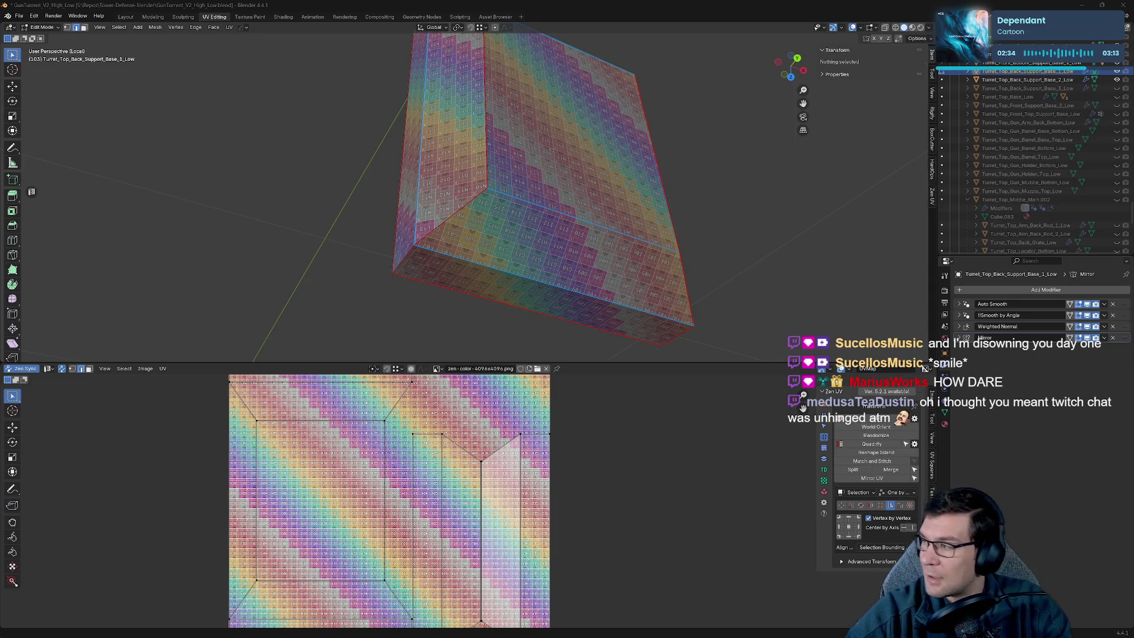
Save the turret .blend file with the back support base unwrap in place.
mouse_move(703, 236)
middle_mouse_down()
mouse_move(668, 253)
mouse_move(713, 246)
middle_mouse_up()
key("ctrl+s")
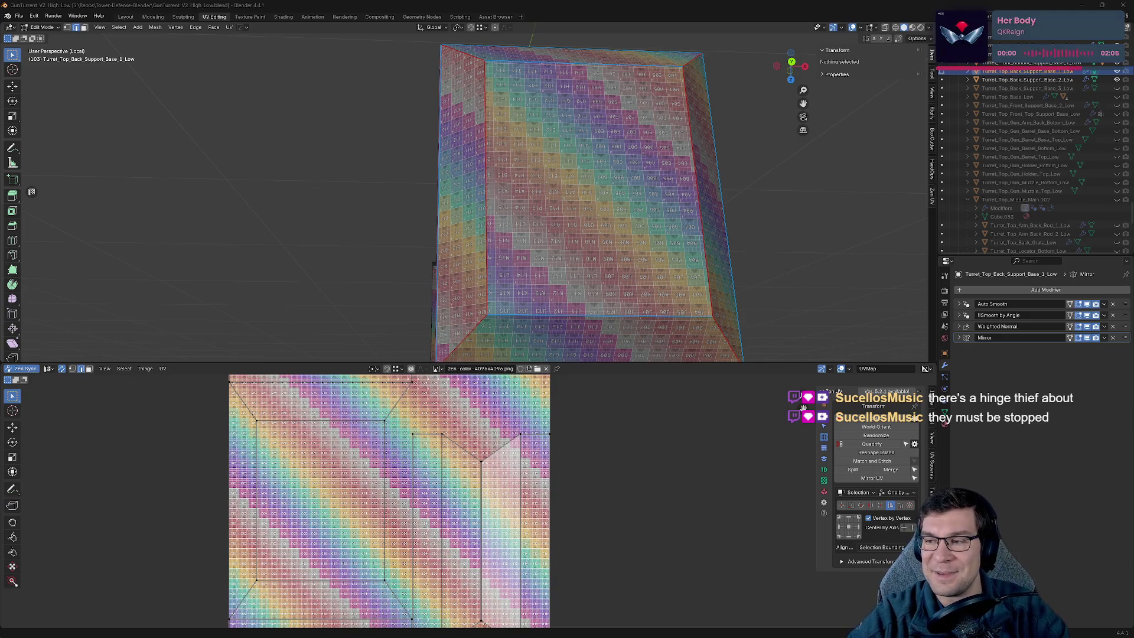
middle_click_drag(625, 188, 667, 195)
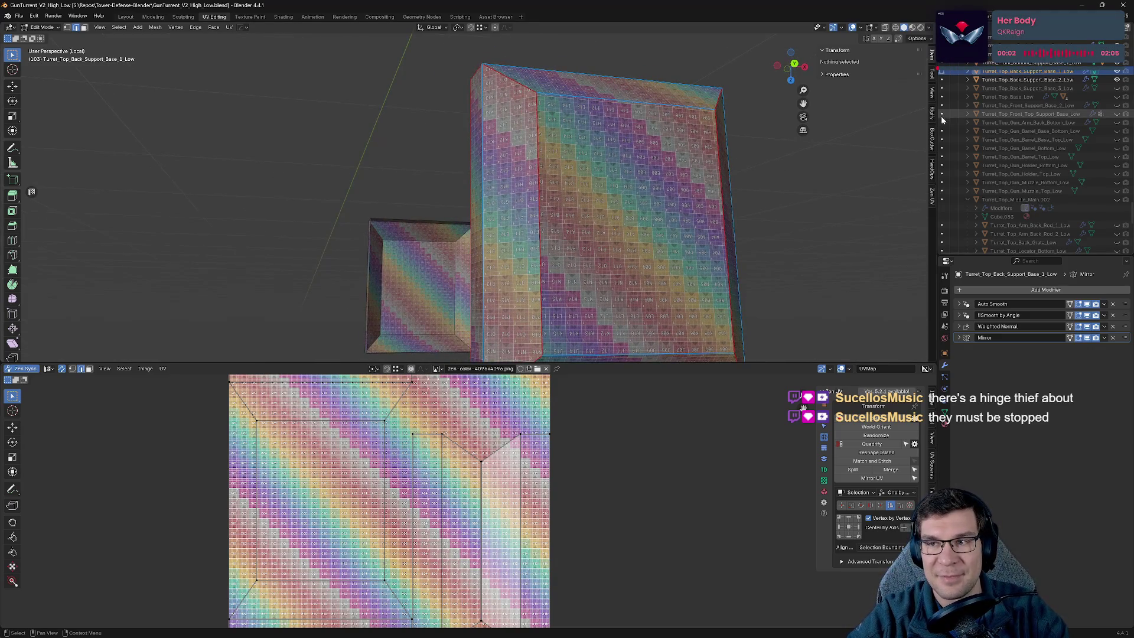
left_click(732, 219)
Exit Local View, hide the two finished back support pieces, and switch to Object Mode.
key("KP_Divide")
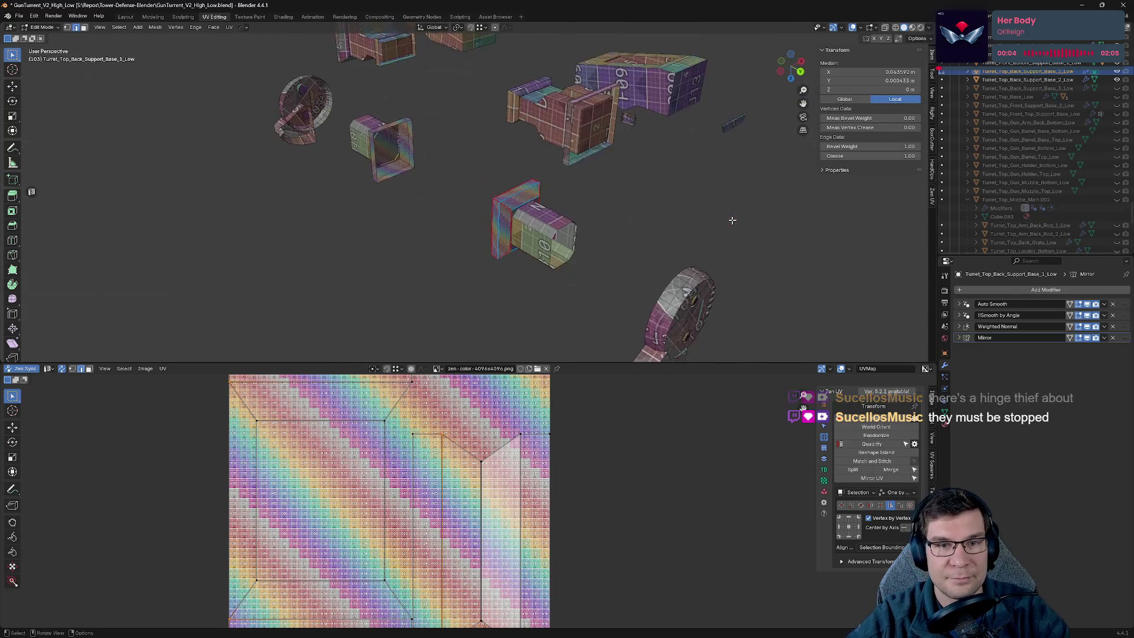
left_click(1116, 72)
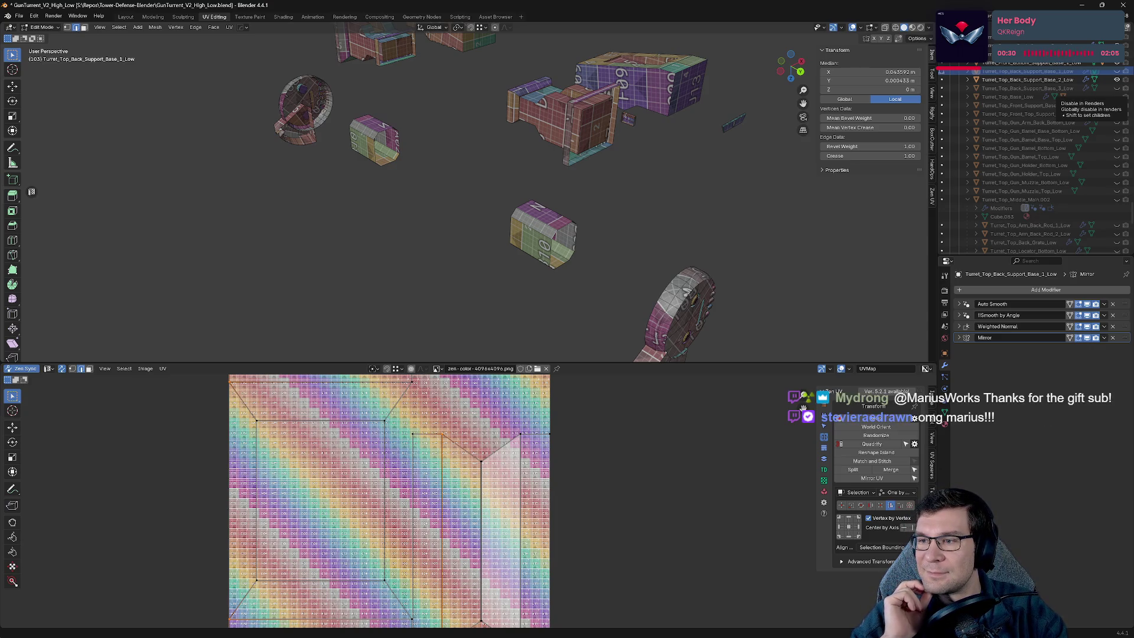
mouse_move(576, 205)
middle_mouse_down()
mouse_move(570, 261)
mouse_move(671, 248)
middle_mouse_up()
scroll(683, 248, "up", 3)
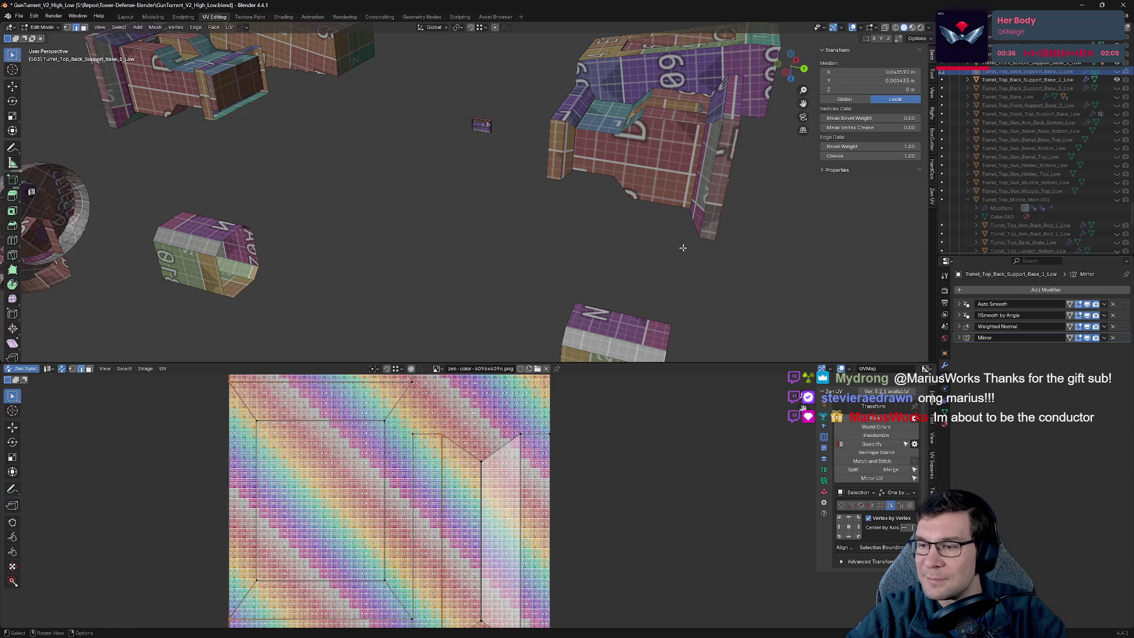
scroll(683, 247, "up", 2)
scroll(642, 280, "up", 3)
key("Tab")
scroll(582, 241, "down", 8)
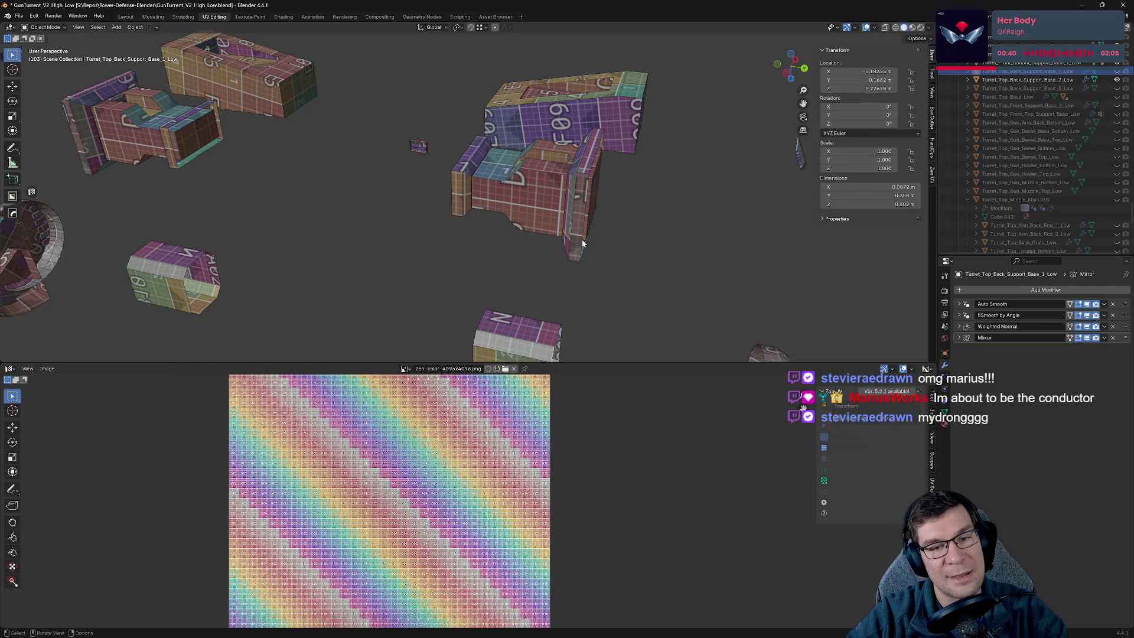
Isolate Turret_Bottom_Back_Support_Base_3_Low and open it in Edit Mode.
left_click(577, 245)
key("Tab")
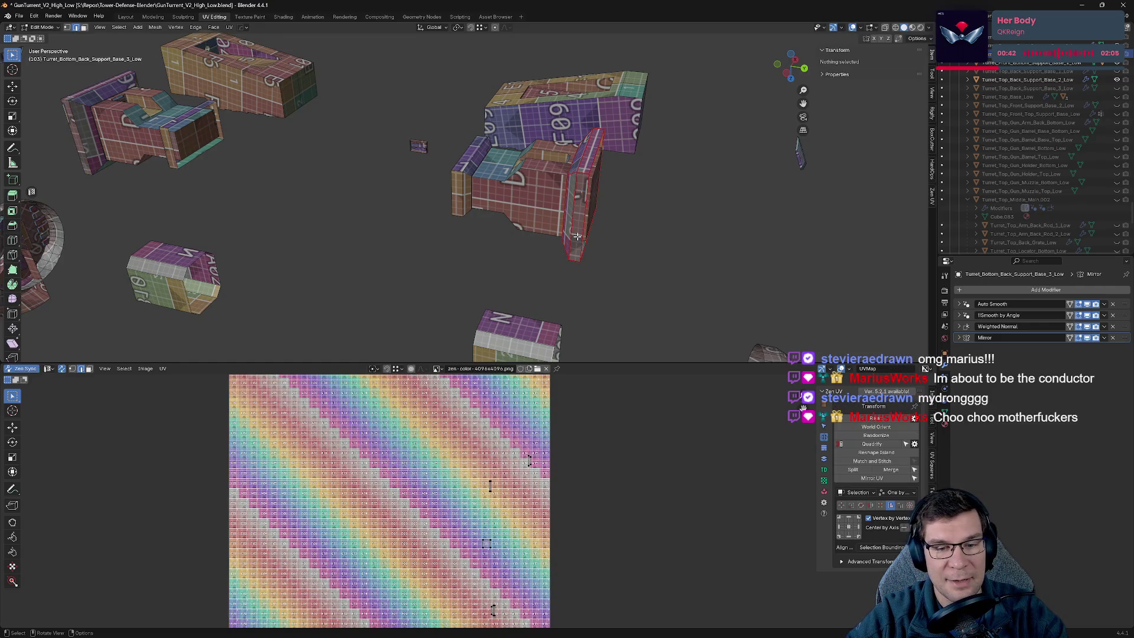
key("KP_Divide")
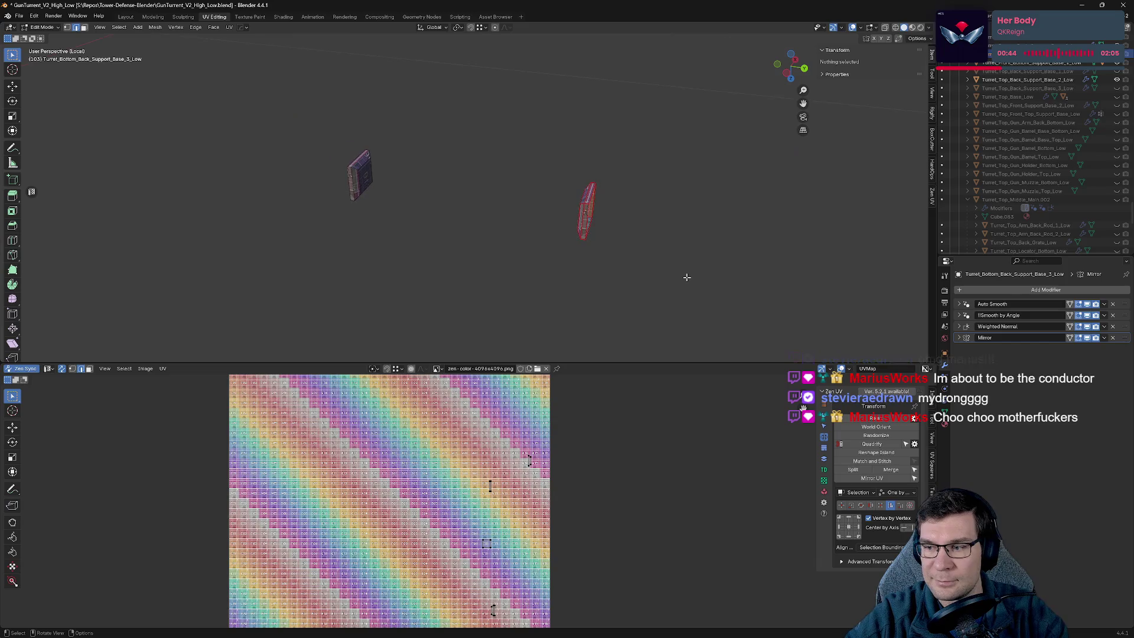
key("Tab")
scroll(462, 203, "up", 5)
key("Tab")
mouse_move(795, 253)
middle_mouse_down()
mouse_move(814, 260)
mouse_move(815, 240)
mouse_move(615, 276)
middle_mouse_up()
scroll(614, 276, "up", 4)
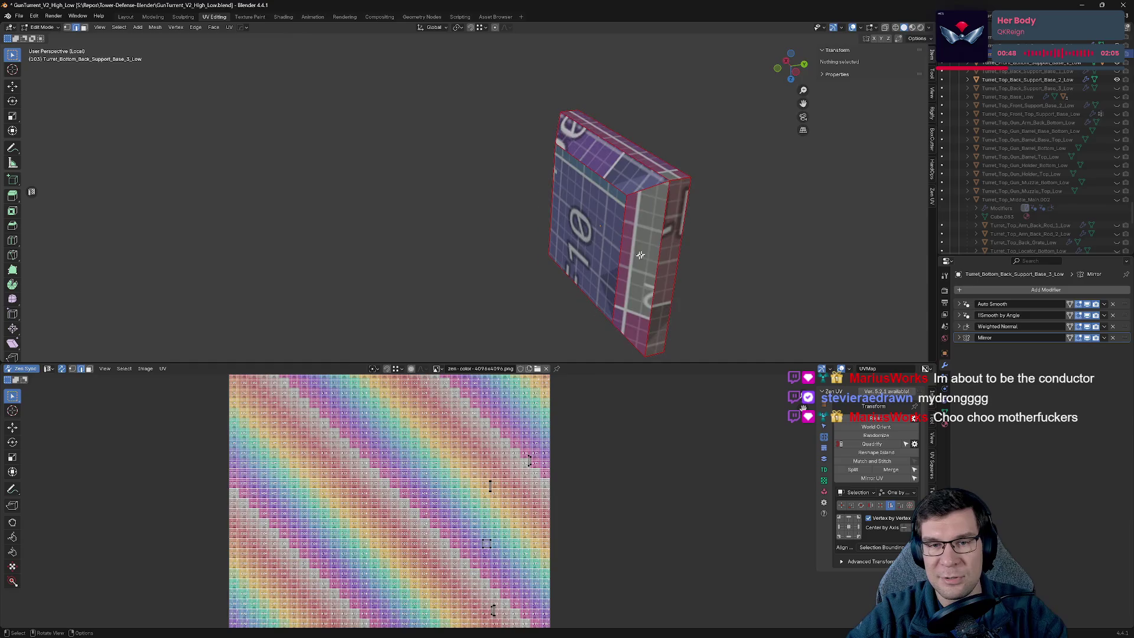
Mark seams on a top edge and the bottom rim edges of the box.
mouse_move(527, 279)
middle_mouse_down("shift")
mouse_move(530, 87)
mouse_move(525, 148)
mouse_move(512, 108)
middle_mouse_up("shift")
left_click(512, 108)
key("alt+e")
left_click(597, 172)
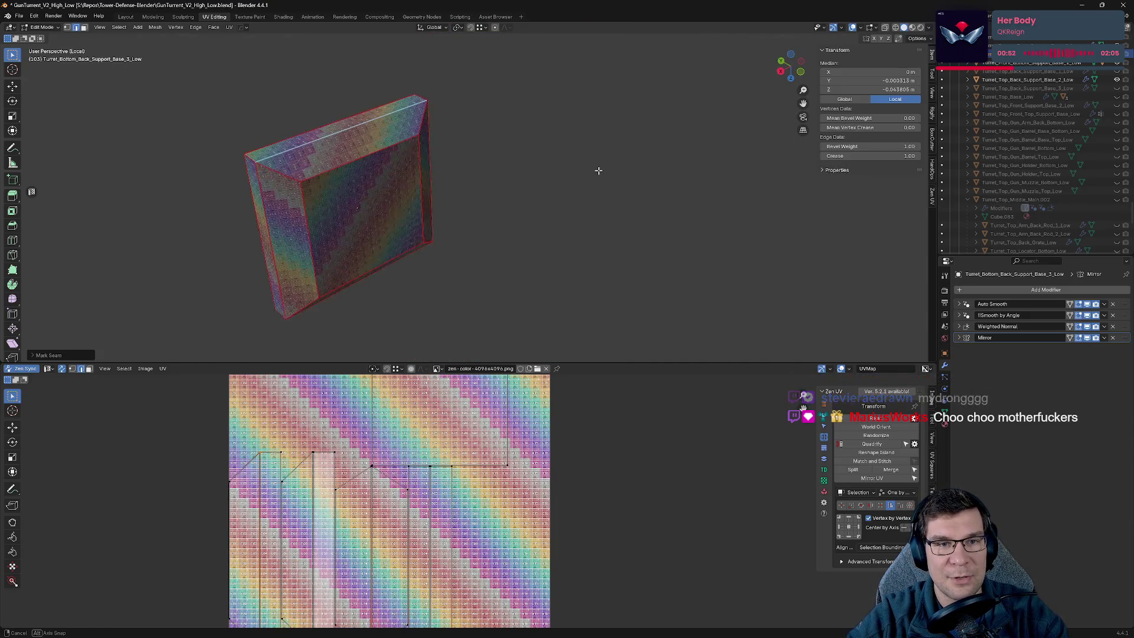
middle_click_drag(597, 172, 632, 127)
mouse_move(443, 144)
middle_mouse_down()
mouse_move(516, 172)
mouse_move(522, 111)
mouse_move(789, 351)
mouse_move(570, 240)
middle_mouse_up()
left_click(597, 282, "alt")
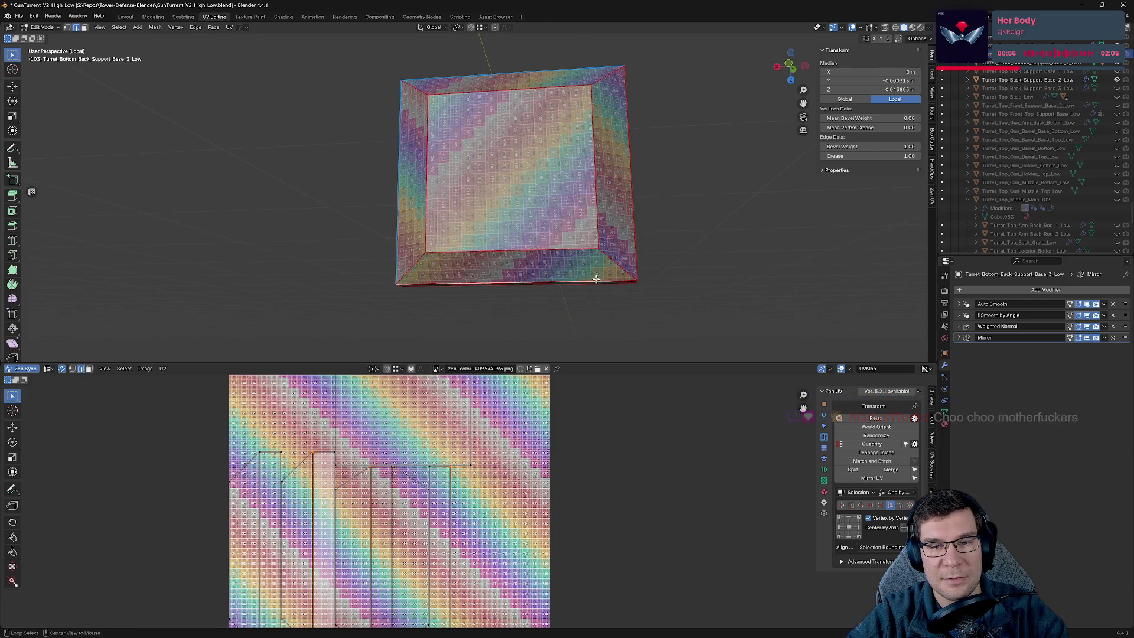
left_click(597, 282, "alt+shift")
key("alt+e")
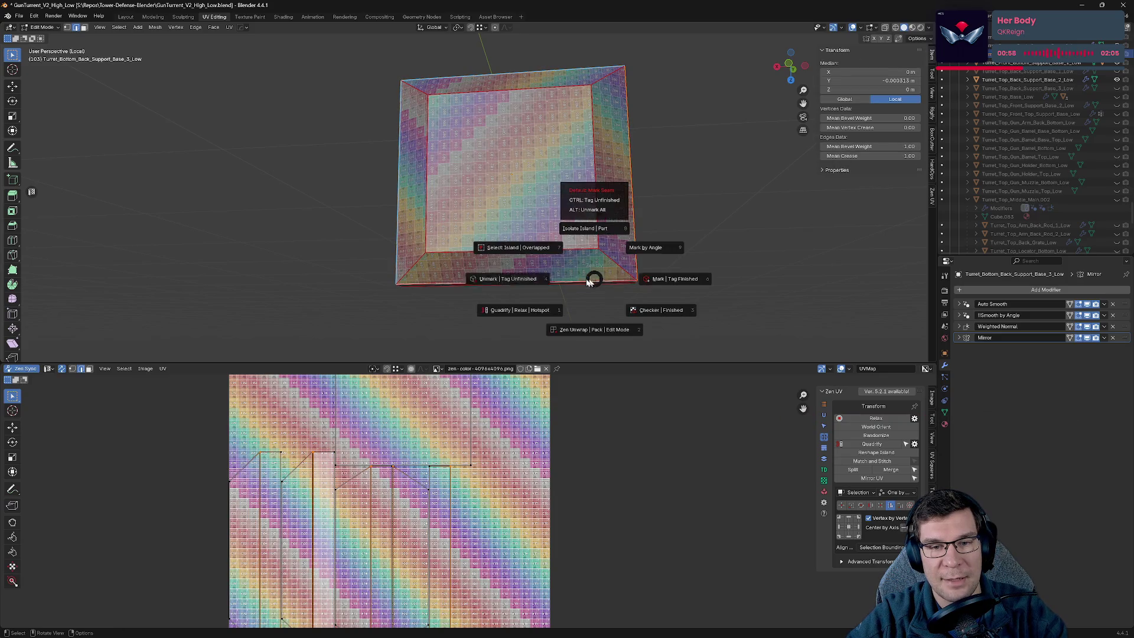
left_click(684, 284)
Mark the top edge loop as a seam, check the UV layout, and exit Local View.
mouse_move(684, 284)
middle_mouse_down()
mouse_move(671, 210)
mouse_move(711, 231)
middle_mouse_up()
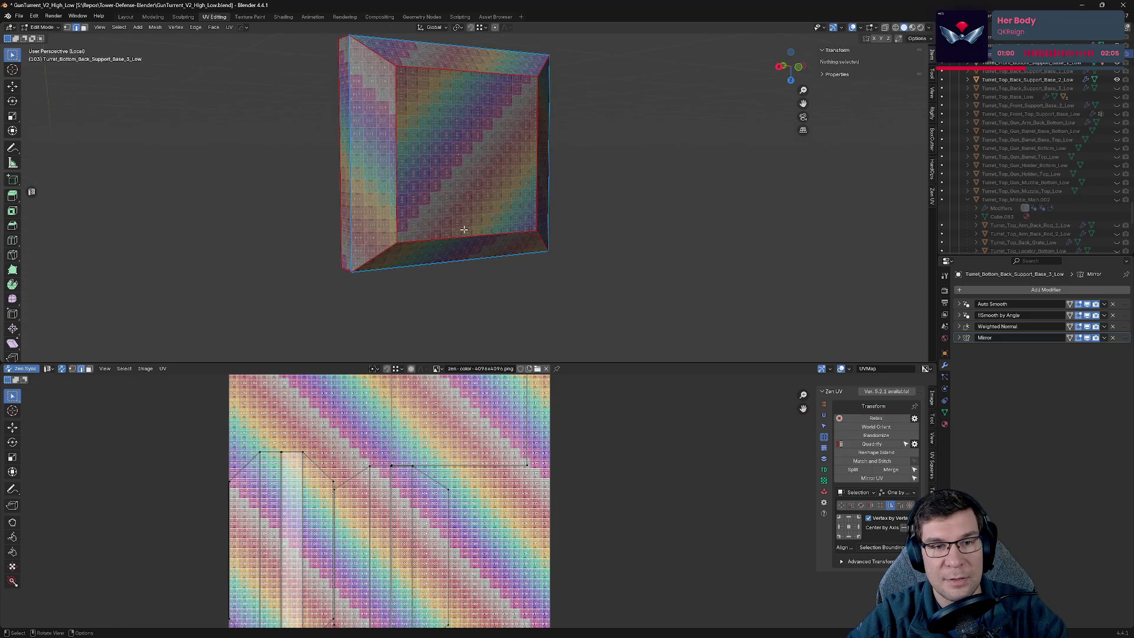
left_click(437, 71)
left_click(437, 71, "alt")
key("alt+e")
left_click(531, 179)
middle_click_drag(527, 189, 600, 192)
left_click(600, 192)
key("Home")
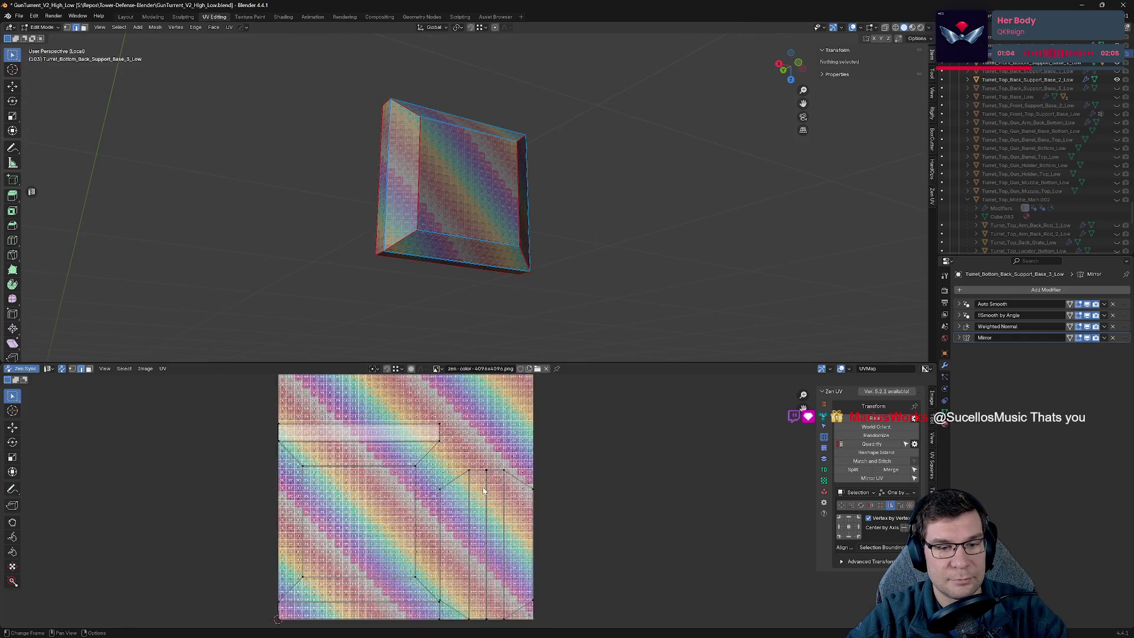
mouse_move(600, 261)
middle_mouse_down()
mouse_move(557, 241)
mouse_move(598, 261)
mouse_move(572, 296)
mouse_move(597, 306)
mouse_move(647, 290)
mouse_move(691, 250)
mouse_move(724, 260)
mouse_move(638, 231)
mouse_move(545, 269)
middle_mouse_up()
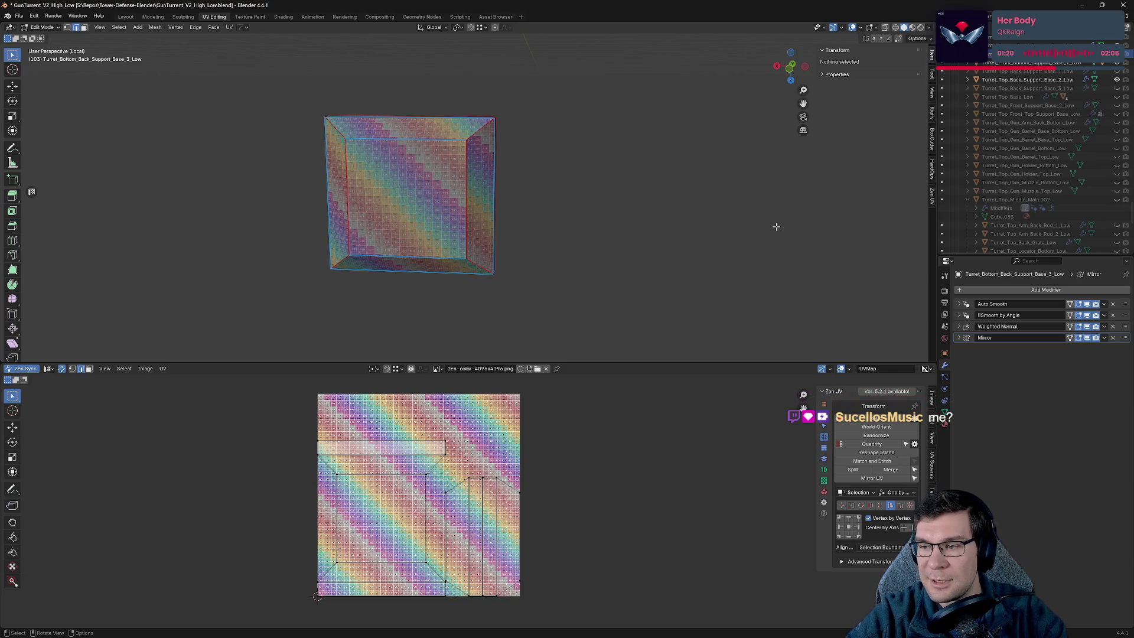
key("KP_Divide")
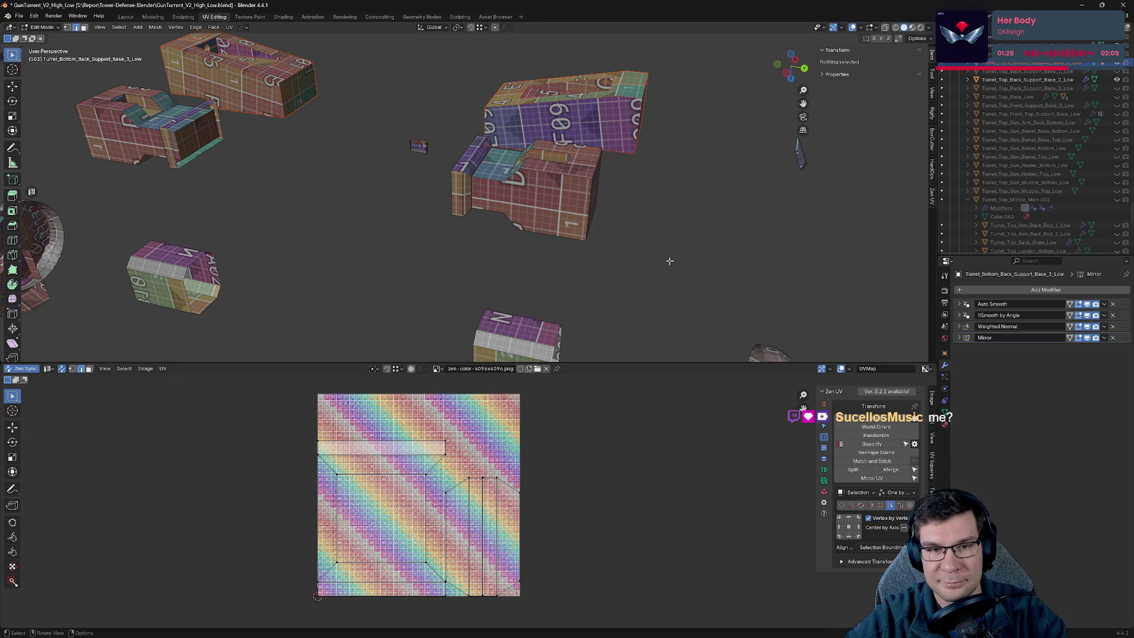
Select the front bottom support base, isolate it with numpad /, and enter Edit Mode.
key("Tab")
left_click(627, 129)
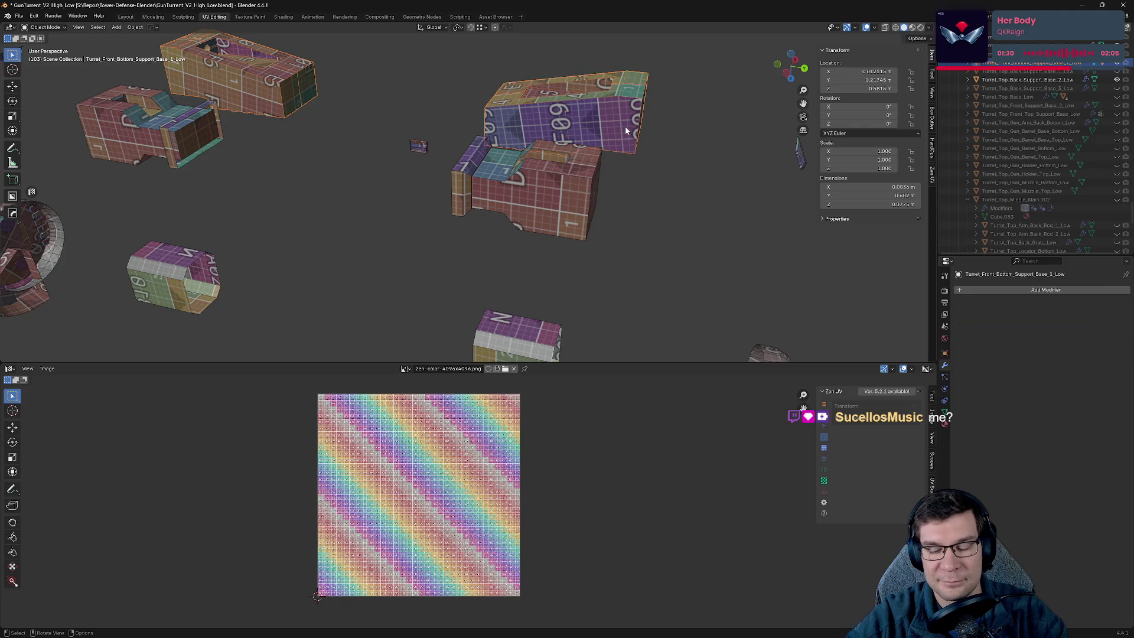
key("KP_Divide")
key("Tab")
scroll(605, 246, "up", 3)
middle_click_drag(604, 245, 438, 232)
scroll(437, 232, "up", 5)
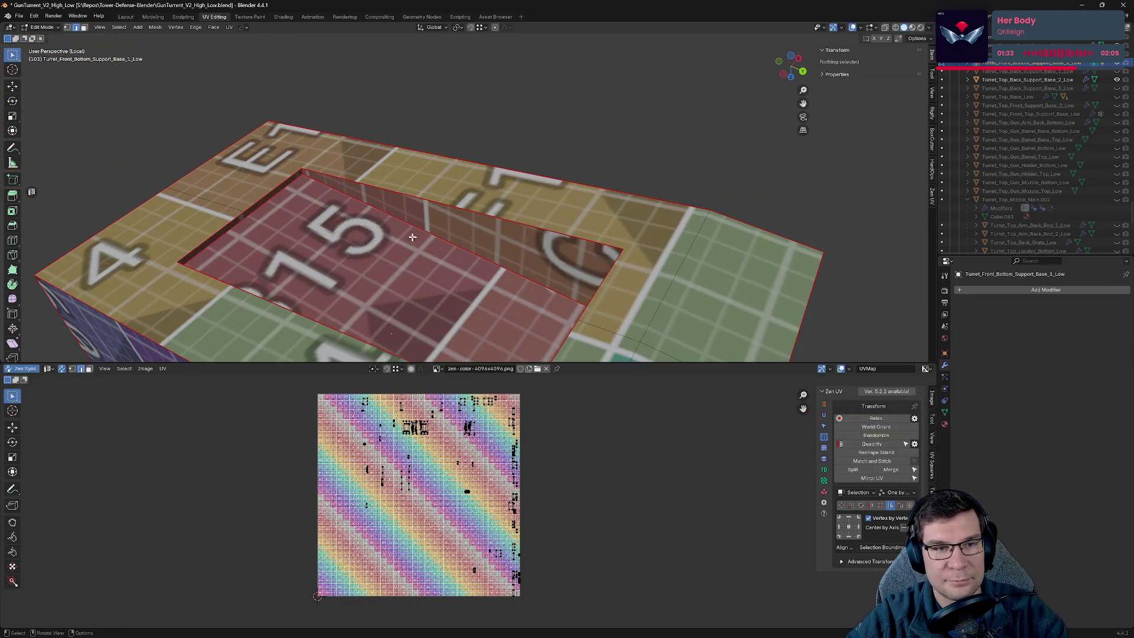
Mark the pocket corner edges as seams, then Zen UV Unmark seams from the changed selection.
left_click(302, 173)
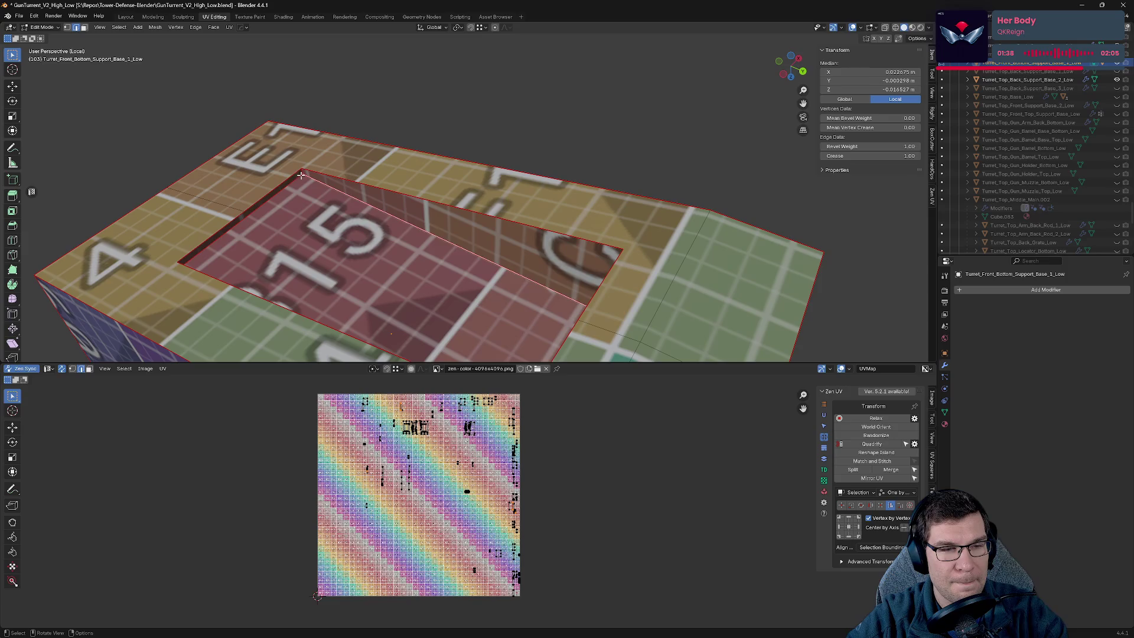
key("alt+q")
left_click(684, 163)
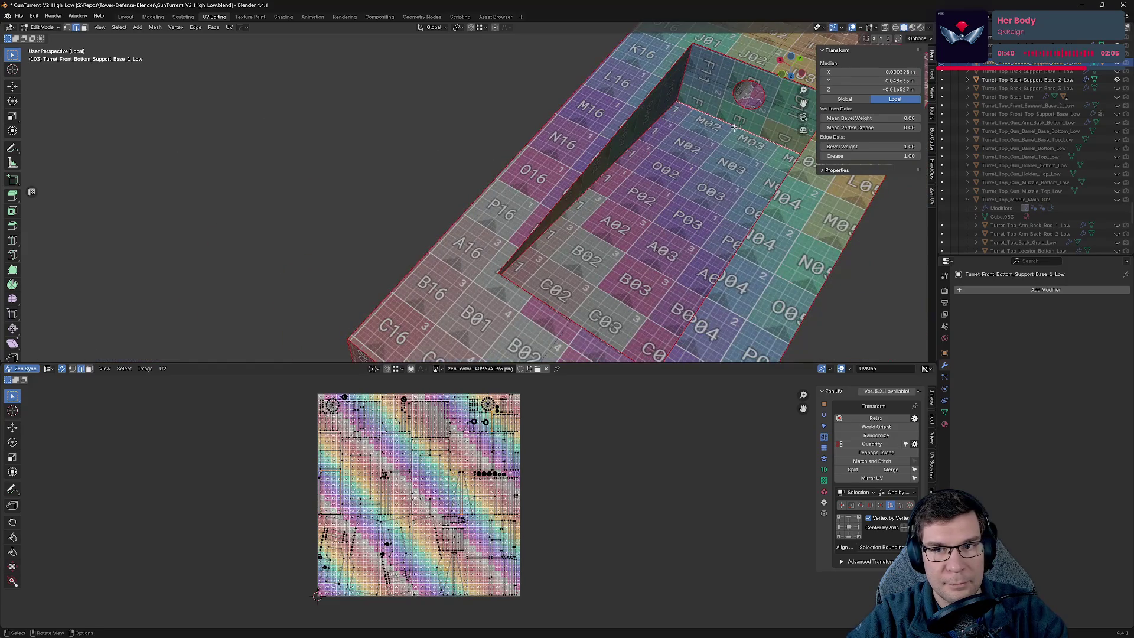
scroll(734, 127, "down", 3)
mouse_move(734, 127)
middle_mouse_down()
mouse_move(562, 157)
mouse_move(500, 258)
middle_mouse_up()
key("a")
key("alt+q")
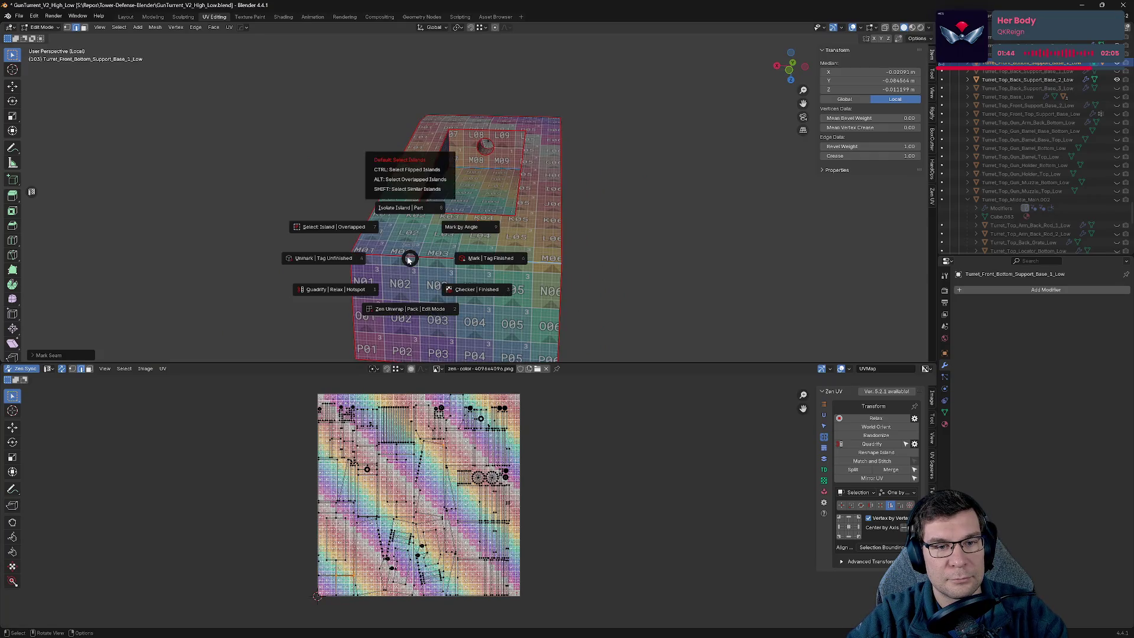
left_click(381, 262)
Mark seams on the selected edges and on another edge of the box's top and front.
key("alt+q")
left_click(325, 264)
mouse_move(325, 265)
middle_mouse_down()
mouse_move(539, 213)
mouse_move(586, 171)
middle_mouse_up()
mouse_move(633, 216)
middle_mouse_down()
mouse_move(676, 150)
mouse_move(649, 201)
mouse_move(667, 254)
mouse_move(611, 263)
mouse_move(607, 185)
mouse_move(497, 189)
middle_mouse_up()
left_click(411, 155)
key("alt+q")
left_click(257, 130)
Box-select the band edges on the lower side and mark them as seams.
mouse_move(257, 130)
middle_mouse_down()
mouse_move(509, 146)
mouse_move(474, 204)
middle_mouse_up()
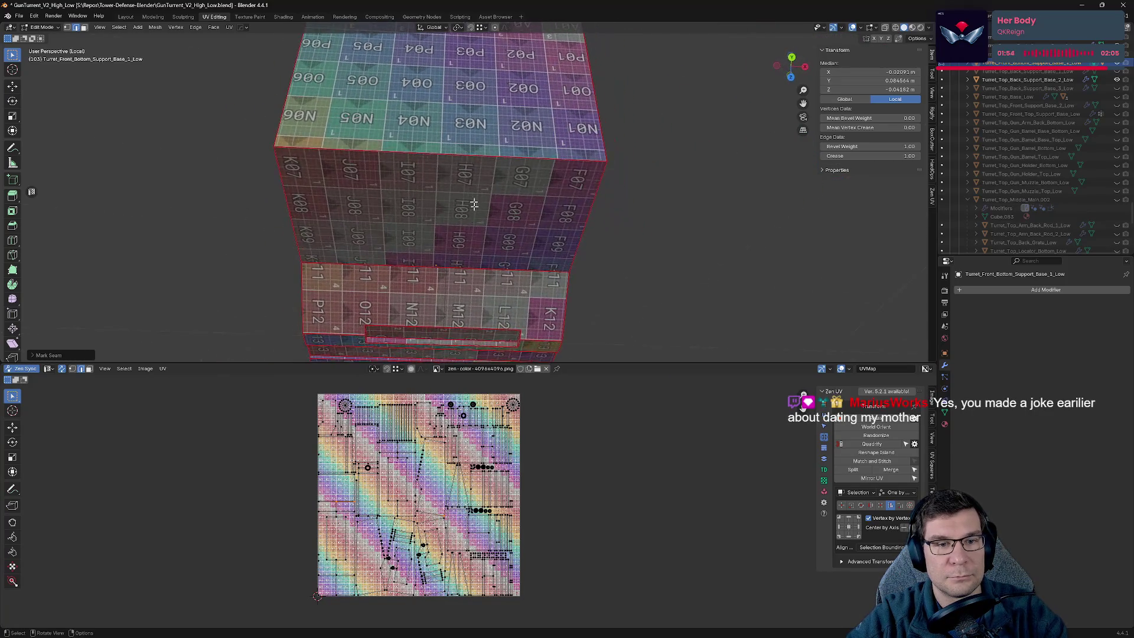
middle_click_drag(443, 281, 471, 135)
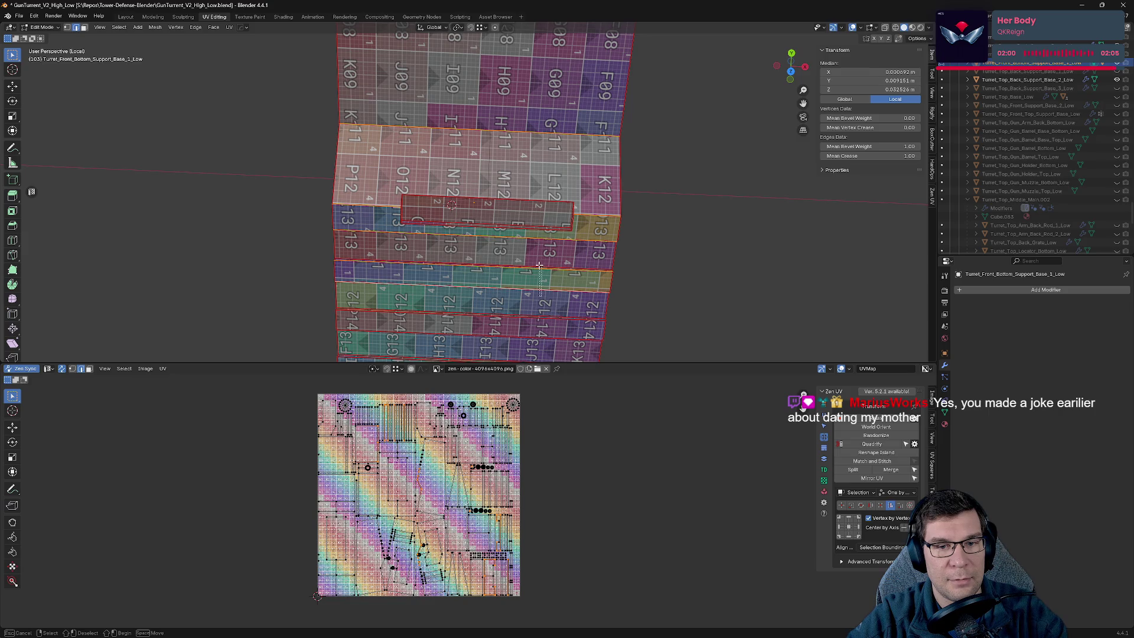
middle_click_drag(524, 317, 517, 157, "shift")
left_click_drag(516, 154, 501, 285)
key("alt+q")
left_click(582, 316)
mouse_move(583, 317)
middle_mouse_down()
mouse_move(648, 251)
mouse_move(639, 169)
mouse_move(582, 200)
mouse_move(558, 278)
mouse_move(639, 177)
mouse_move(490, 201)
middle_mouse_up()
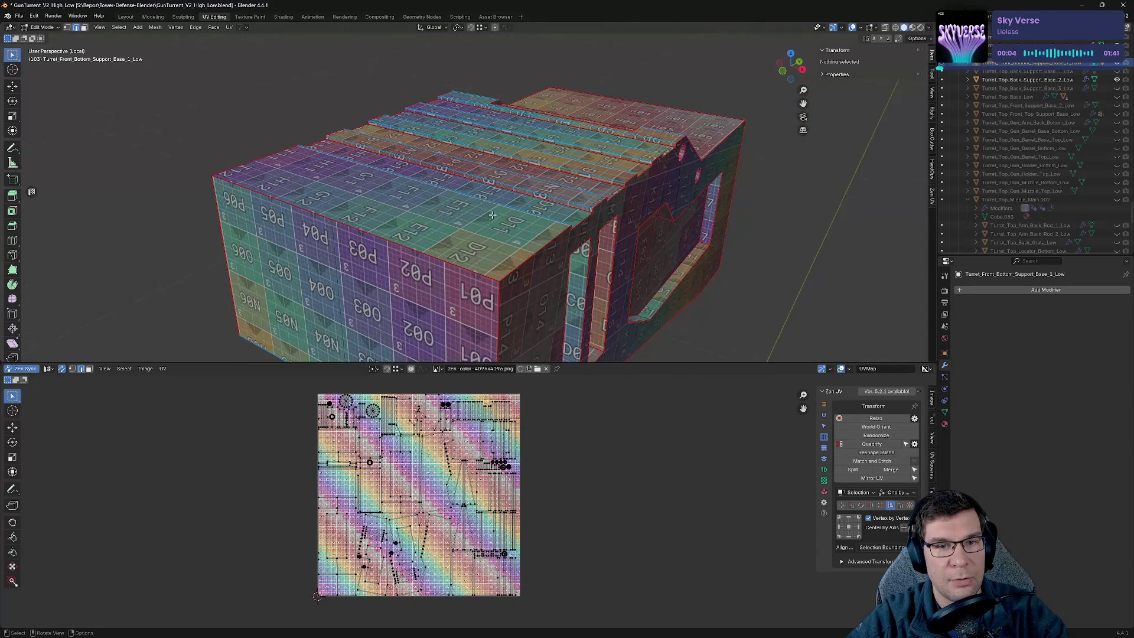
Select the whole support base and mark seams on its sharp edges by angle.
key("a")
key("alt+e")
left_click(576, 161)
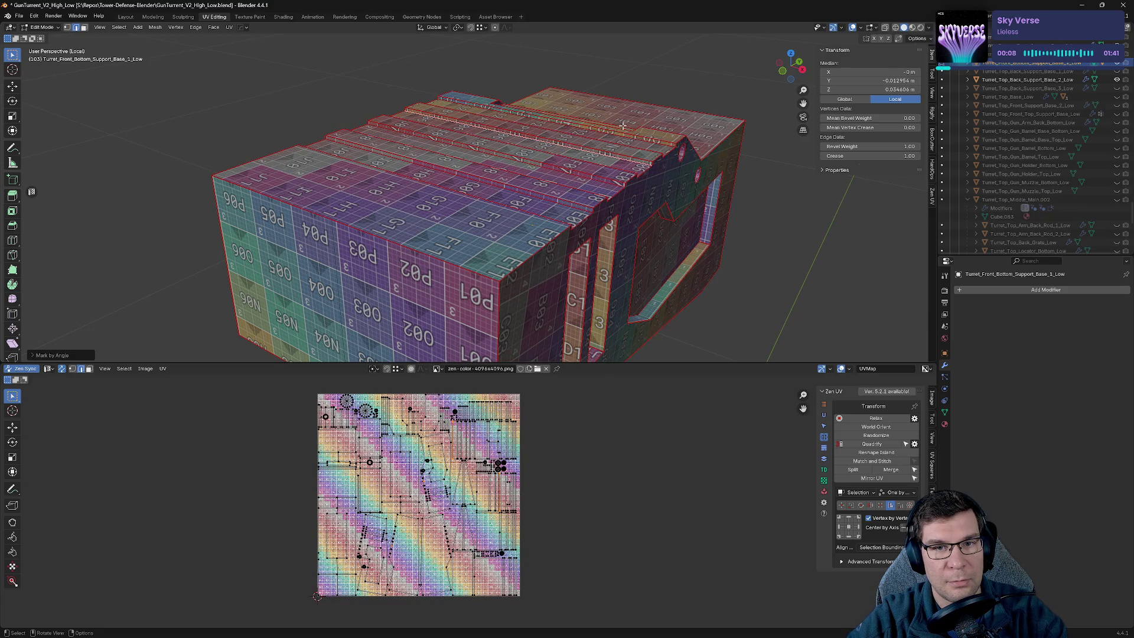
key("alt+e")
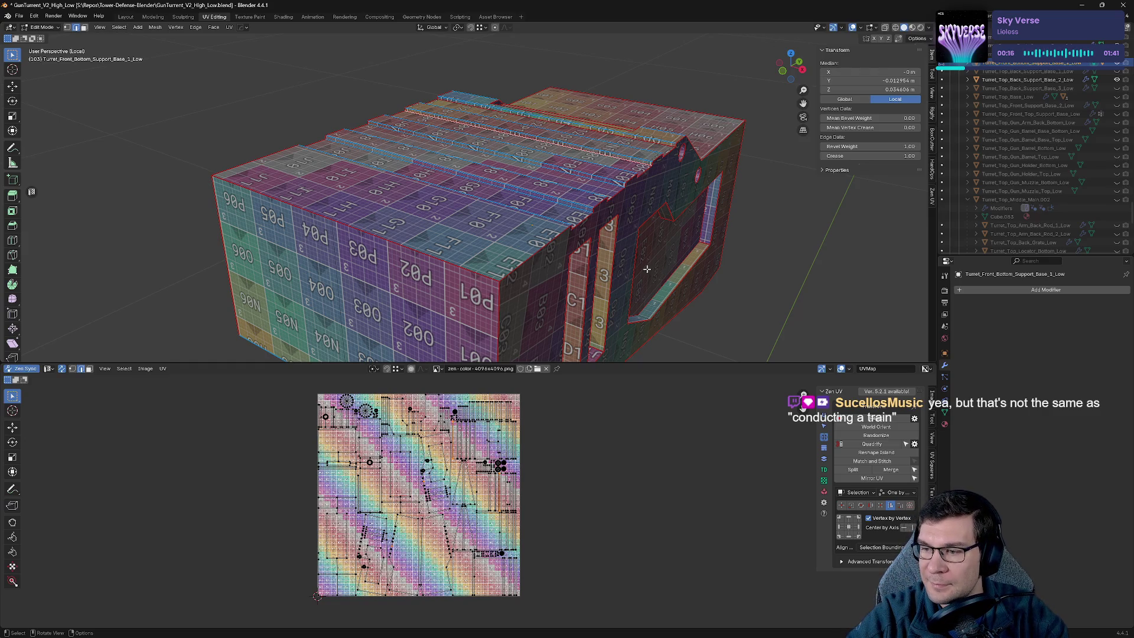
Select the top strip faces, seam and re-unwrap them from the Zen UV menu.
middle_click_drag(579, 242, 535, 246)
scroll(551, 216, "up", 6)
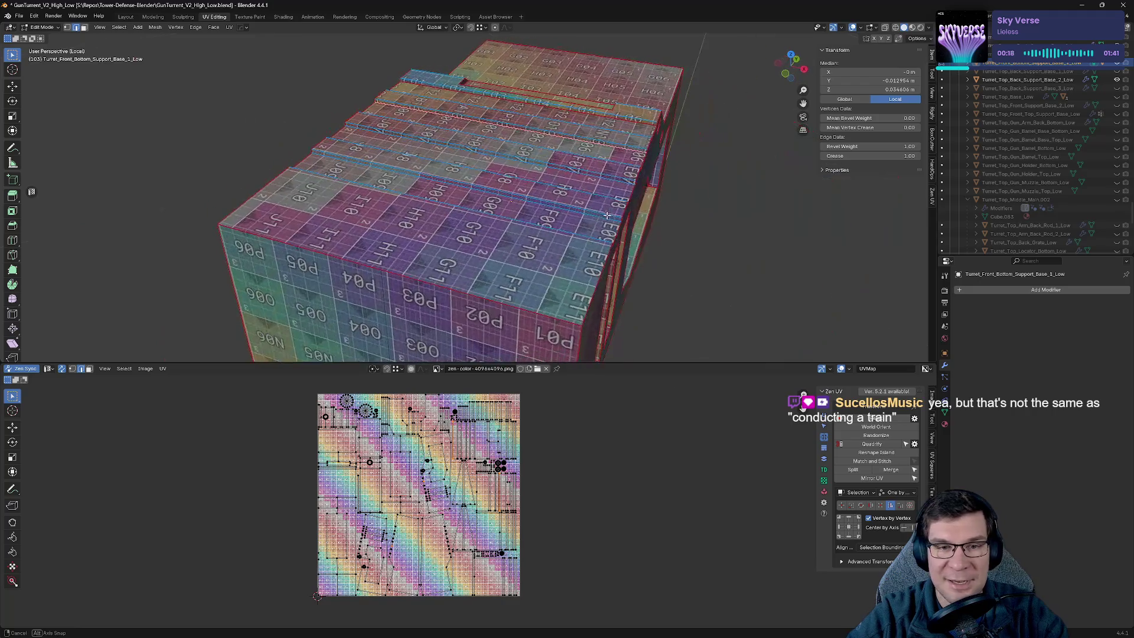
scroll(511, 266, "down", 4)
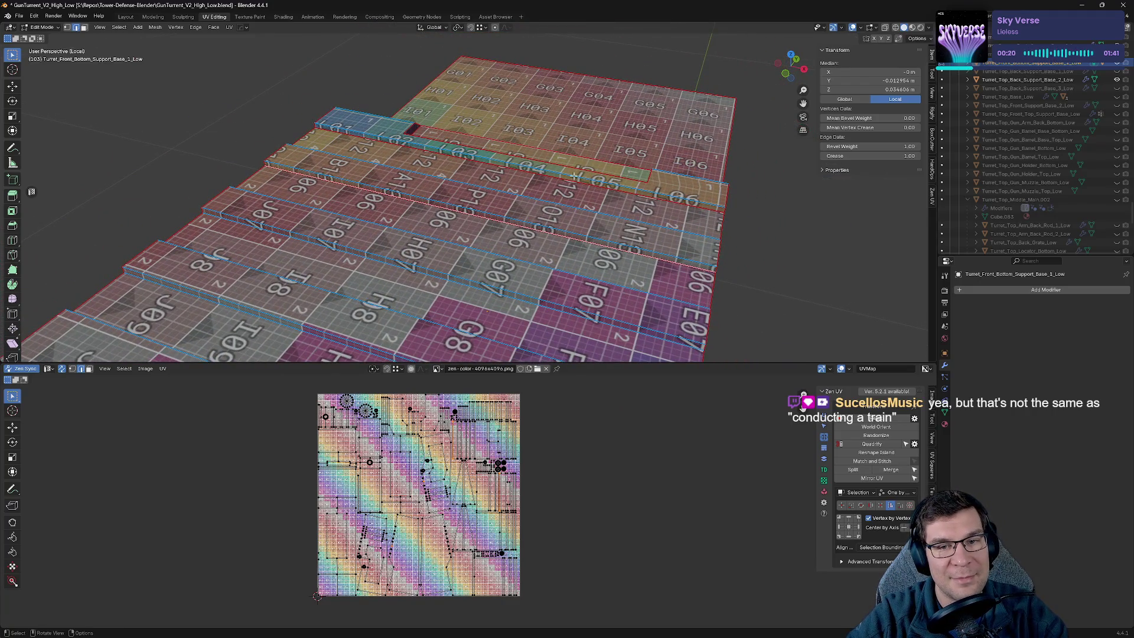
left_click_drag(648, 291, 648, 291)
key("alt+a")
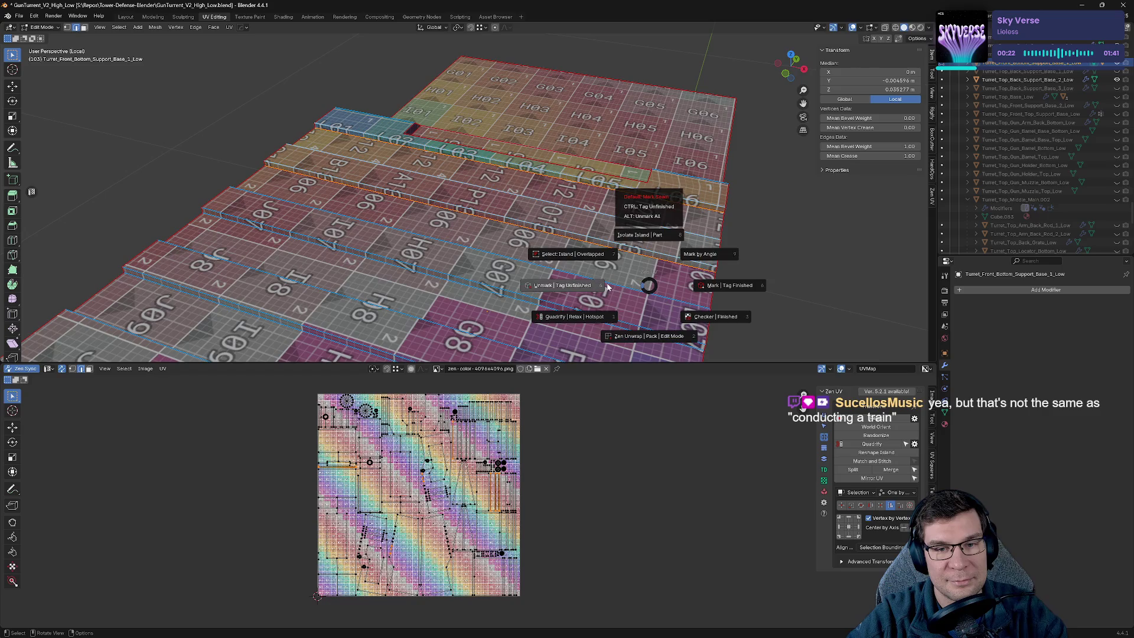
left_click(662, 248)
left_click(661, 248)
Select edges inside and along the slot openings and mark them as seams.
mouse_move(630, 250)
middle_mouse_down()
mouse_move(648, 246)
mouse_move(525, 217)
middle_mouse_up()
mouse_move(674, 211)
middle_mouse_down()
mouse_move(614, 189)
mouse_move(615, 215)
mouse_move(604, 165)
mouse_move(643, 211)
mouse_move(257, 147)
middle_mouse_up()
left_click(643, 211)
scroll(644, 212, "down", 5)
scroll(257, 147, "up", 8)
left_click(257, 147)
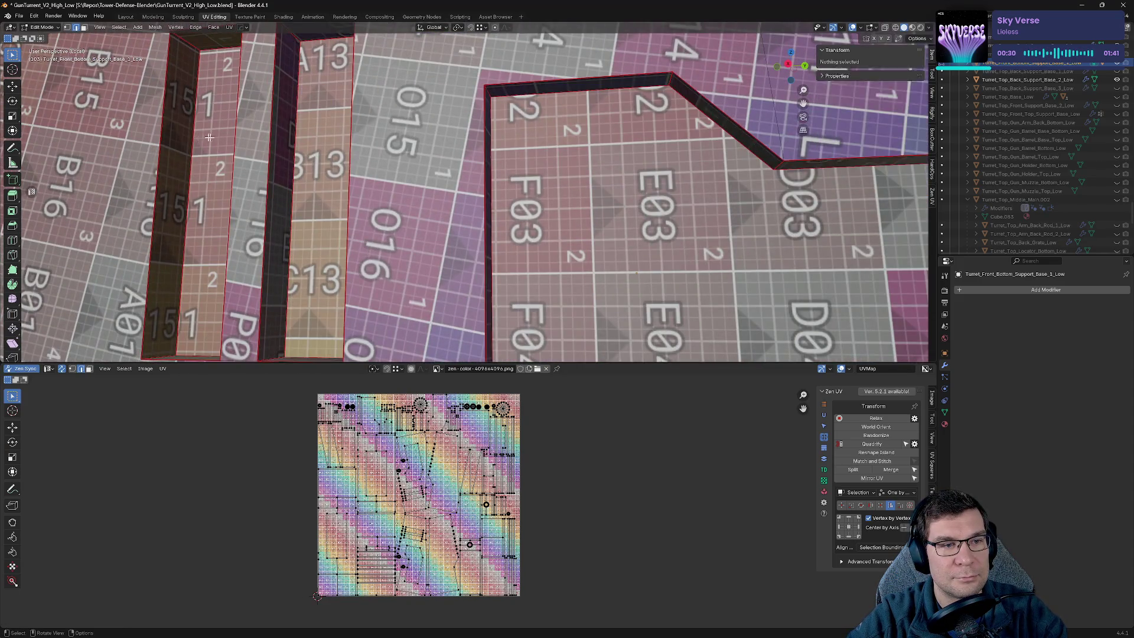
scroll(257, 147, "down", 4)
scroll(355, 185, "up", 3)
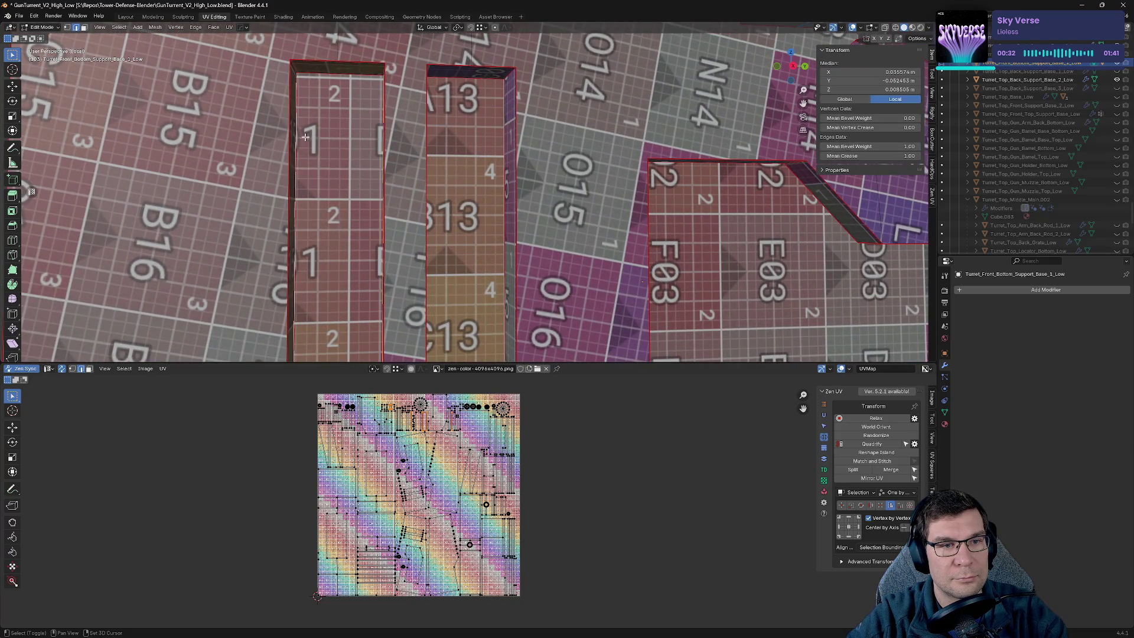
scroll(323, 78, "down", 4)
middle_click_drag(323, 79, 458, 241)
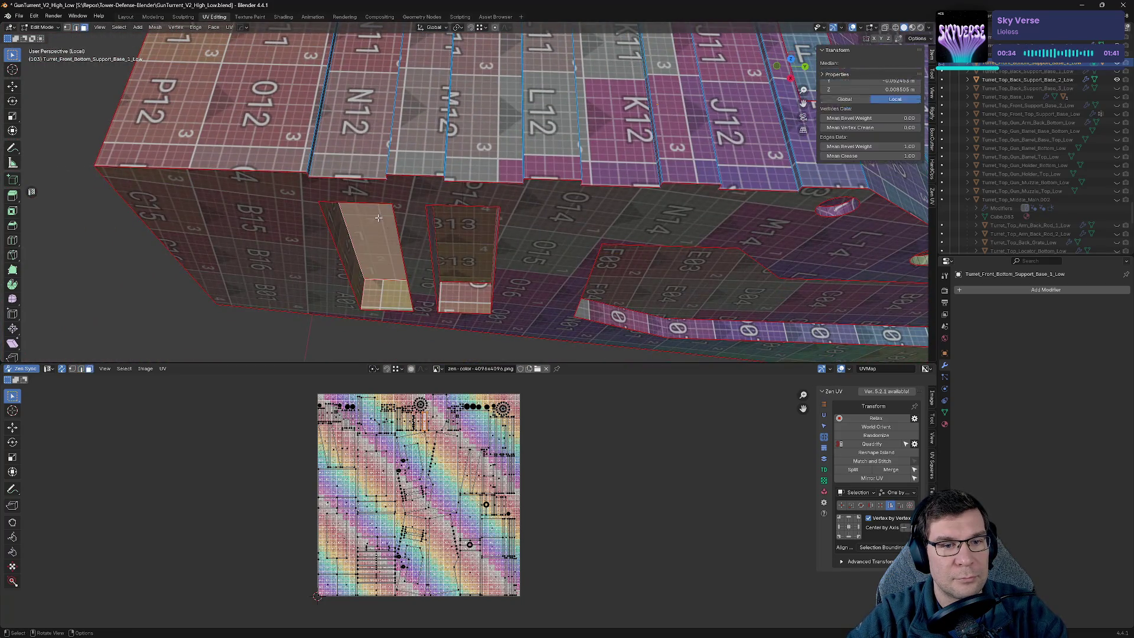
left_click(459, 241)
right_click(416, 266)
Select a face inside a slot and mark seams around it from the quick menu.
left_click(416, 266)
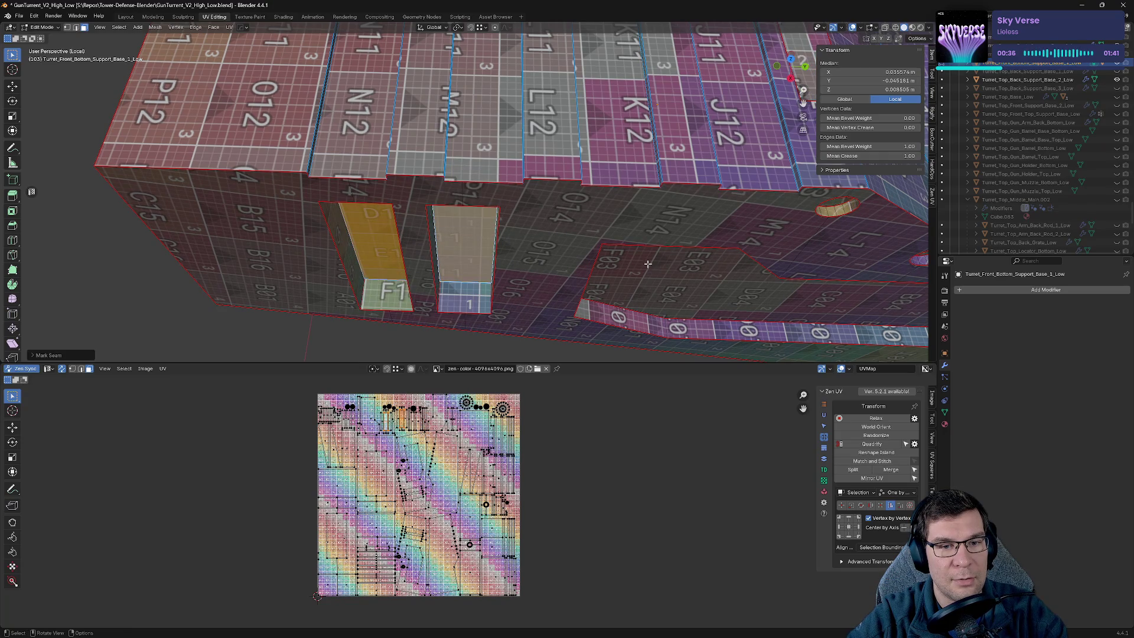
left_click(661, 280)
right_click(677, 291)
left_click(668, 304)
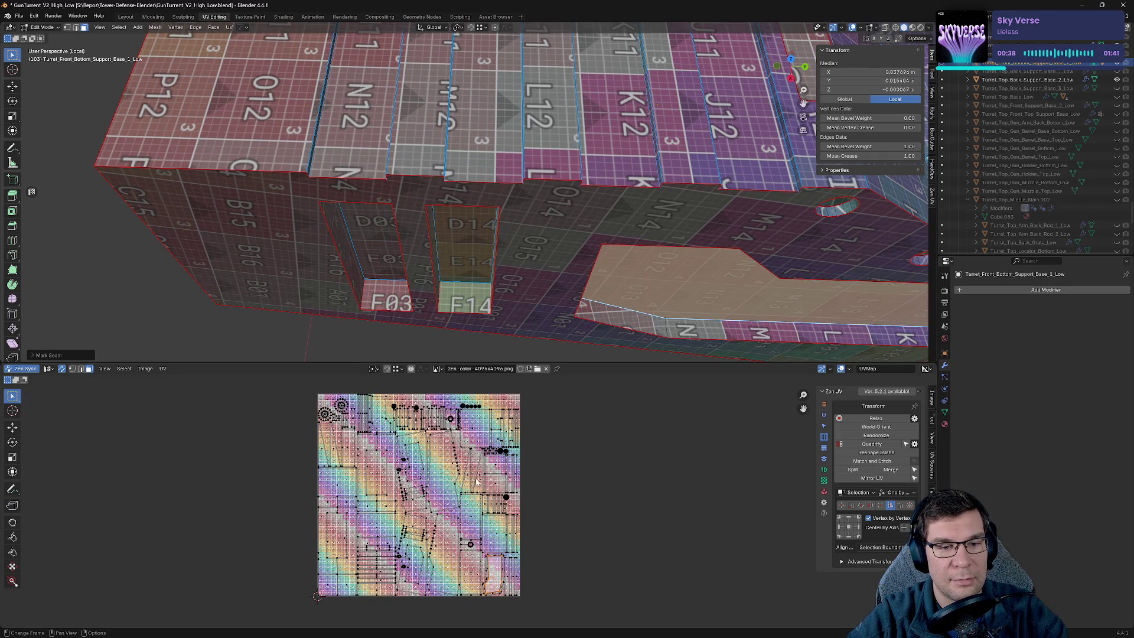
key("ctrl+z")
key("v")
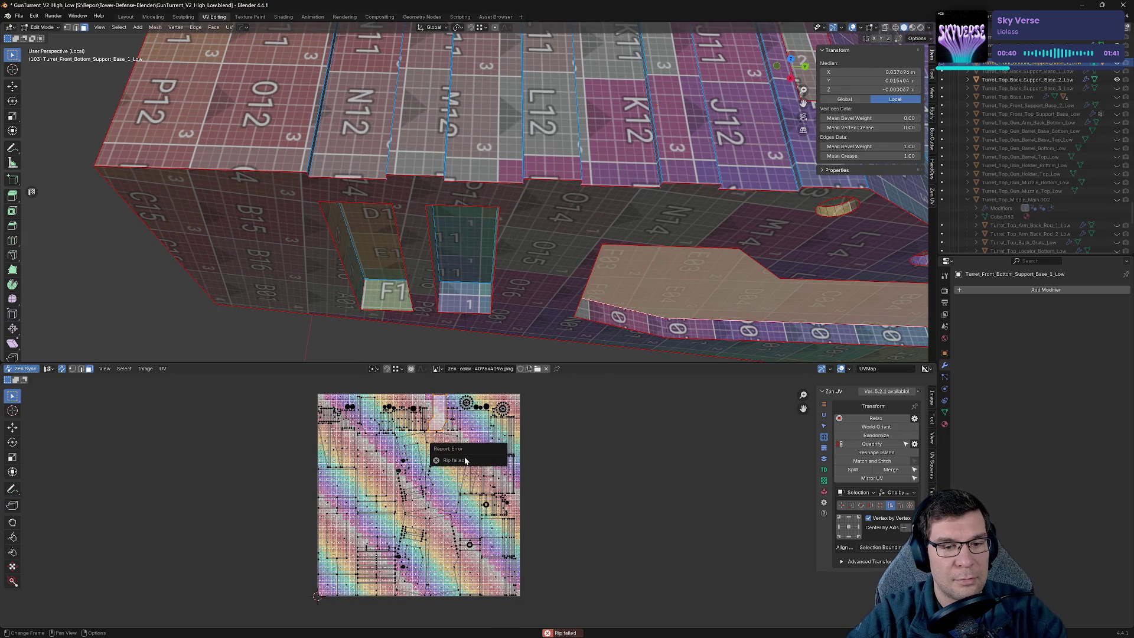
right_click(560, 274)
left_click(530, 275)
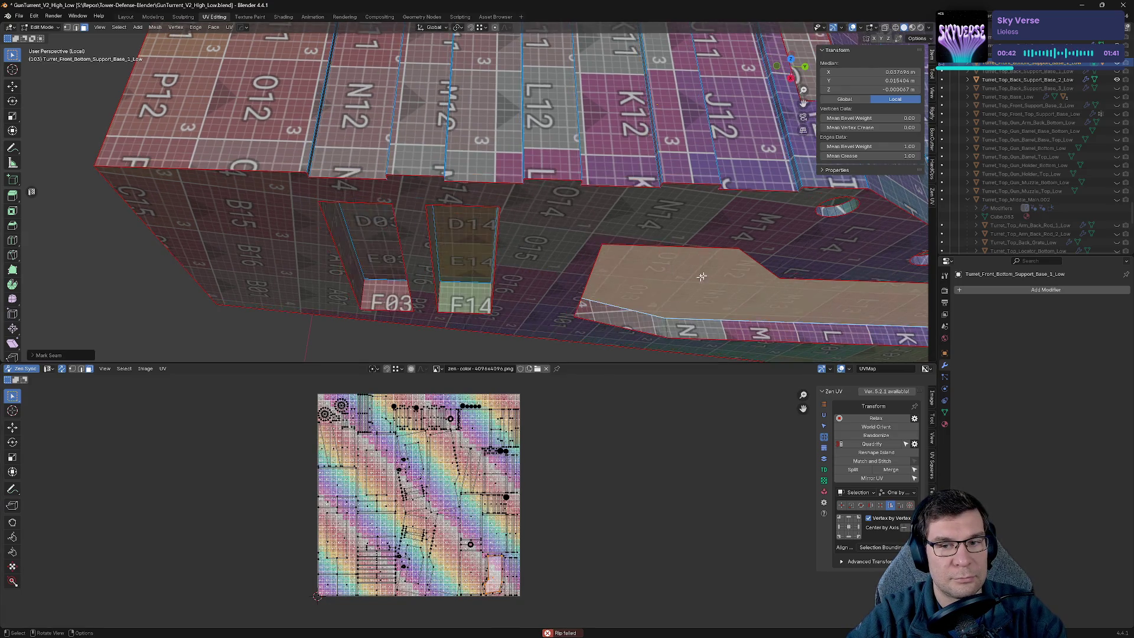
Select the inner faces of the right and left slots.
scroll(524, 266, "up", 5)
mouse_move(523, 267)
middle_mouse_down()
mouse_move(541, 216)
mouse_move(576, 237)
middle_mouse_up()
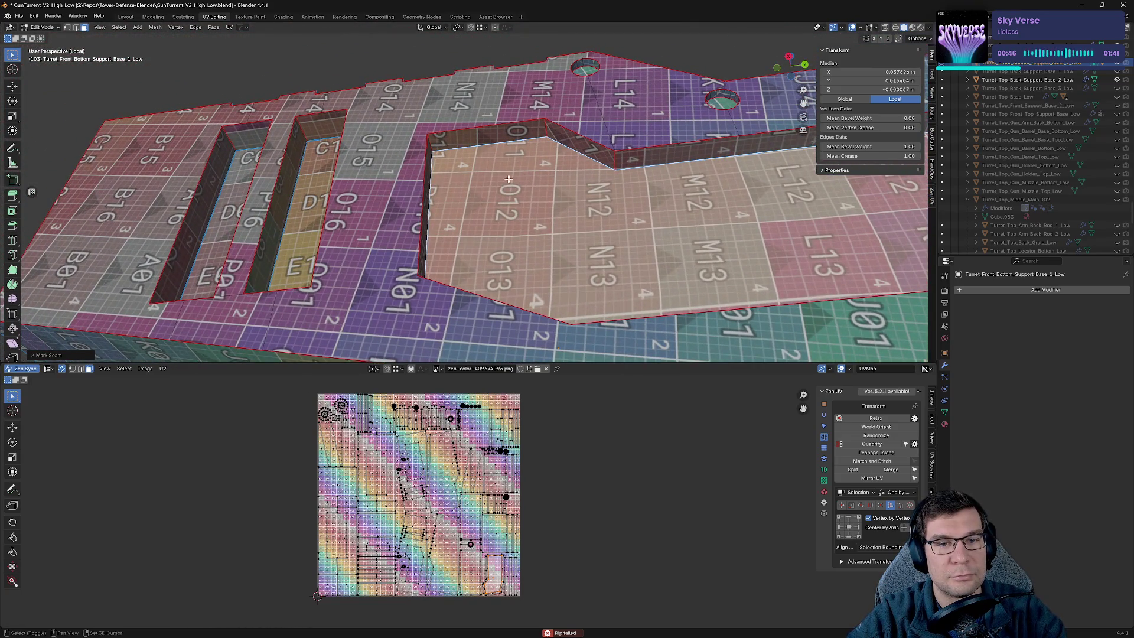
middle_click_drag(508, 178, 632, 208, "shift")
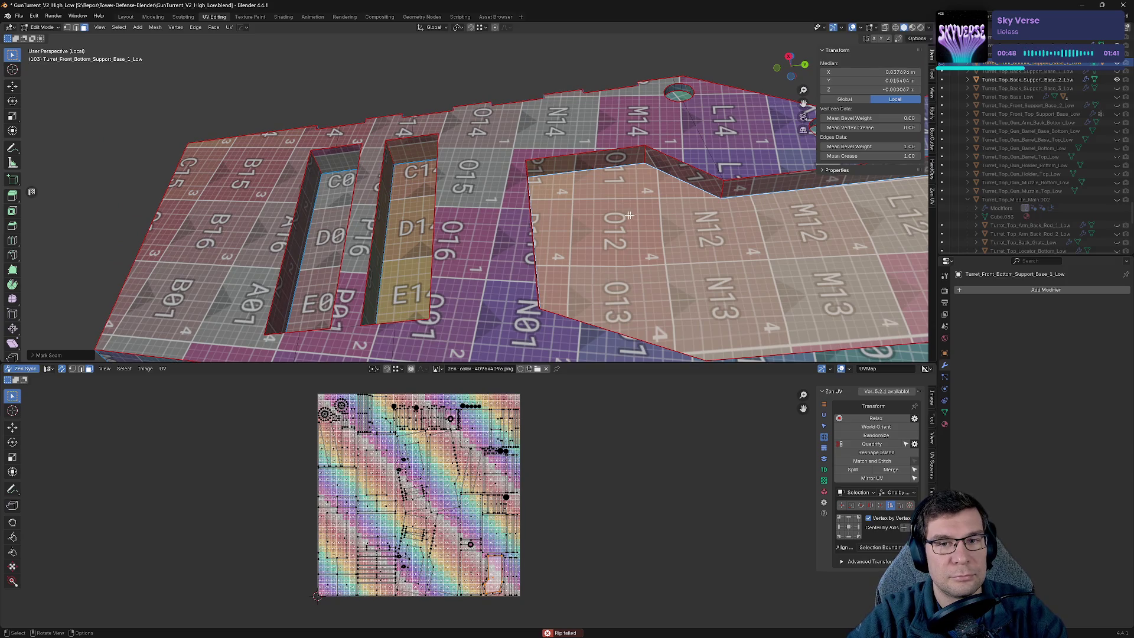
left_click(397, 220)
left_click(327, 223)
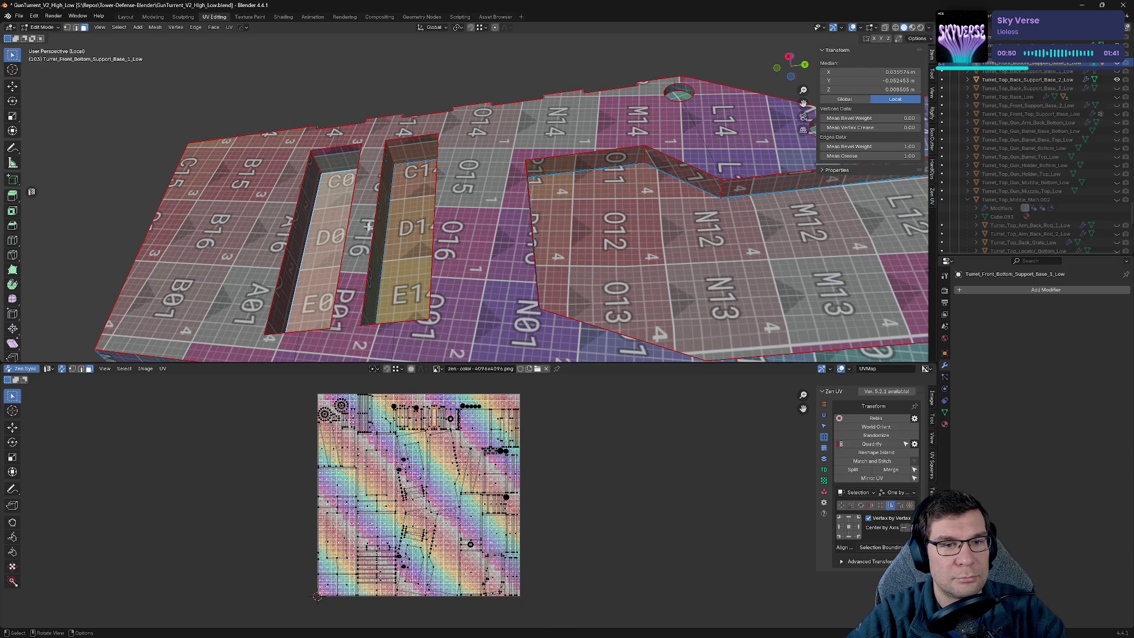
middle_click_drag(326, 223, 696, 248)
Check the result in Object Mode, clear the selection, and frame the round hole in edge mode.
key("Tab")
middle_click_drag(768, 254, 757, 281)
key("Tab")
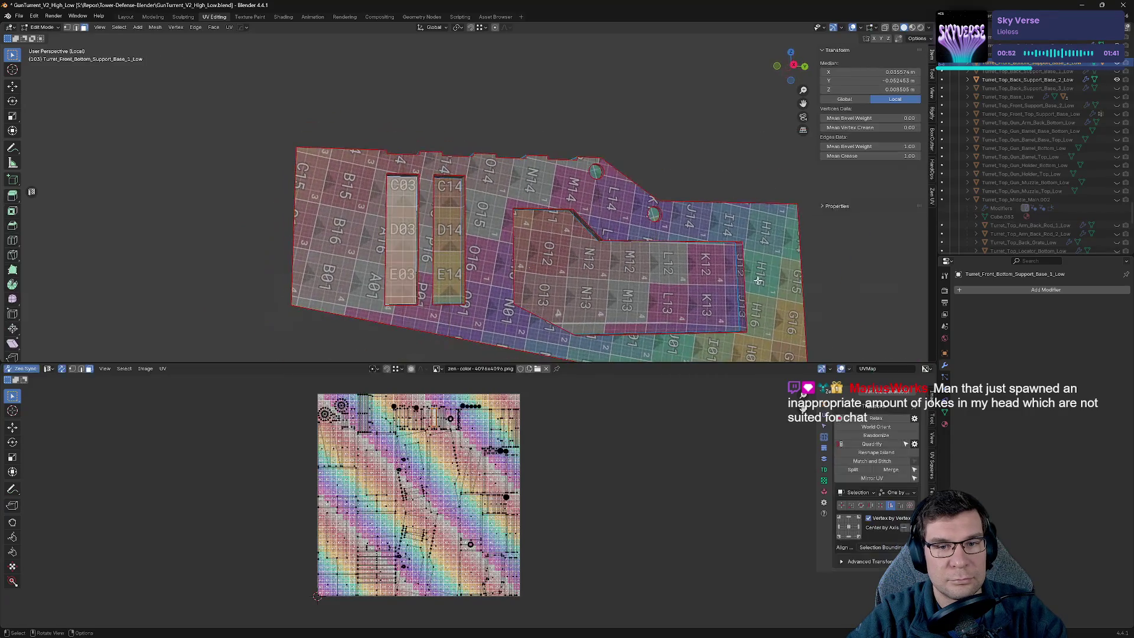
left_click(771, 196)
scroll(448, 485, "up", 8)
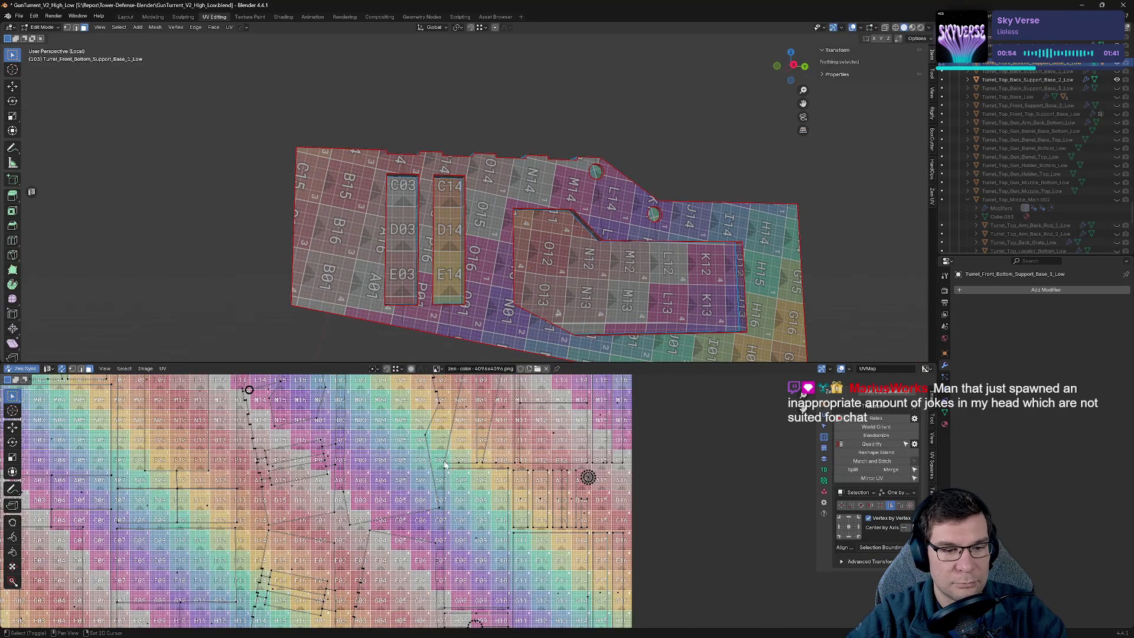
middle_click_drag(446, 466, 511, 602)
mouse_move(578, 278)
middle_mouse_down()
mouse_move(671, 177)
mouse_move(679, 69)
mouse_move(394, 311)
mouse_move(413, 243)
mouse_move(534, 230)
mouse_move(526, 299)
mouse_move(463, 327)
mouse_move(542, 4)
middle_mouse_up()
mouse_move(616, 172)
middle_mouse_down()
mouse_move(615, 186)
mouse_move(516, 176)
mouse_move(470, 208)
middle_mouse_up()
key("2")
Select the rim edge of the round hole.
right_click(470, 207)
left_click(470, 207)
middle_click_drag(499, 254, 483, 345)
key("grave")
left_click(477, 337)
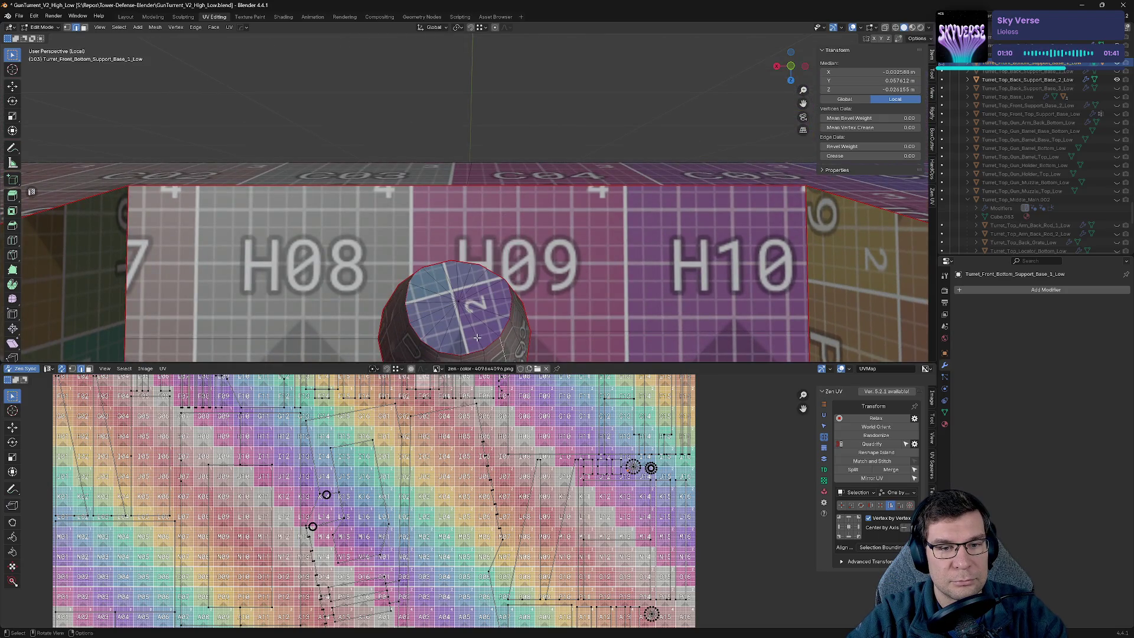
middle_click_drag(477, 337, 508, 283)
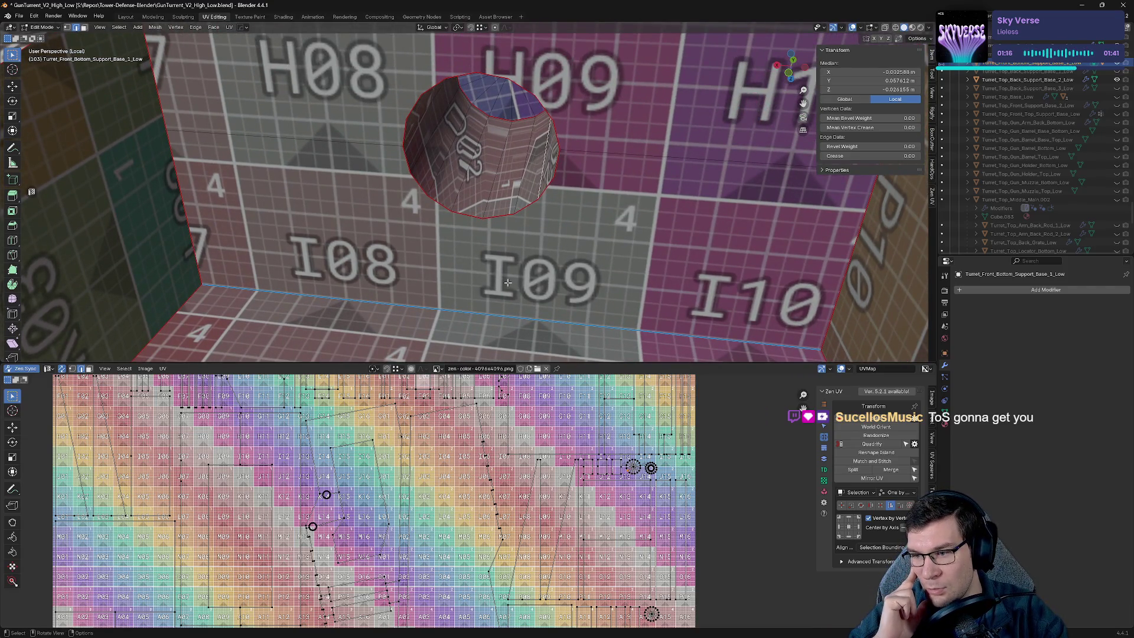
Select the edge loop inside the hole and mark it as a seam.
key("KP_6")
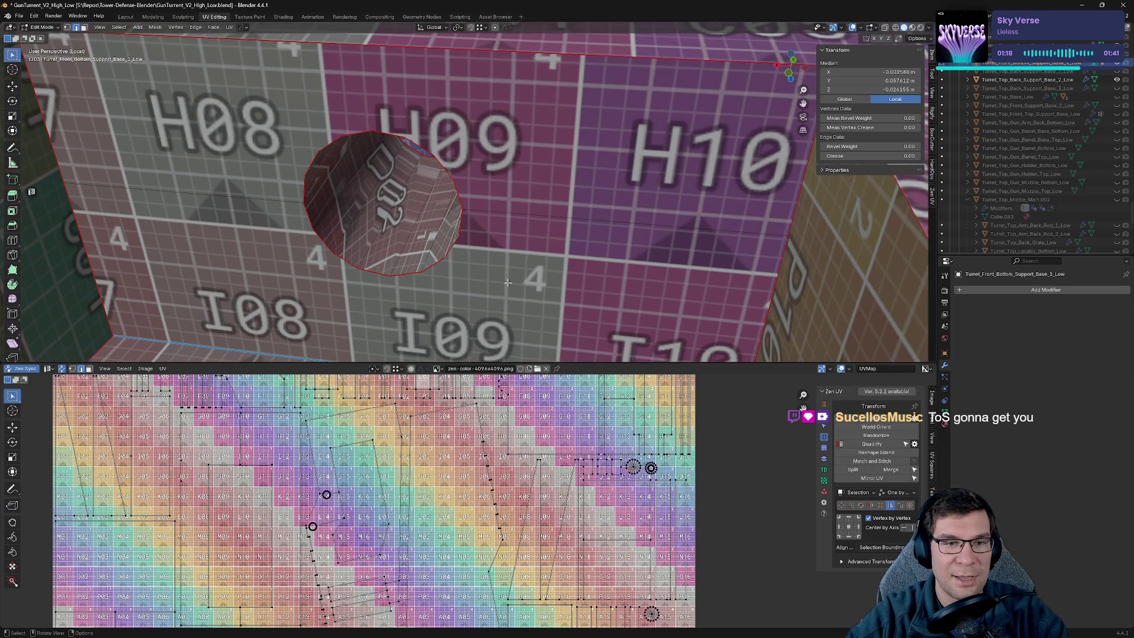
scroll(184, 216, "up", 3)
key("KP_8")
key("alt+a")
left_click(543, 131, "alt")
key("alt+q")
left_click(522, 179)
key("KP_Decimal")
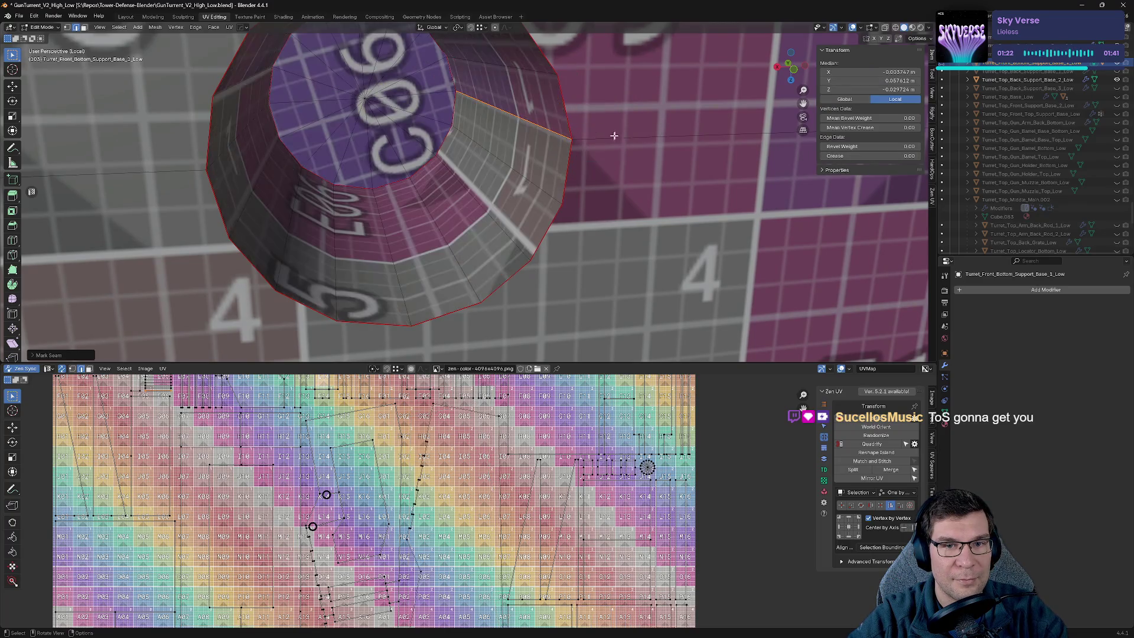
Mark the small peg's edges as seams via the Zen UV pie.
scroll(522, 179, "down", 8)
scroll(455, 552, "down", 5)
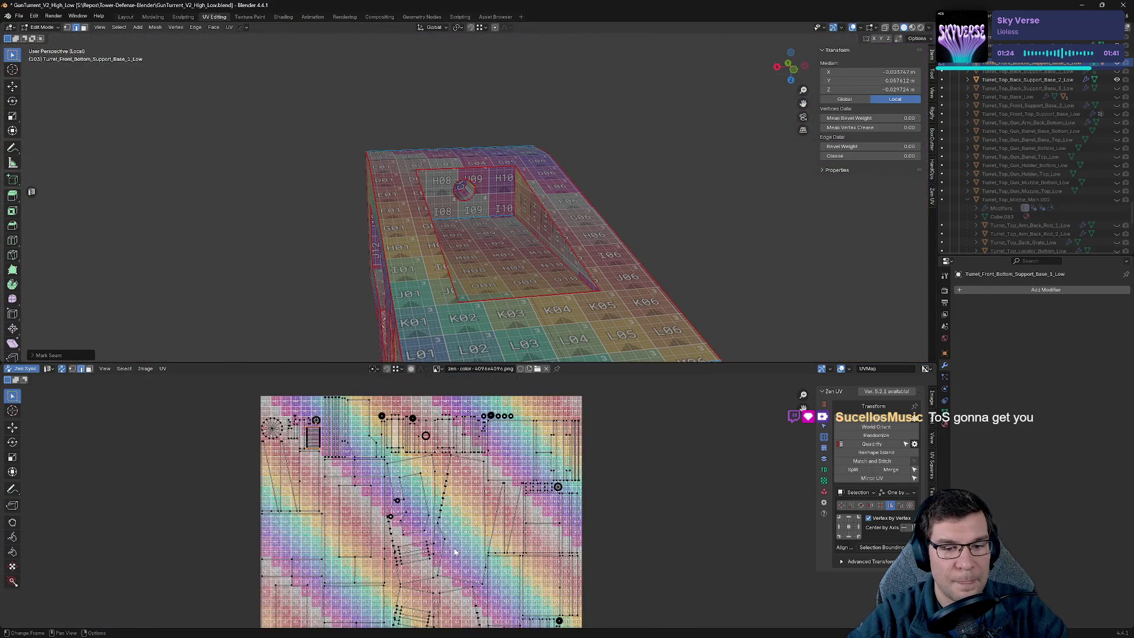
mouse_move(508, 177)
middle_mouse_down()
mouse_move(543, 130)
mouse_move(528, 62)
mouse_move(478, 185)
mouse_move(657, 305)
middle_mouse_up()
scroll(544, 130, "up", 5)
scroll(479, 185, "up", 6)
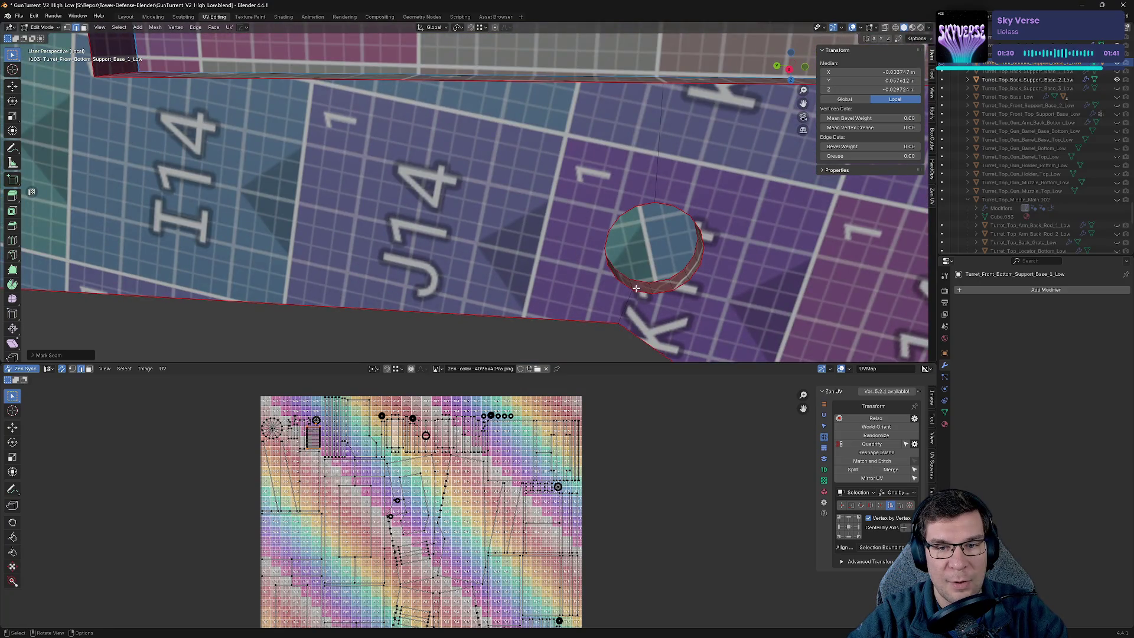
key("alt+grave")
left_click(628, 208)
middle_click_drag(628, 207, 640, 225)
Select the peg's top cap face and extrude it in place.
key("Tab")
key("Tab")
key("Tab")
key("Tab")
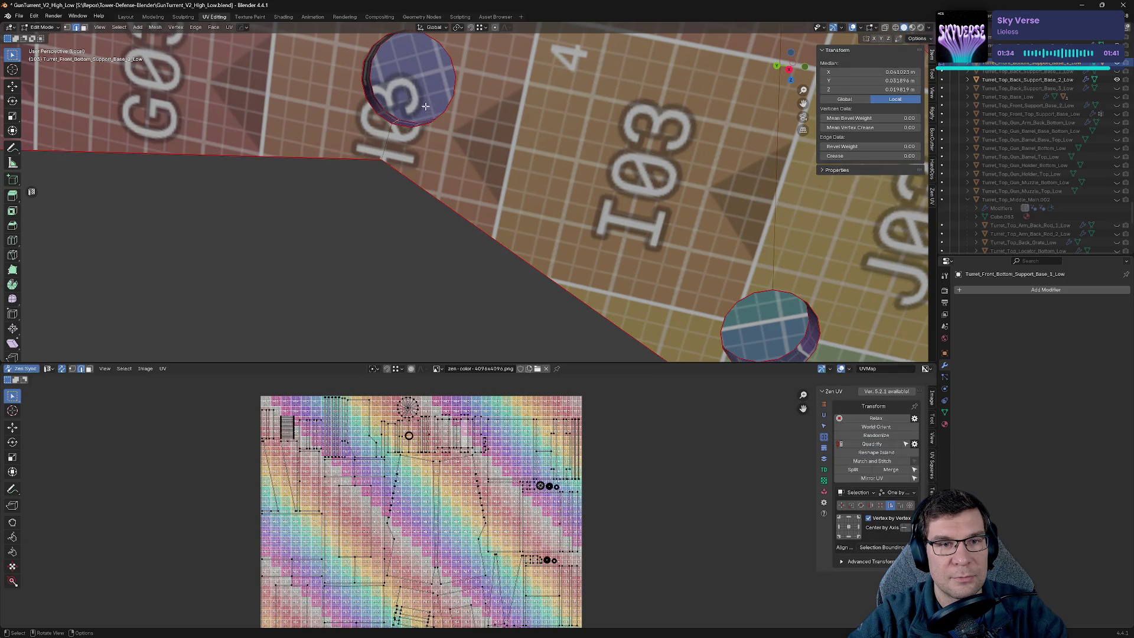
left_click(416, 91)
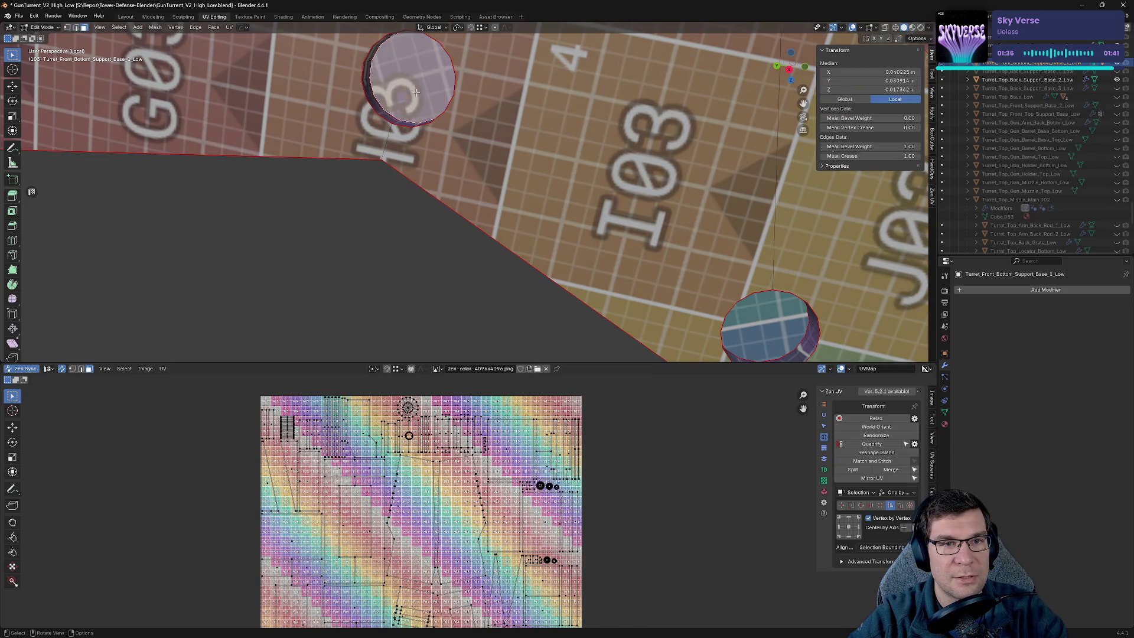
right_click(612, 144)
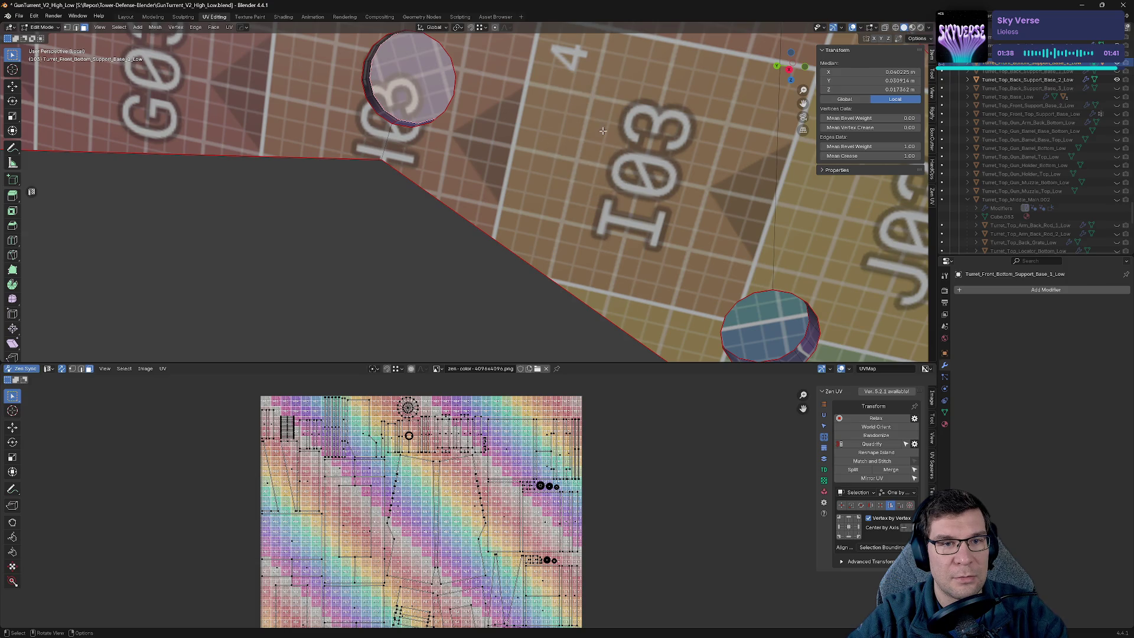
key("e")
left_click(647, 186)
Merge both pegs' extruded top caps at the centre into triangle fans.
key("m")
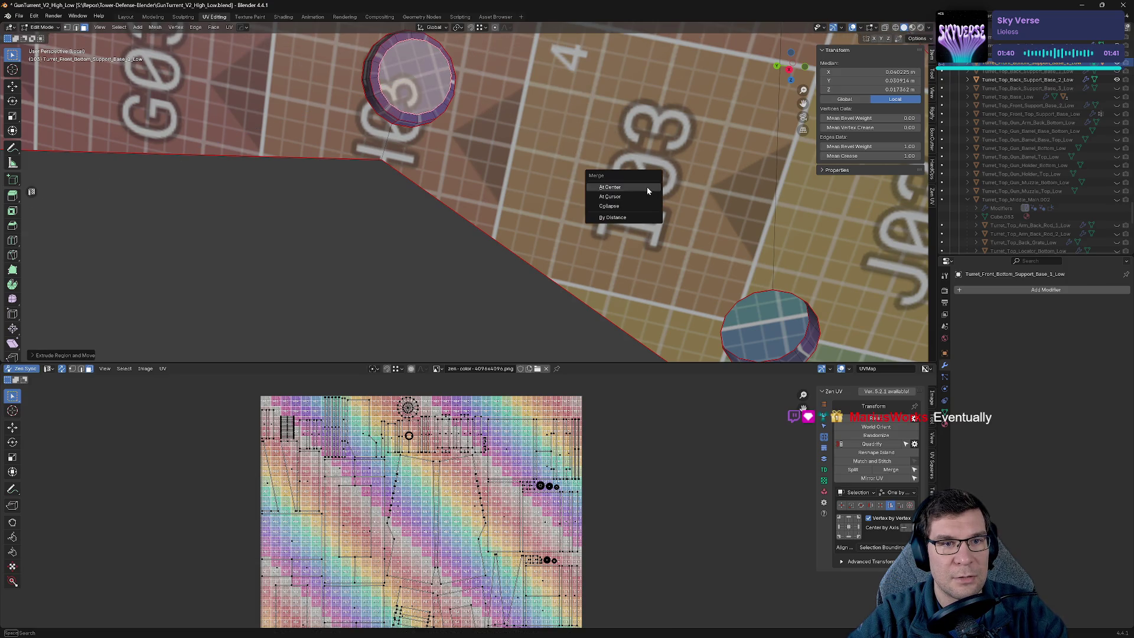
left_click(640, 204)
middle_click_drag(640, 205, 487, 192, "shift")
key("alt+a")
right_click(536, 187)
key("ctrl+z")
key("e")
left_click(620, 145)
key("m")
left_click(605, 153)
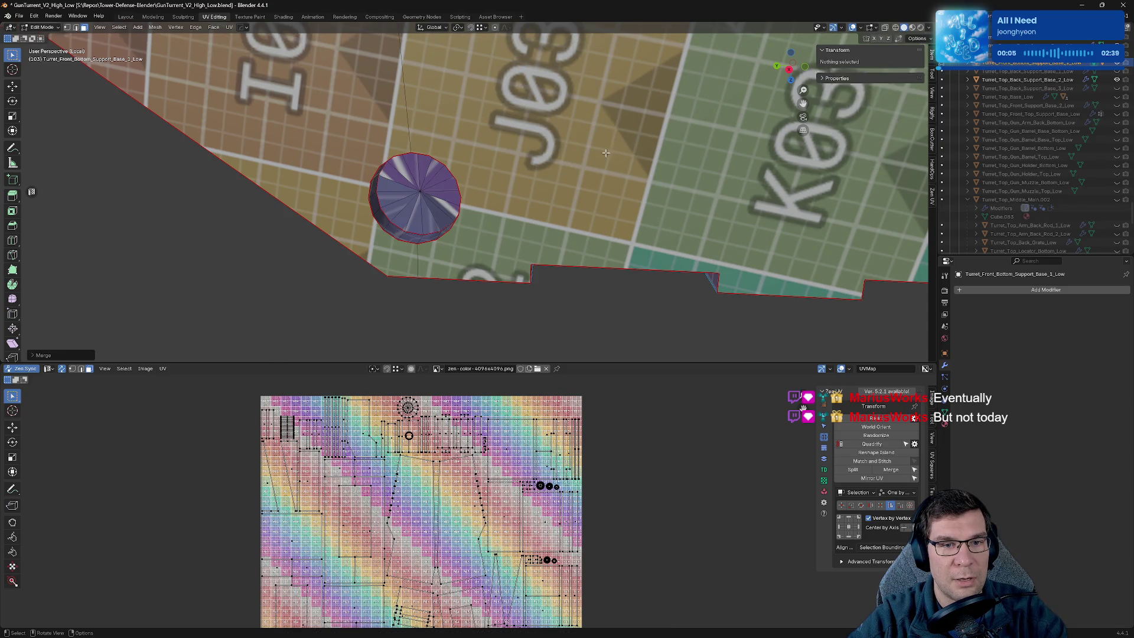
Mark a spoke edge of the peg cap as a seam and review the textured base.
key("2")
left_click(424, 238)
key("x")
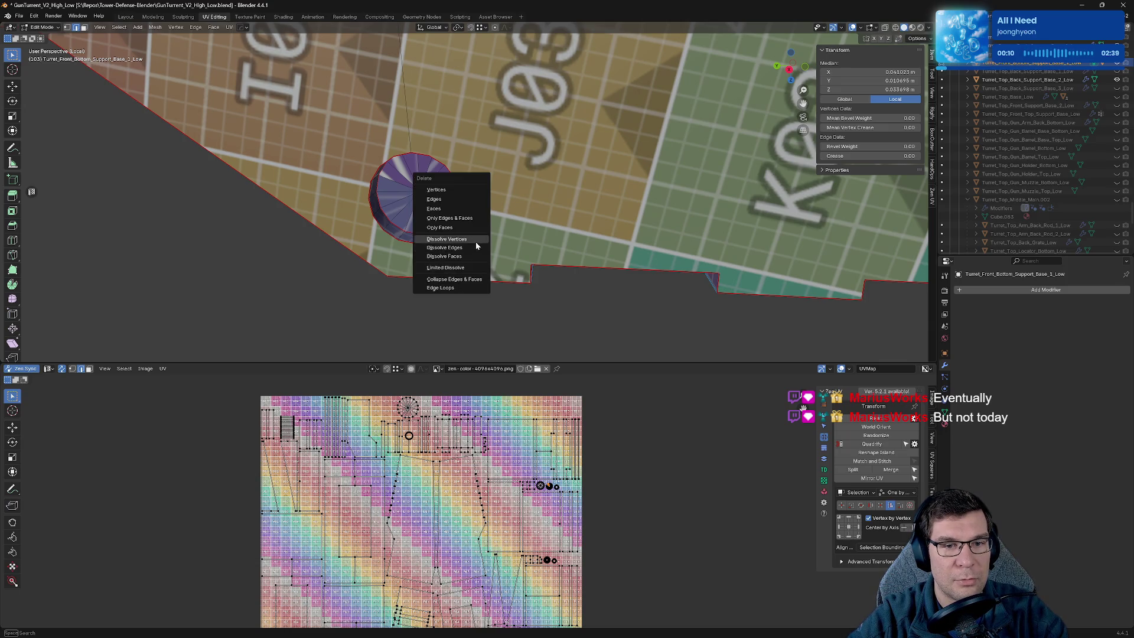
key("Escape")
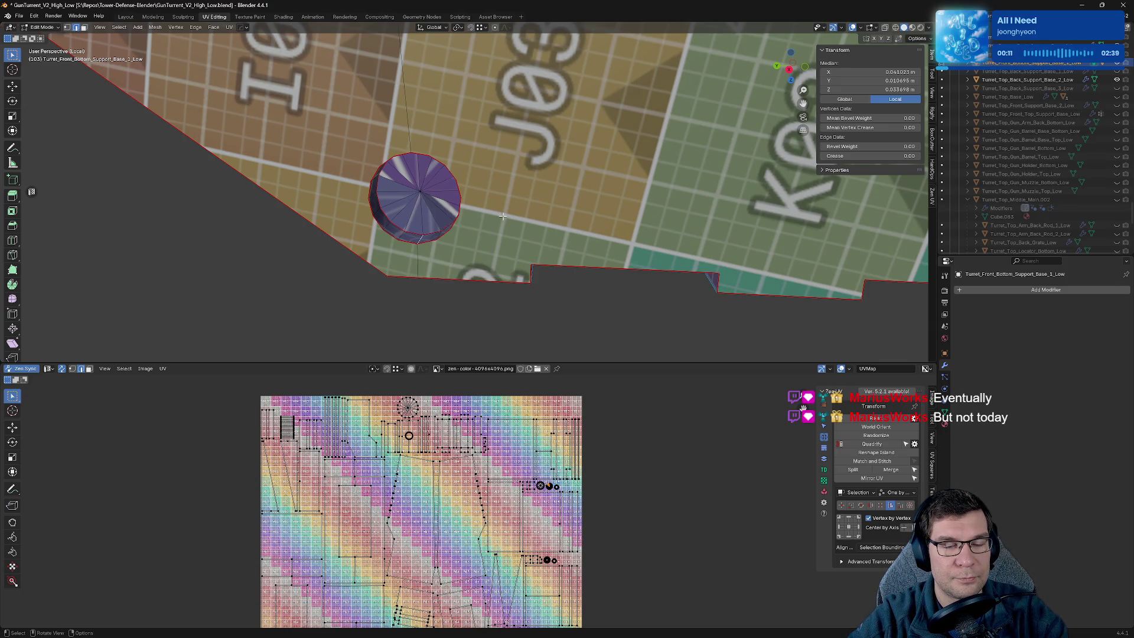
key("alt+q")
left_click(492, 226)
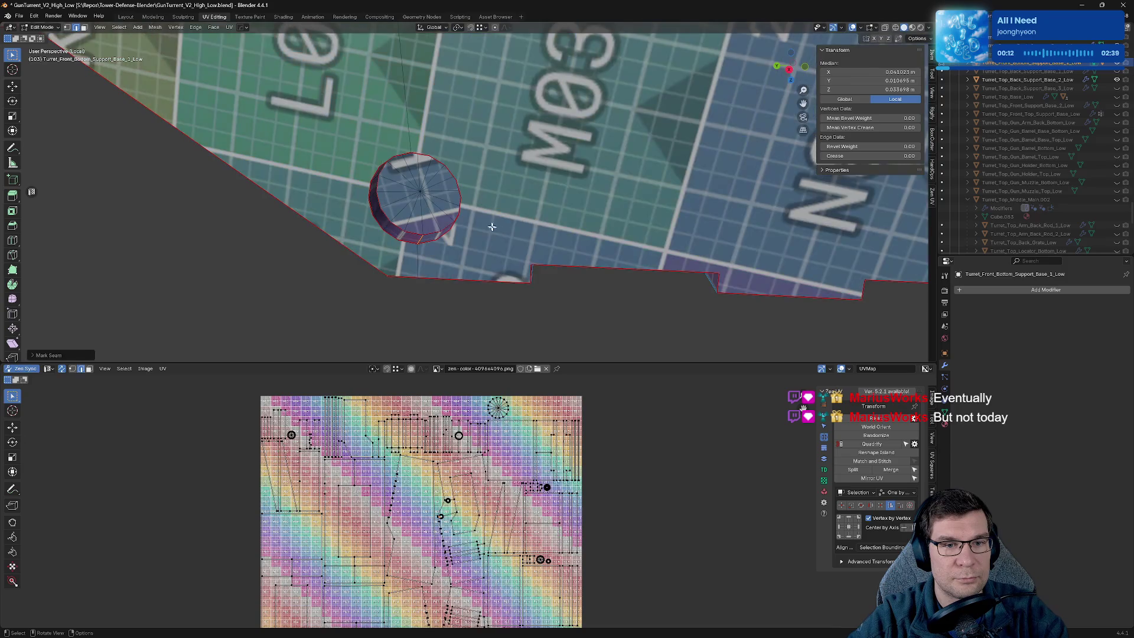
left_click(423, 215)
key("alt+q")
key("Escape")
key("alt+q")
left_click(493, 204)
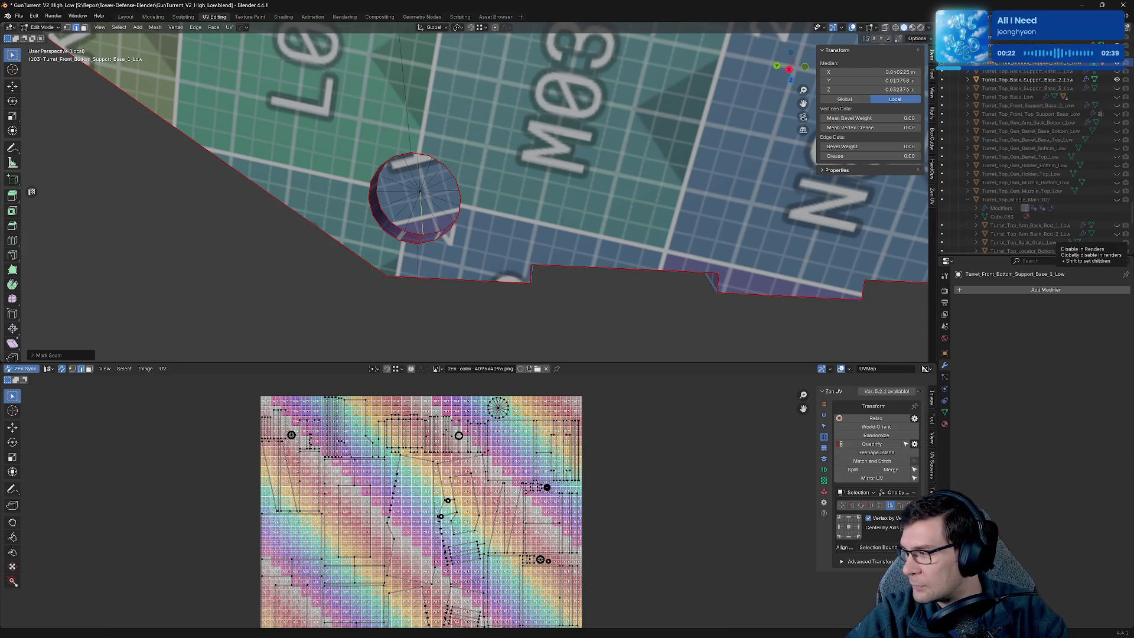
mouse_move(626, 132)
middle_mouse_down()
mouse_move(602, 238)
mouse_move(619, 225)
mouse_move(578, 239)
mouse_move(645, 262)
mouse_move(634, 117)
middle_mouse_up()
Mark the selected pocket strip edges as seams with the Zen UV pie and re-unwrap the strip.
scroll(479, 200, "up", 5)
scroll(479, 199, "up", 3)
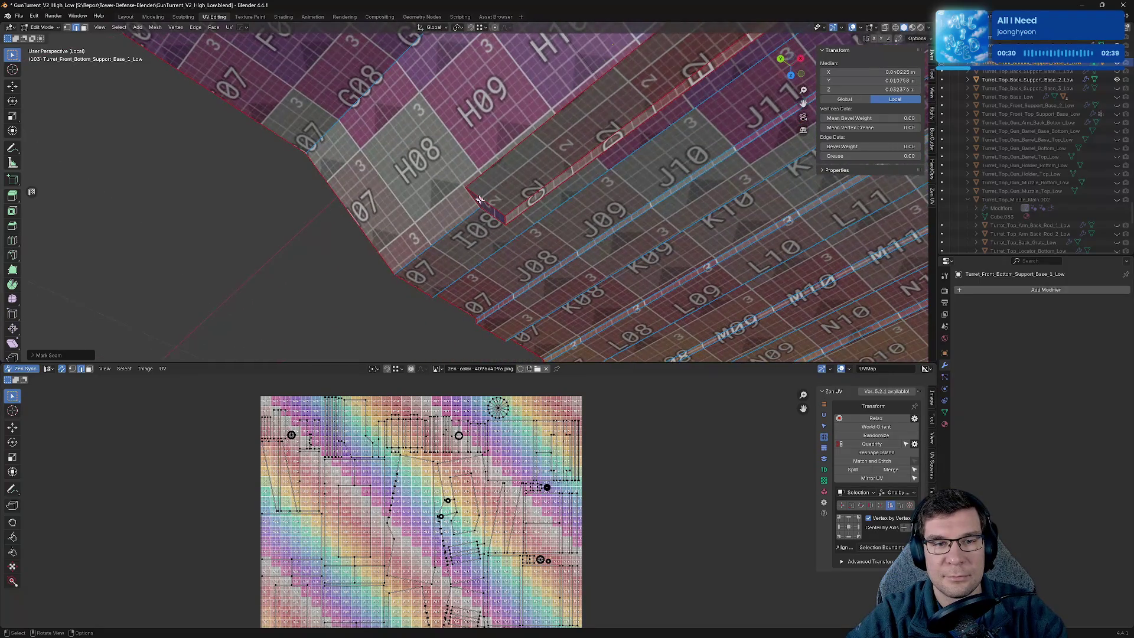
key("alt+q")
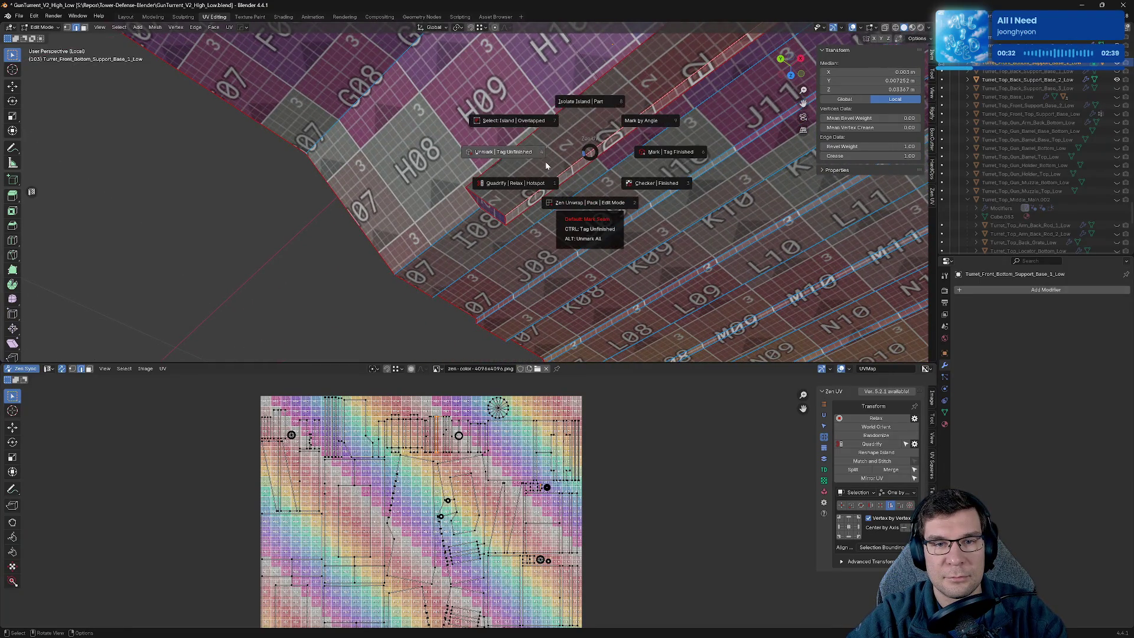
left_click(638, 152)
mouse_move(638, 152)
middle_mouse_down()
mouse_move(626, 162)
mouse_move(638, 172)
mouse_move(736, 209)
middle_mouse_up()
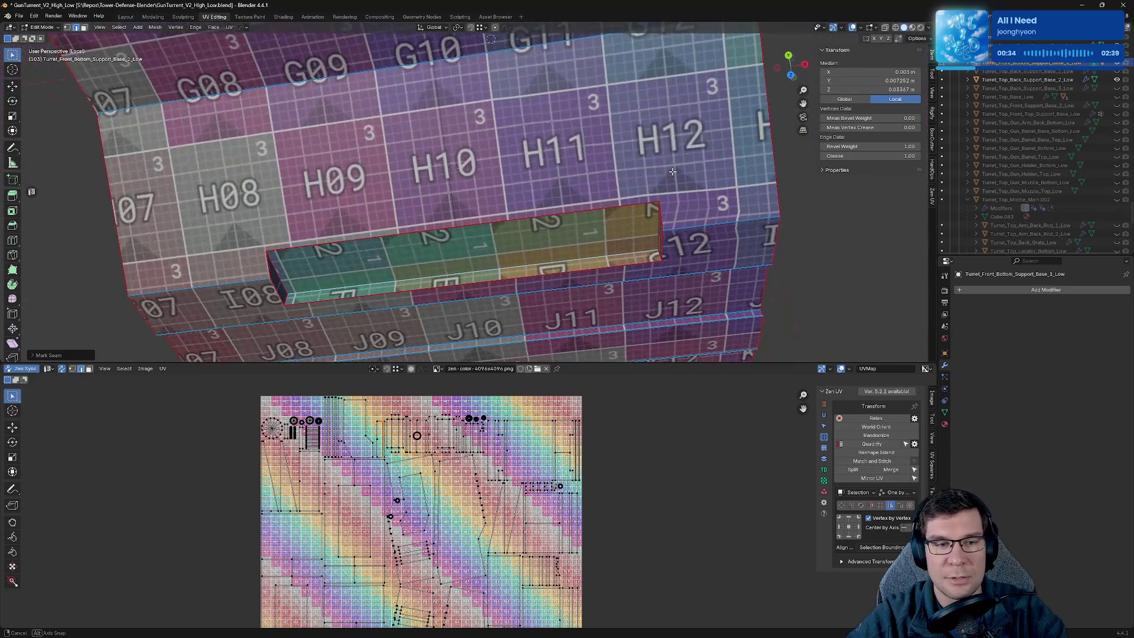
scroll(735, 210, "up", 4)
key("alt+q")
left_click(678, 230)
mouse_move(678, 231)
middle_mouse_down()
mouse_move(482, 169)
mouse_move(435, 189)
middle_mouse_up()
Seam the edges at the end of the strip and re-unwrap it.
left_click(425, 191)
left_click(426, 190, "shift")
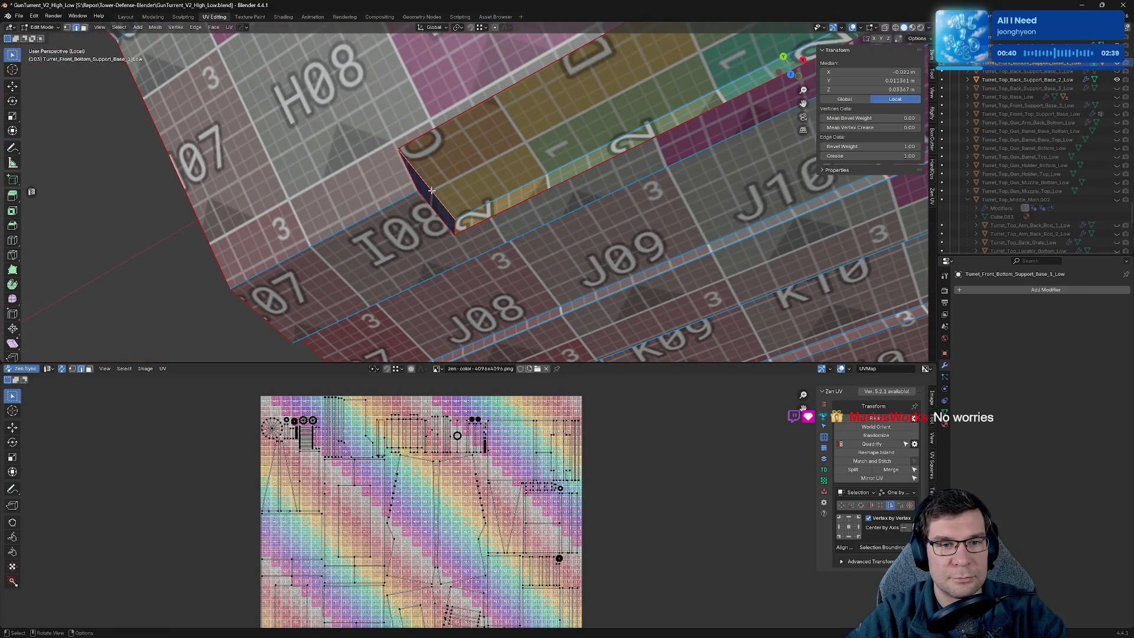
right_click(432, 191)
left_click(407, 194)
scroll(548, 159, "down", 5)
mouse_move(561, 169)
middle_mouse_down()
mouse_move(633, 185)
mouse_move(654, 223)
middle_mouse_up()
Orbit around the block's underside and the H09 hole to inspect the checker pattern.
mouse_move(696, 261)
middle_mouse_down()
mouse_move(517, 230)
mouse_move(506, 264)
mouse_move(519, 197)
mouse_move(571, 156)
mouse_move(625, 192)
mouse_move(663, 182)
mouse_move(696, 207)
mouse_move(587, 192)
middle_mouse_up()
scroll(588, 192, "up", 6)
scroll(442, 433, "up", 5)
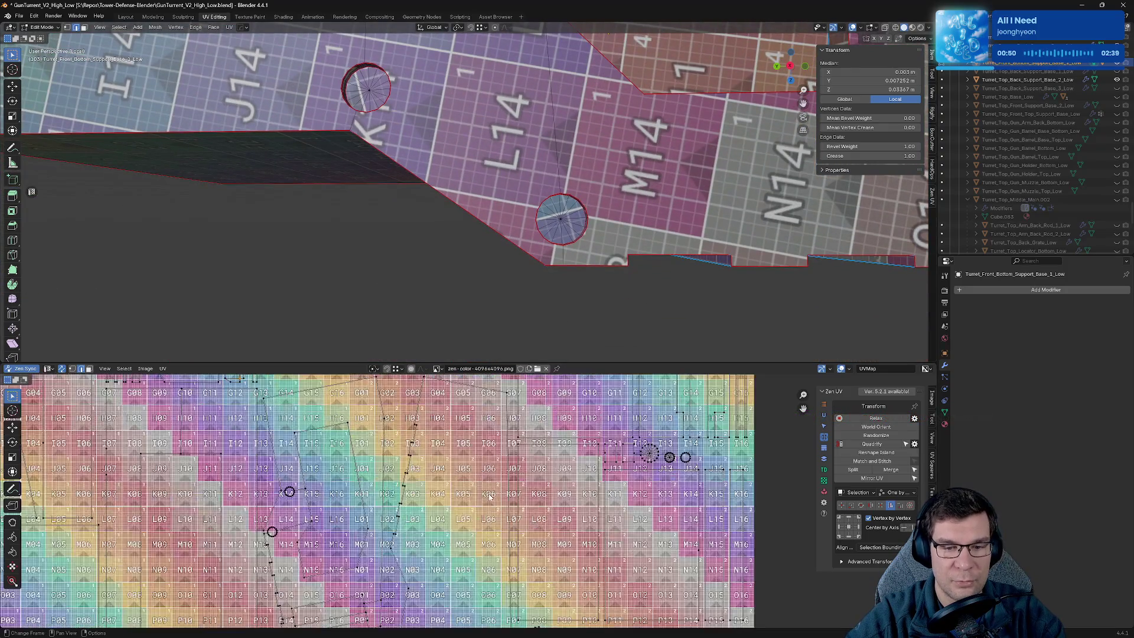
mouse_move(442, 433)
middle_mouse_down()
mouse_move(410, 222)
mouse_move(541, 207)
middle_mouse_up()
scroll(410, 223, "down", 8)
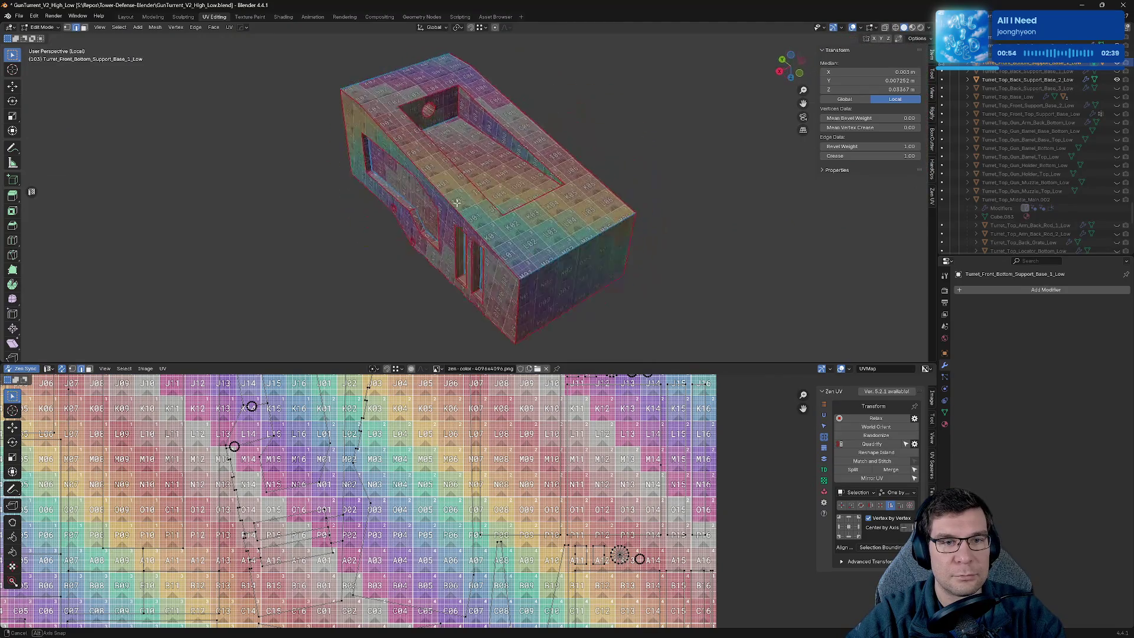
scroll(440, 127, "up", 8)
mouse_move(440, 128)
middle_mouse_down()
mouse_move(450, 214)
mouse_move(767, 261)
mouse_move(707, 289)
mouse_move(732, 260)
mouse_move(768, 266)
mouse_move(534, 211)
middle_mouse_up()
scroll(476, 220, "down", 5)
scroll(534, 211, "up", 5)
scroll(393, 248, "down", 3)
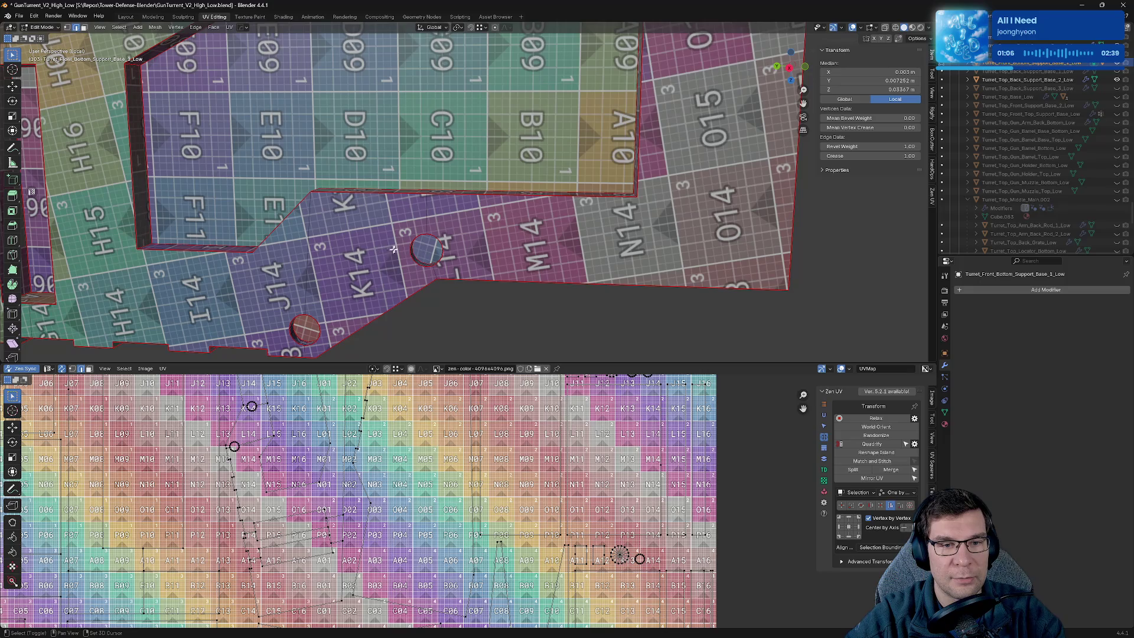
middle_click_drag(435, 258, 524, 193, "shift")
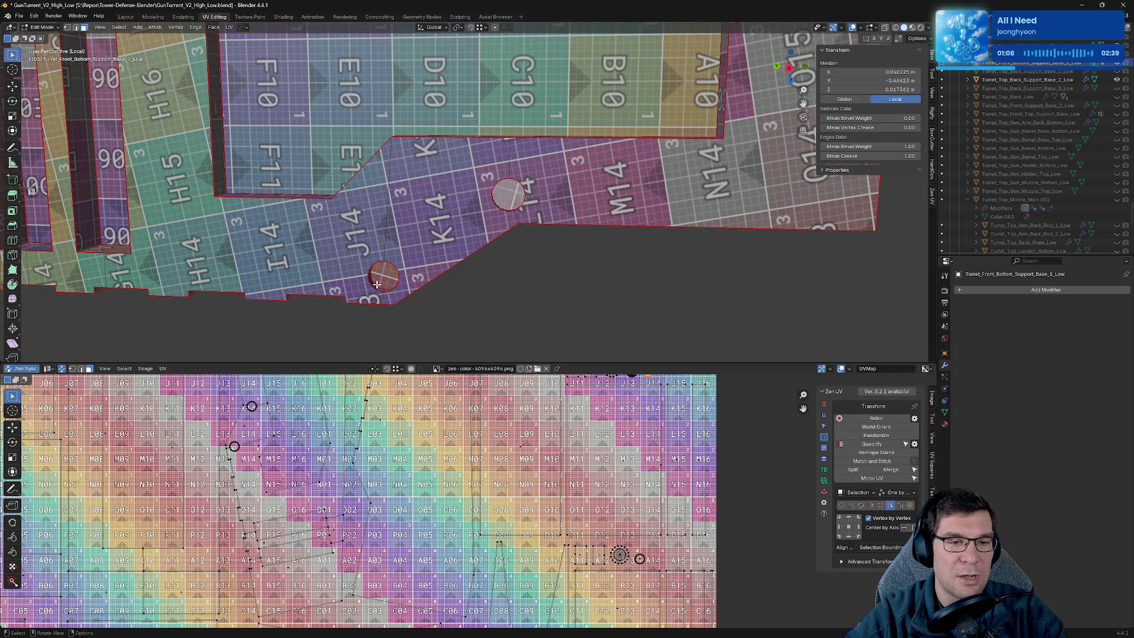
Extrude the first circle's faces in place and collapse the inner ring to a centre point.
key("e")
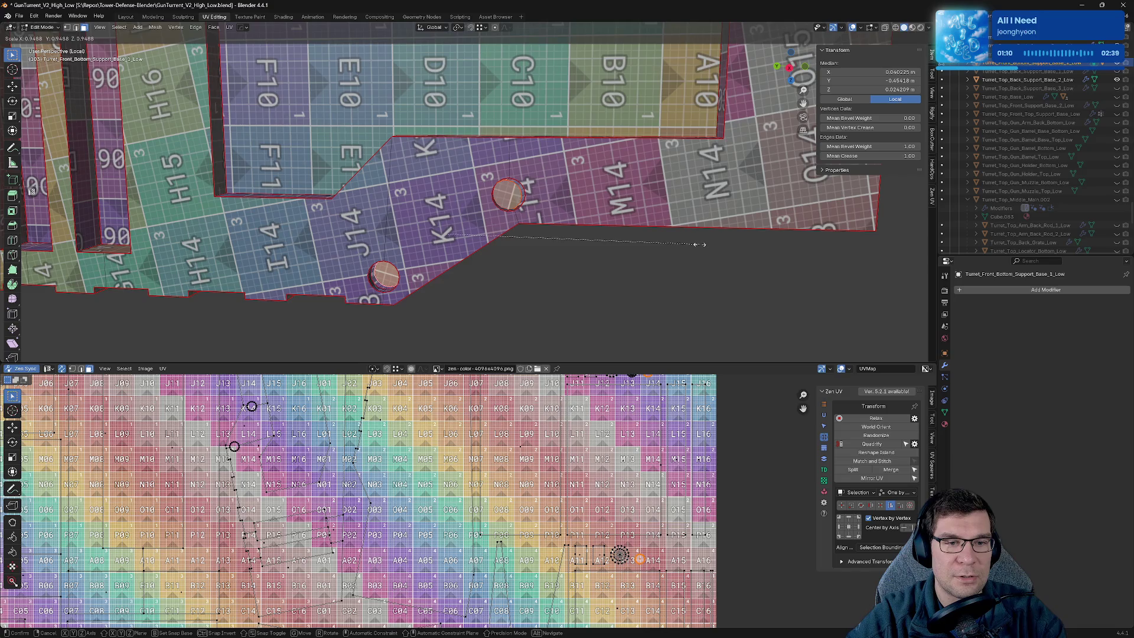
left_click(676, 241)
key("s")
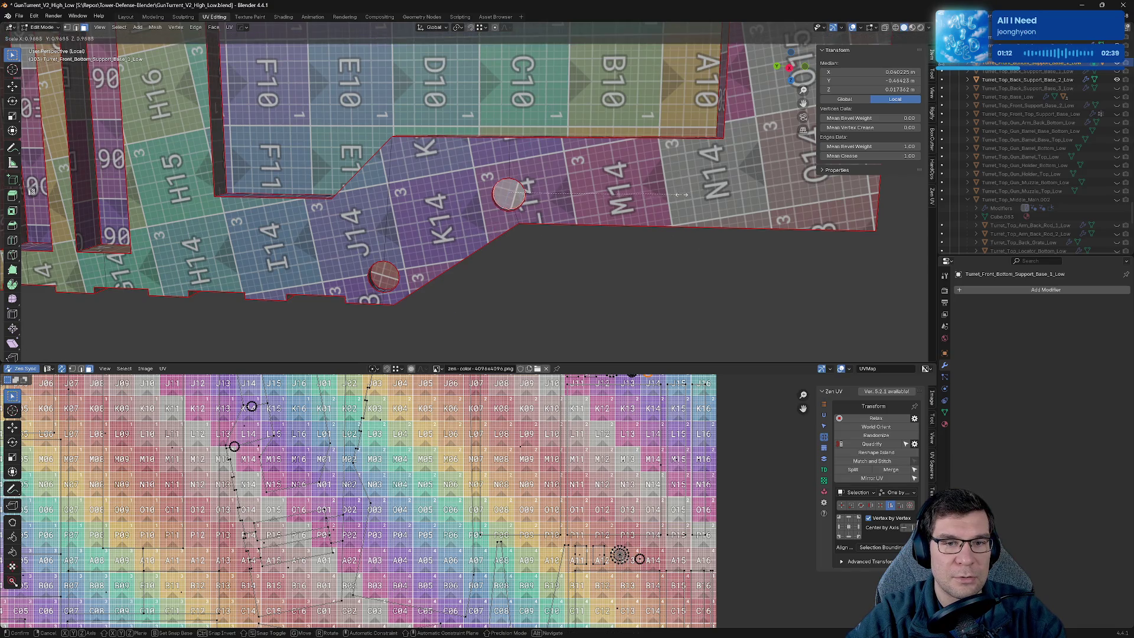
key("Escape")
key("KP_Decimal")
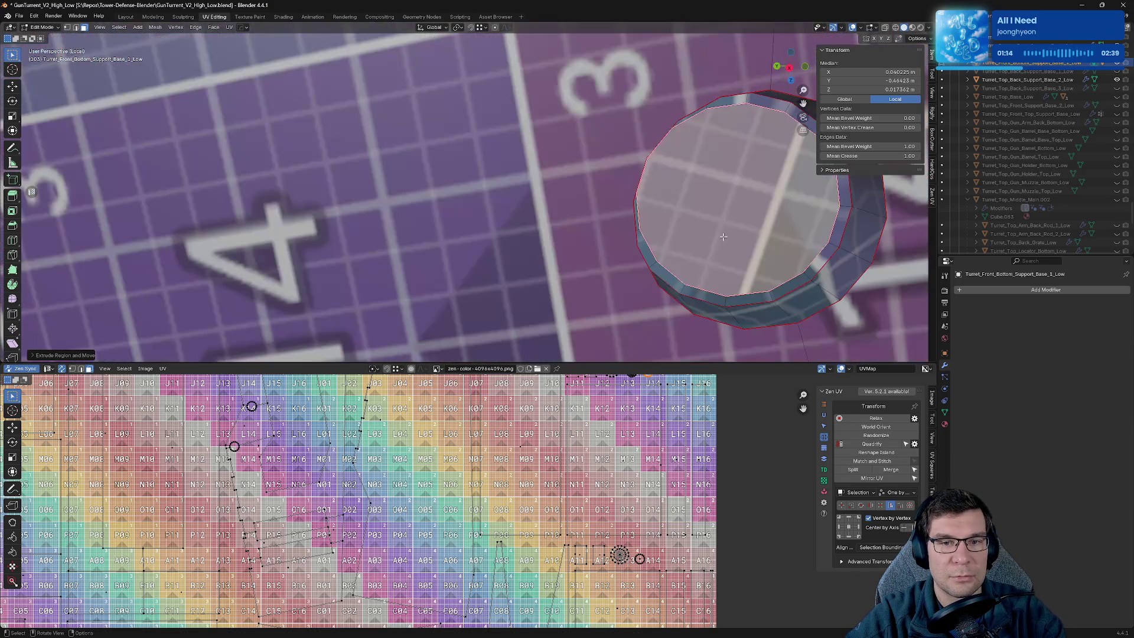
middle_click_drag(725, 238, 714, 237)
key("m")
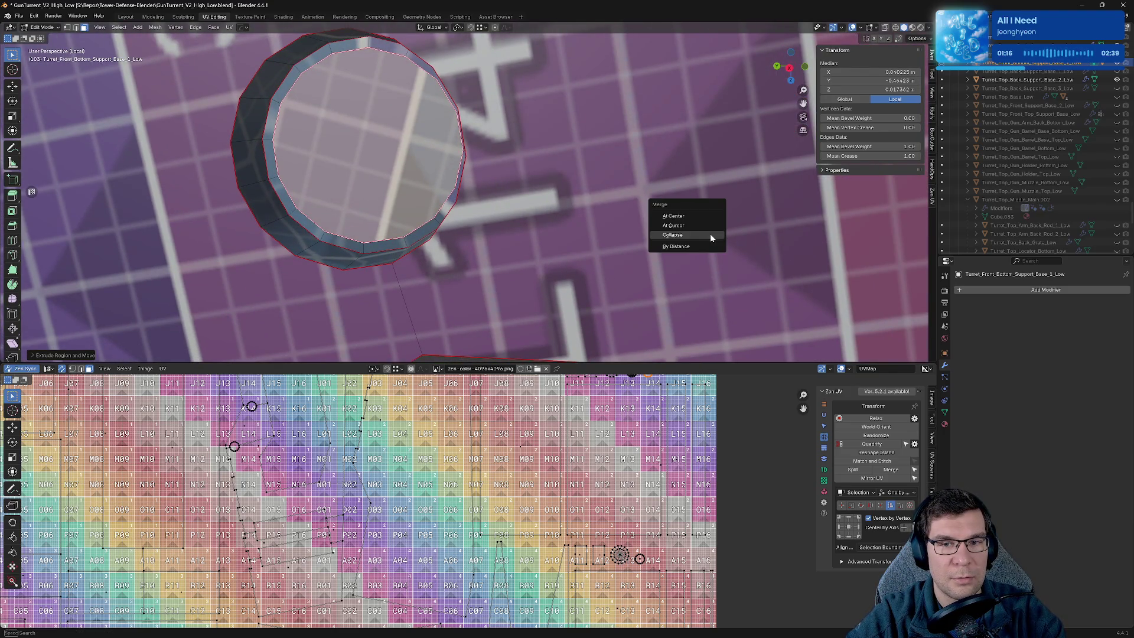
left_click(710, 236)
scroll(391, 180, "down", 8)
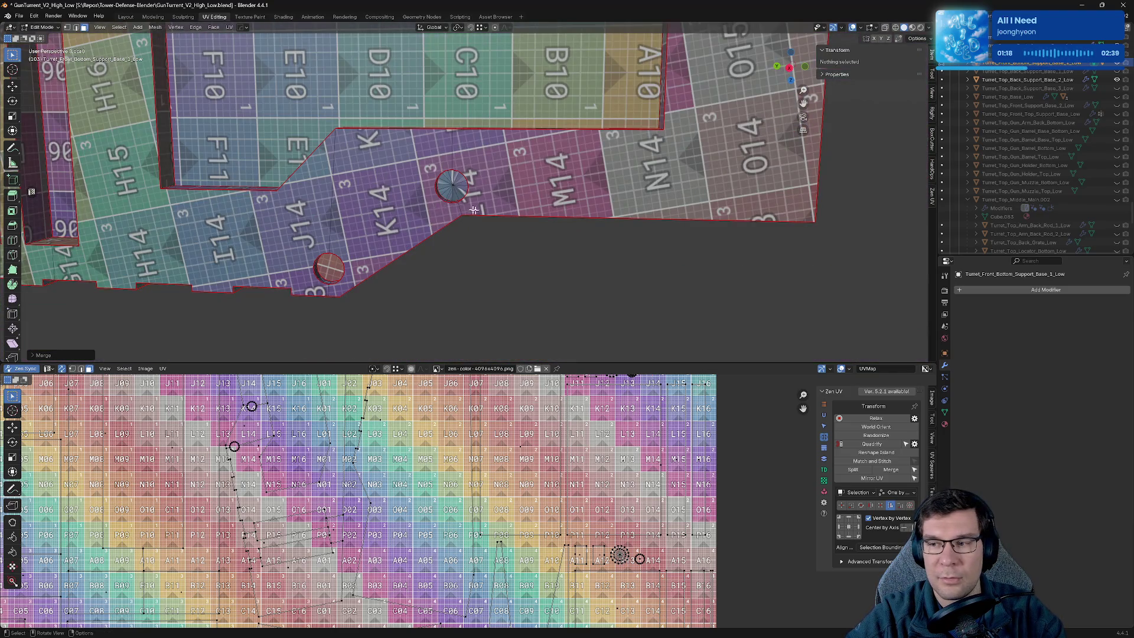
scroll(474, 210, "up", 2)
Select the first circle's edges and mark them as seams.
middle_click_drag(478, 212, 543, 313)
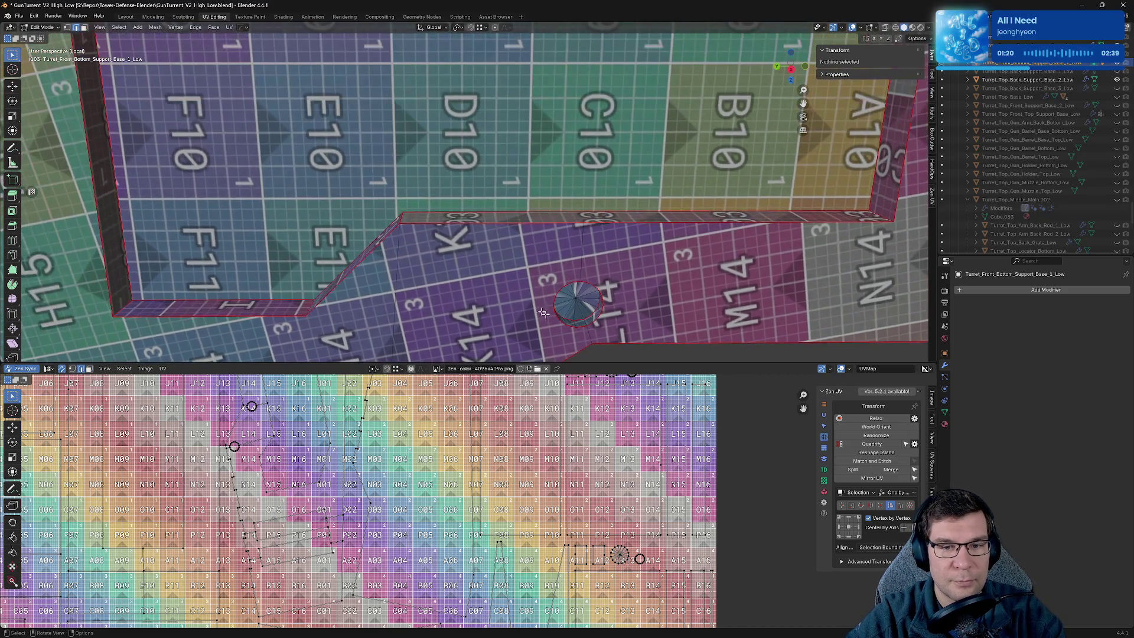
left_click(587, 324)
key("alt+q")
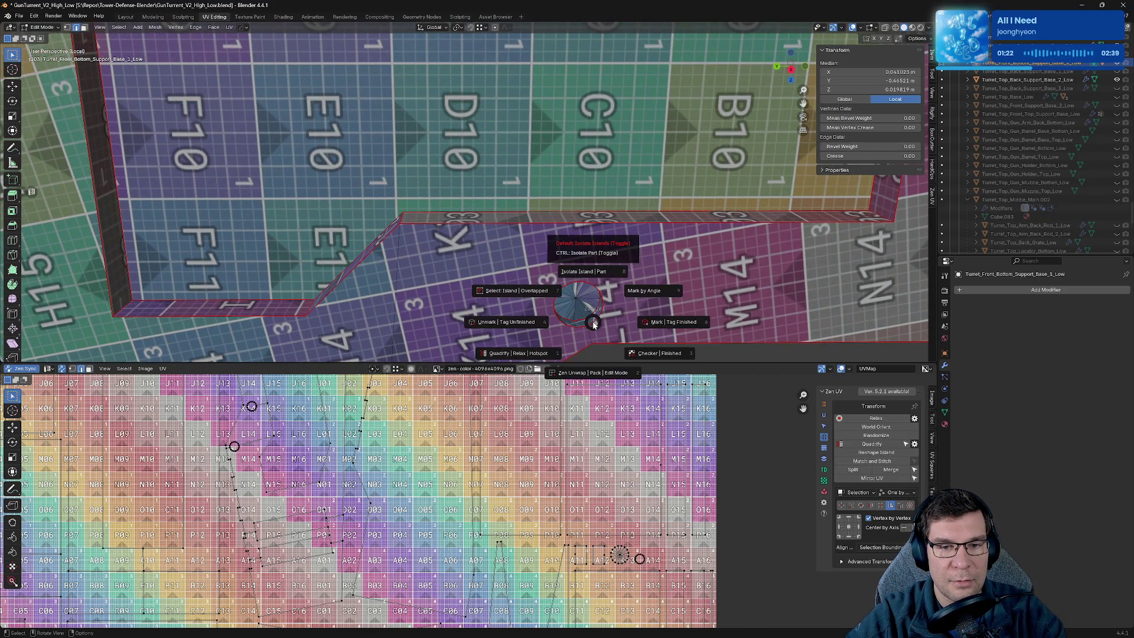
left_click(656, 322)
Scale the second circle and collapse it into a centre point.
middle_click_drag(591, 307, 533, 269)
scroll(534, 268, "up", 4)
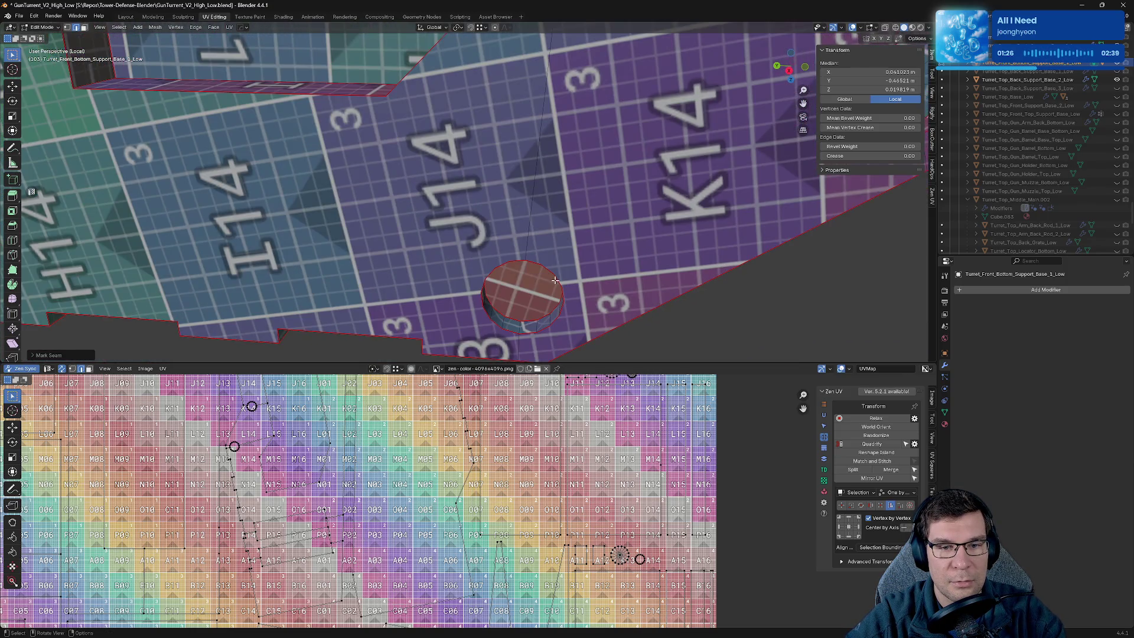
key("s")
left_click(700, 220)
key("m")
left_click(646, 236)
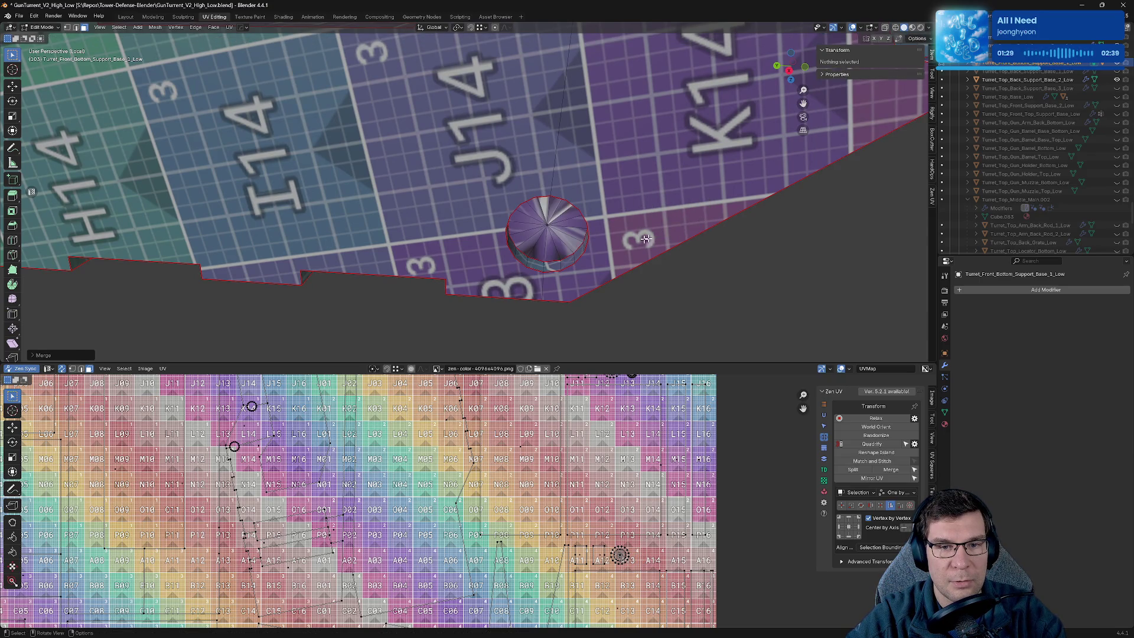
Select the second circle's rim edges and mark them as seams.
left_click(544, 266)
key("2")
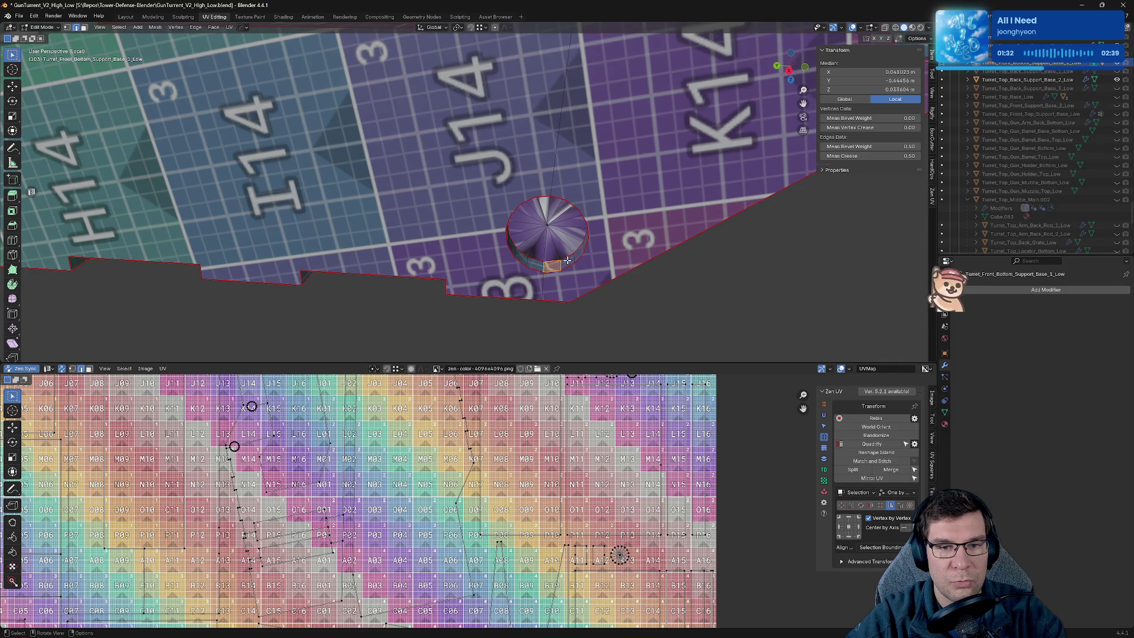
left_click(604, 269)
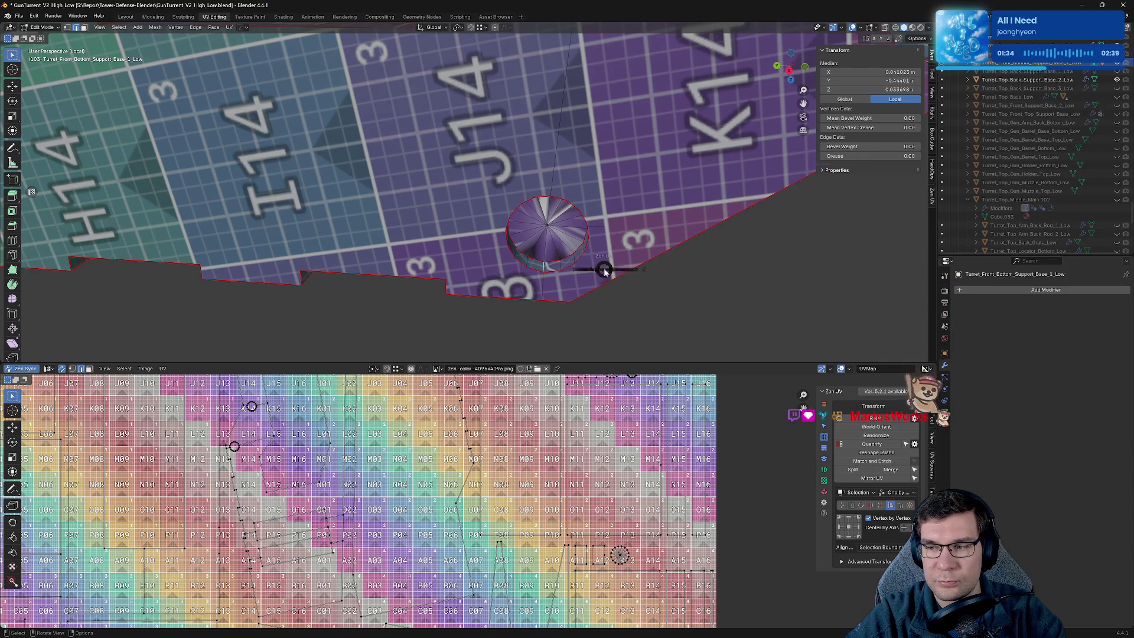
key("alt+q")
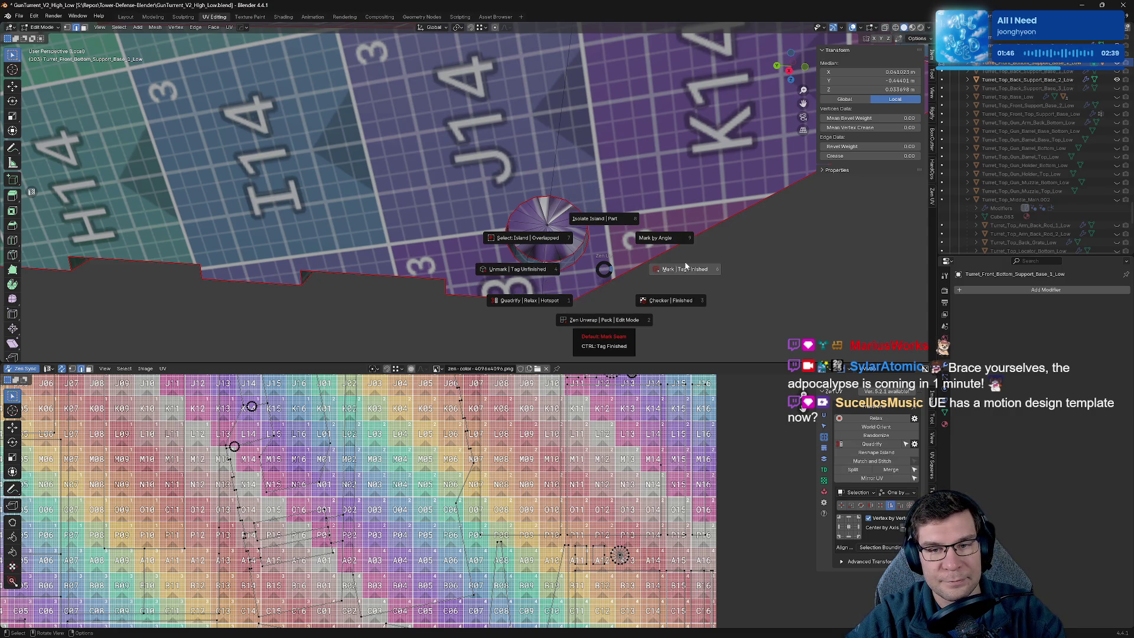
left_click(555, 267)
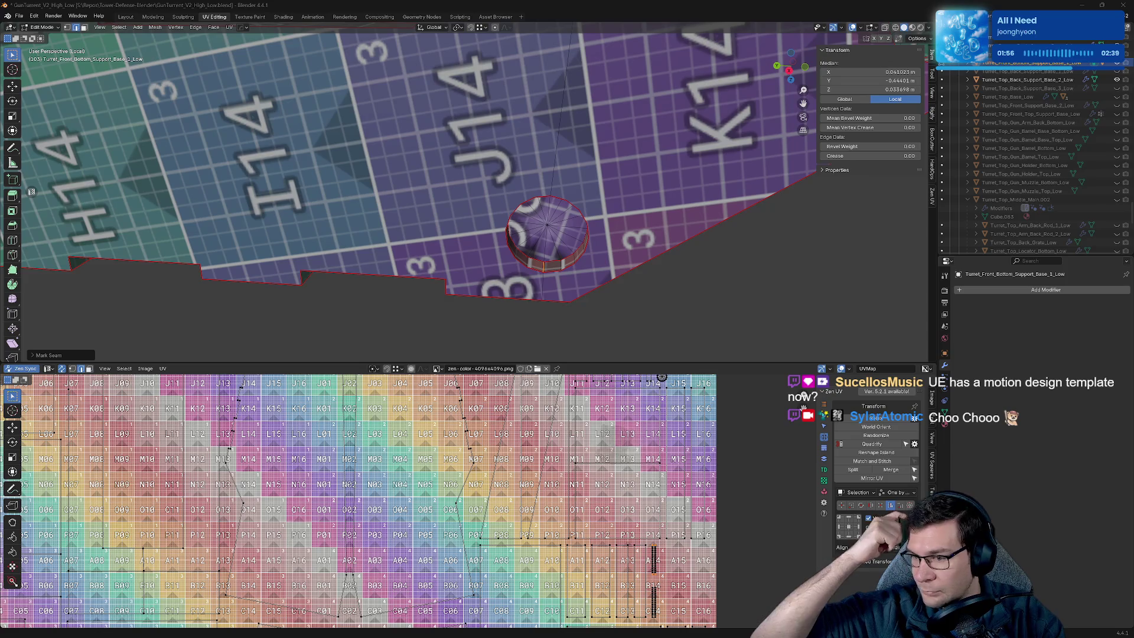
Seam the rim of the hole inside the recess and re-unwrap the recess.
scroll(724, 184, "down", 5)
mouse_move(640, 243)
middle_mouse_down()
mouse_move(645, 222)
mouse_move(625, 333)
mouse_move(758, 163)
middle_mouse_up()
scroll(649, 236, "up", 6)
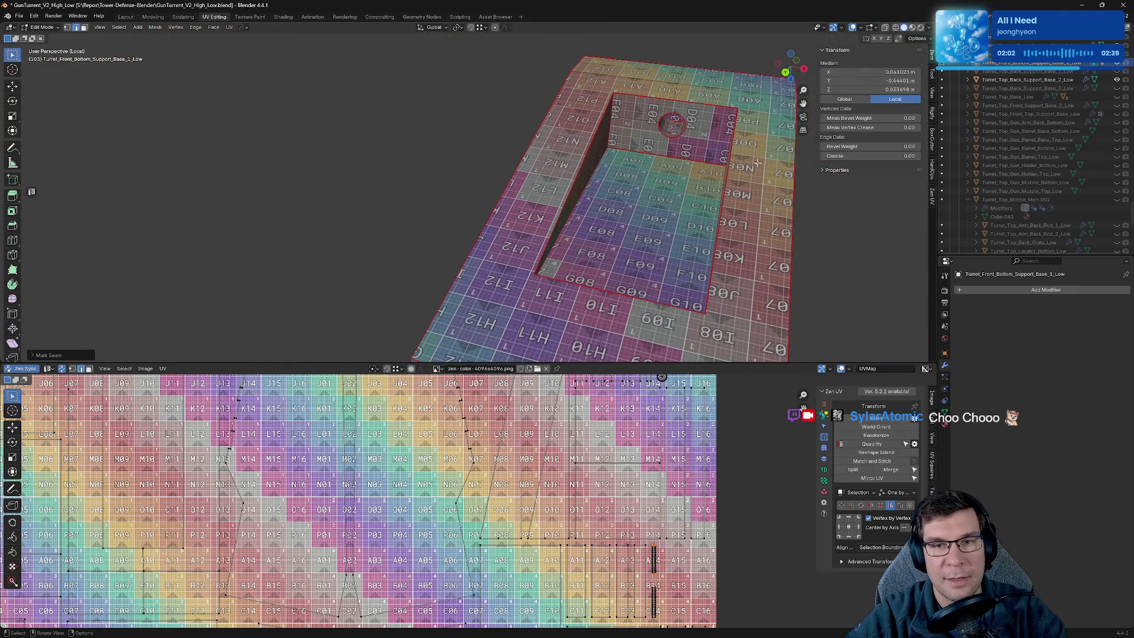
scroll(721, 201, "up", 6)
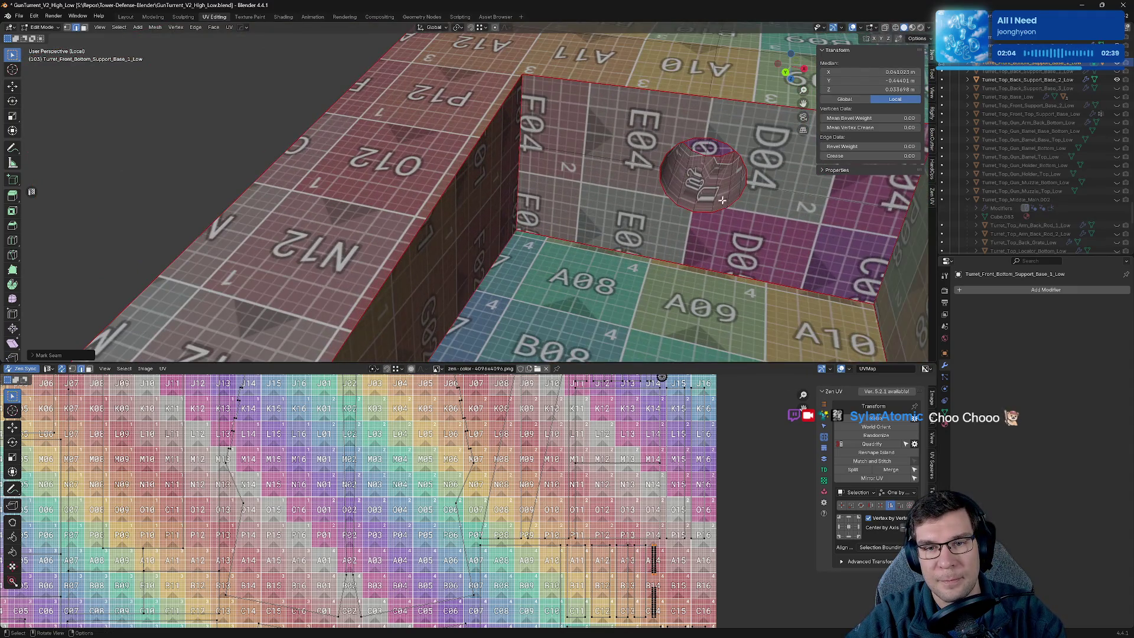
left_click(742, 176)
middle_click_drag(742, 176, 585, 236)
key("alt+v")
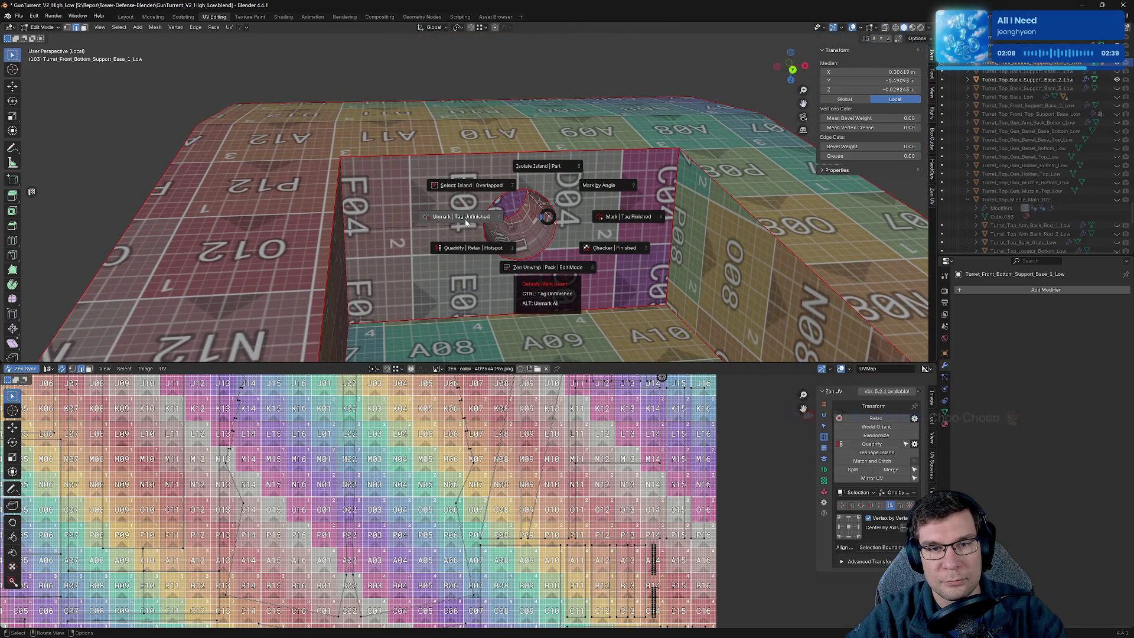
left_click(621, 218)
Mark seams on the next edges inside the recess.
mouse_move(620, 218)
middle_mouse_down()
mouse_move(566, 248)
mouse_move(509, 188)
middle_mouse_up()
left_click(564, 177)
scroll(562, 253, "down", 3)
key("alt+v")
left_click(481, 255)
Select the edge loop around the side slot and mark it as a seam.
mouse_move(481, 255)
middle_mouse_down()
mouse_move(476, 266)
mouse_move(459, 234)
mouse_move(411, 262)
middle_mouse_up()
left_click(476, 266)
scroll(476, 266, "down", 6)
left_click(444, 201, "alt")
key("alt+v")
left_click(418, 233)
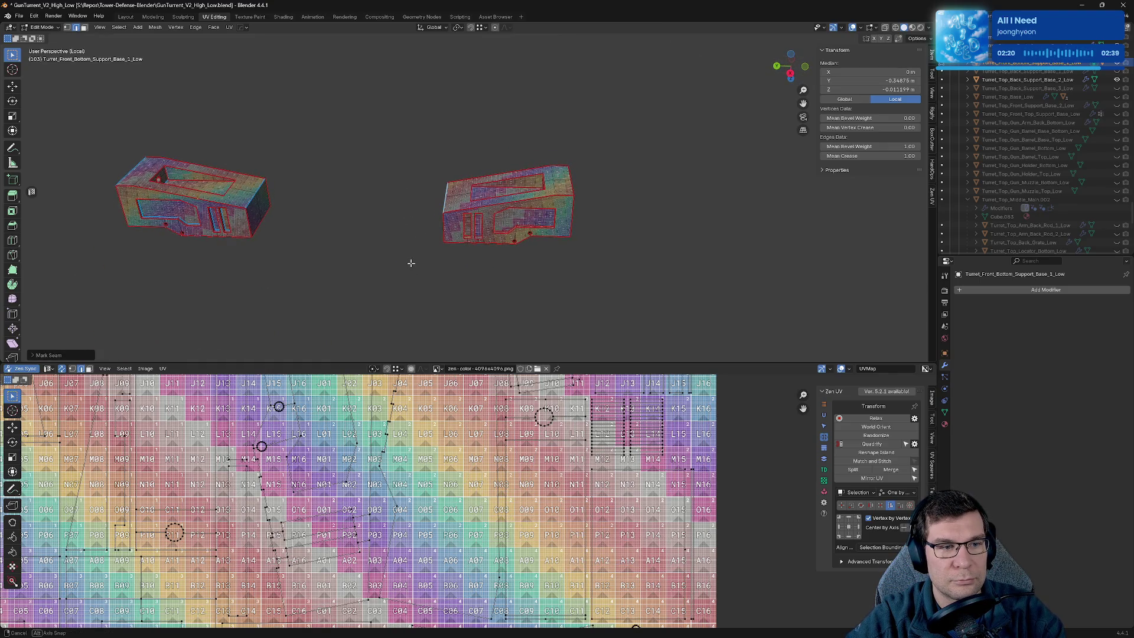
Mark seams on both slot loops of the right base.
left_click(496, 224, "alt")
left_click(473, 223, "alt+shift")
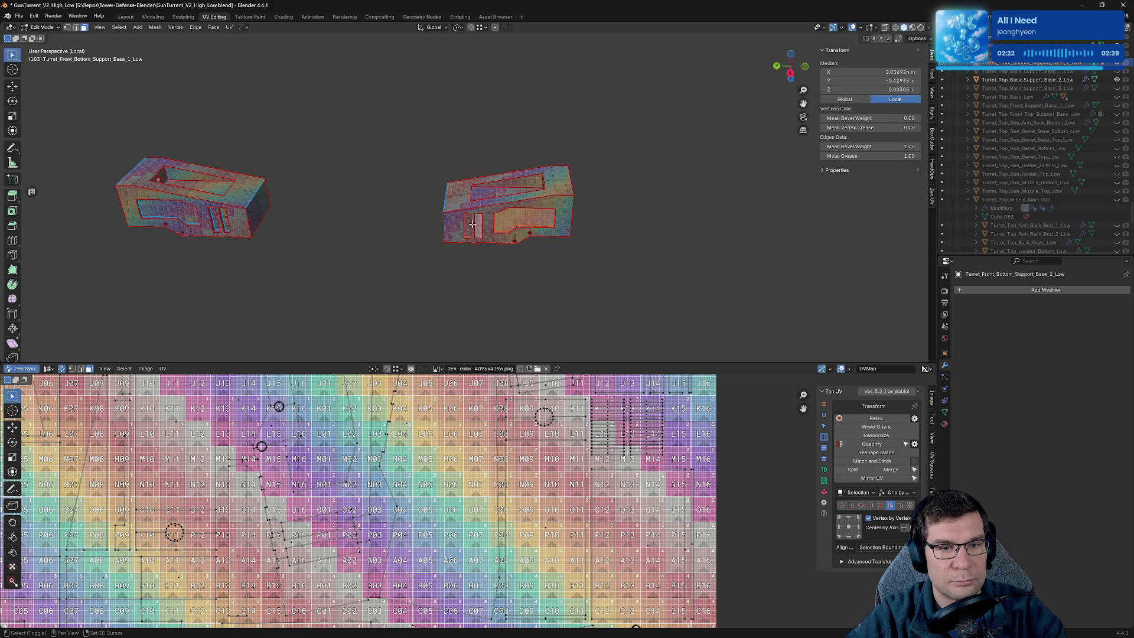
key("alt+v")
left_click(404, 232)
middle_click_drag(337, 227, 588, 233)
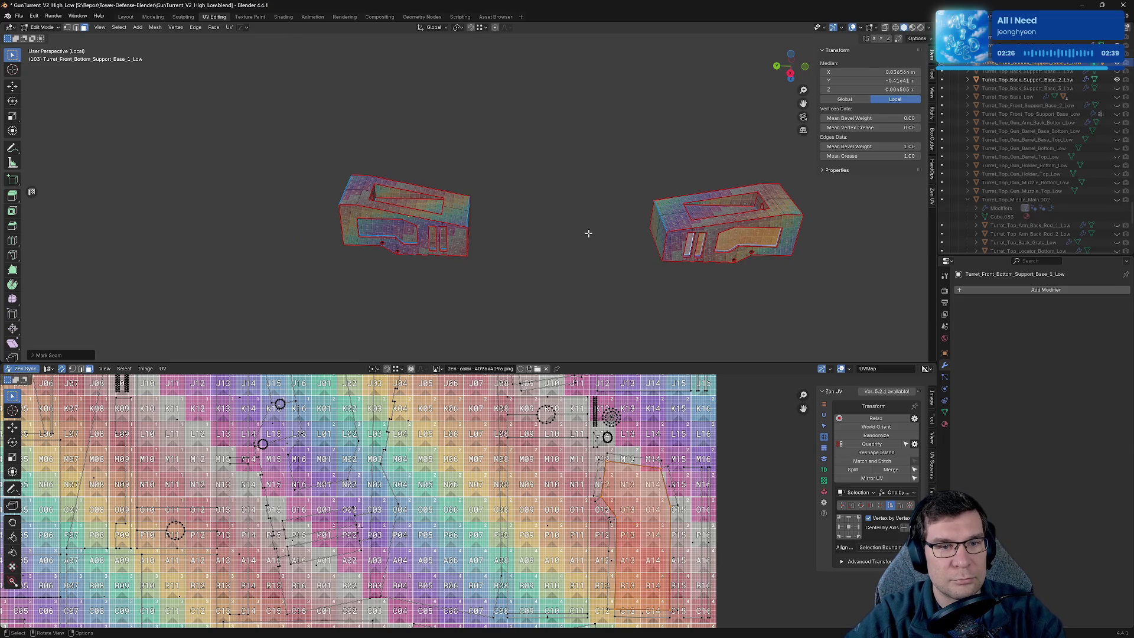
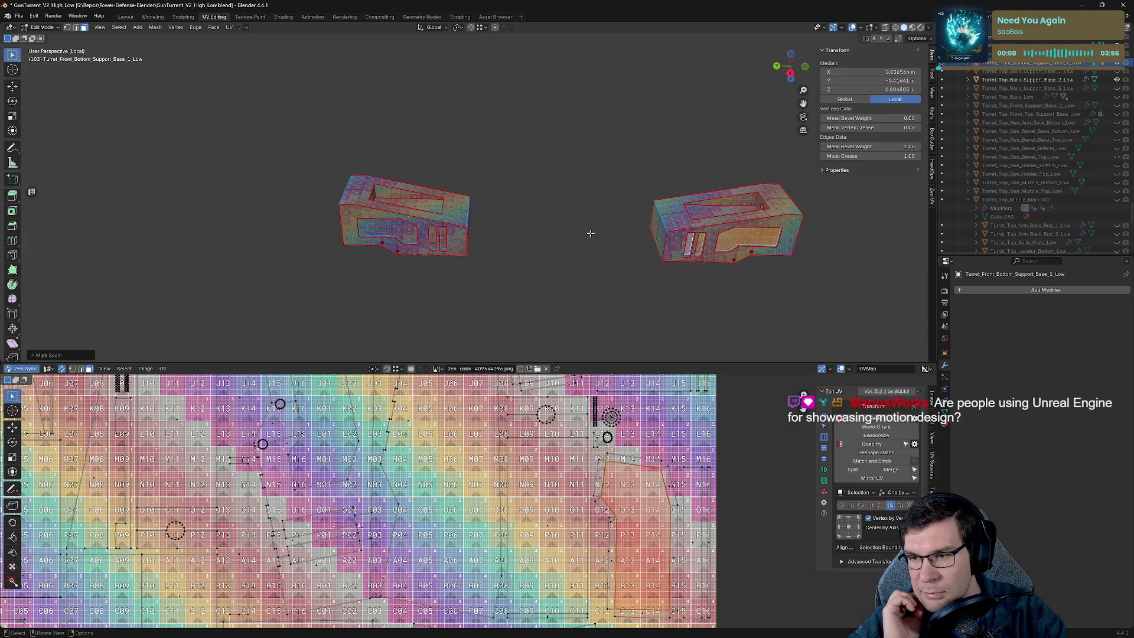
Select two edges on the front bottom support base and mark them as seams.
mouse_move(515, 143)
middle_mouse_down()
mouse_move(551, 215)
mouse_move(581, 192)
middle_mouse_up()
mouse_move(348, 253)
middle_mouse_down()
mouse_move(514, 220)
mouse_move(387, 215)
mouse_move(456, 237)
middle_mouse_up()
key("alt+a")
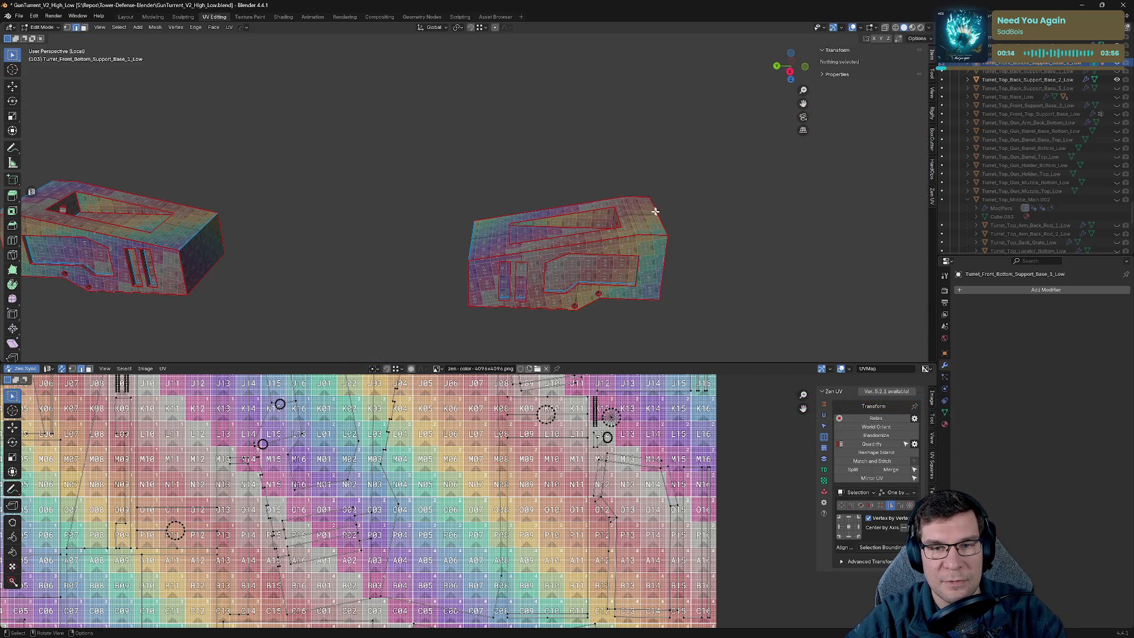
left_click(653, 210)
middle_click_drag(676, 227, 471, 244)
left_click(566, 239, "shift")
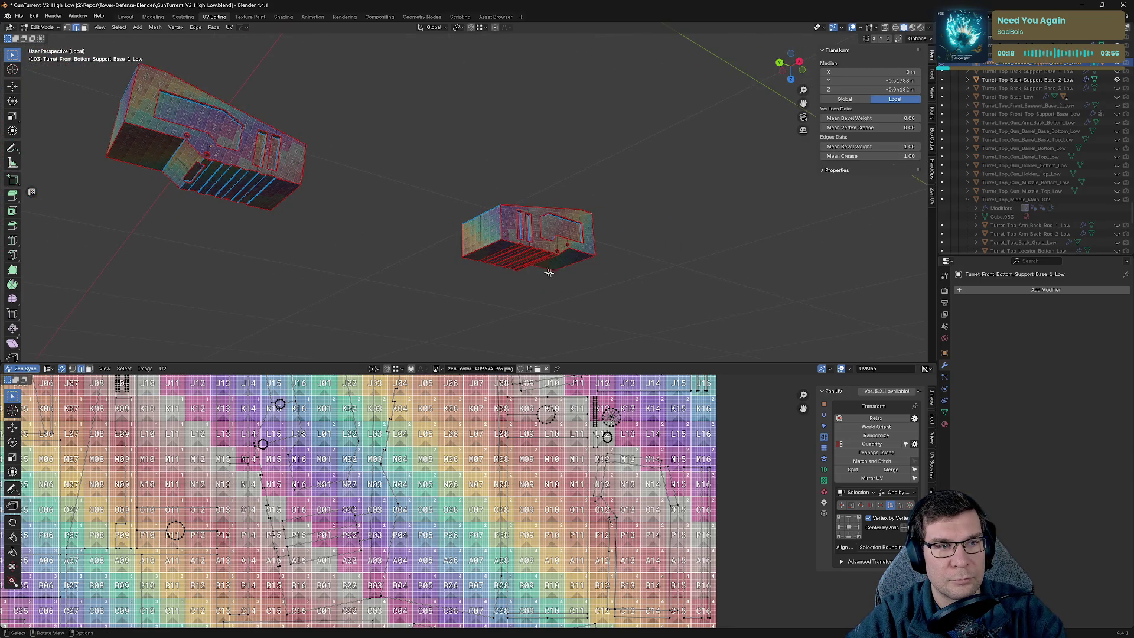
key("alt+e")
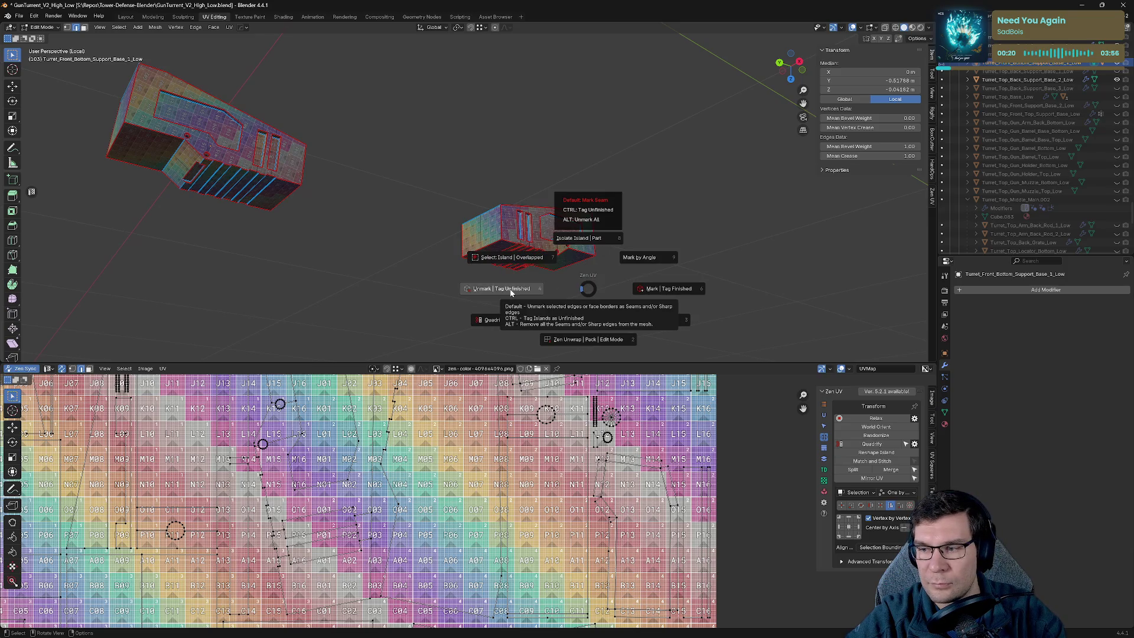
left_click(512, 290)
Select the faces on the small part's side and underside.
middle_click_drag(490, 273, 420, 237)
mouse_move(482, 229)
left_mouse_down()
mouse_move(501, 179)
mouse_move(495, 155)
left_mouse_up()
mouse_move(494, 155)
middle_mouse_down()
mouse_move(712, 275)
mouse_move(450, 182)
mouse_move(366, 125)
middle_mouse_up()
left_click_drag(366, 126, 456, 264)
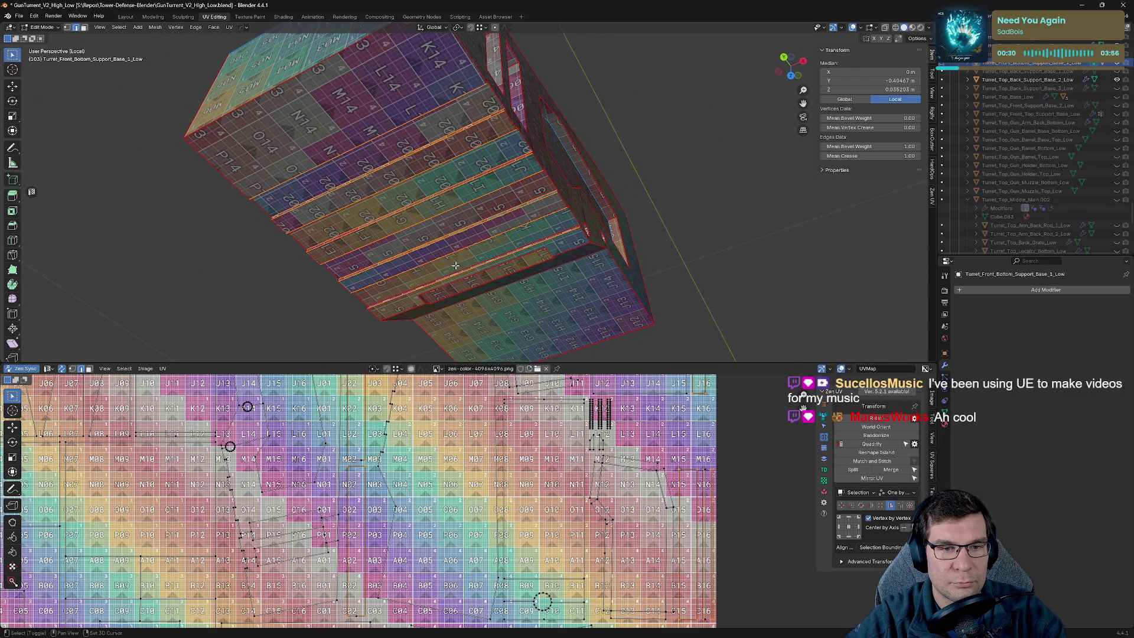
Mark the borders of the selected faces as seams and check the result.
key("alt+q")
left_click(396, 271)
mouse_move(395, 270)
middle_mouse_down()
mouse_move(457, 256)
mouse_move(473, 266)
mouse_move(564, 129)
middle_mouse_up()
scroll(490, 237, "up", 4)
scroll(564, 130, "down", 4)
Mark a seam on a single edge of the block's side.
left_click(521, 174, "shift")
key("alt+q")
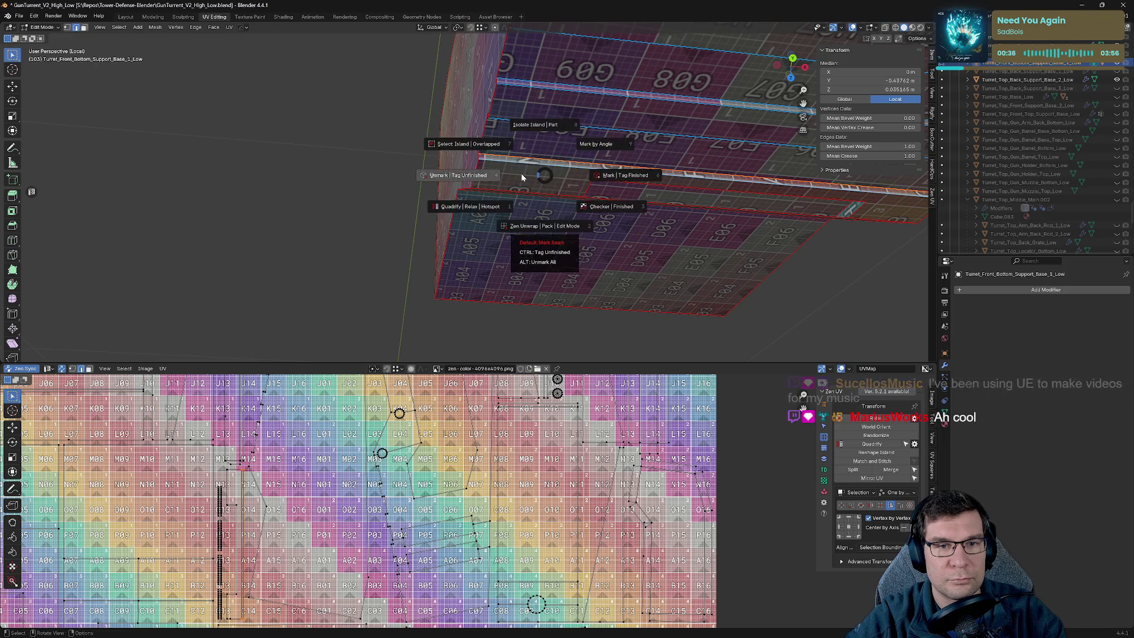
middle_click_drag(521, 174, 664, 146)
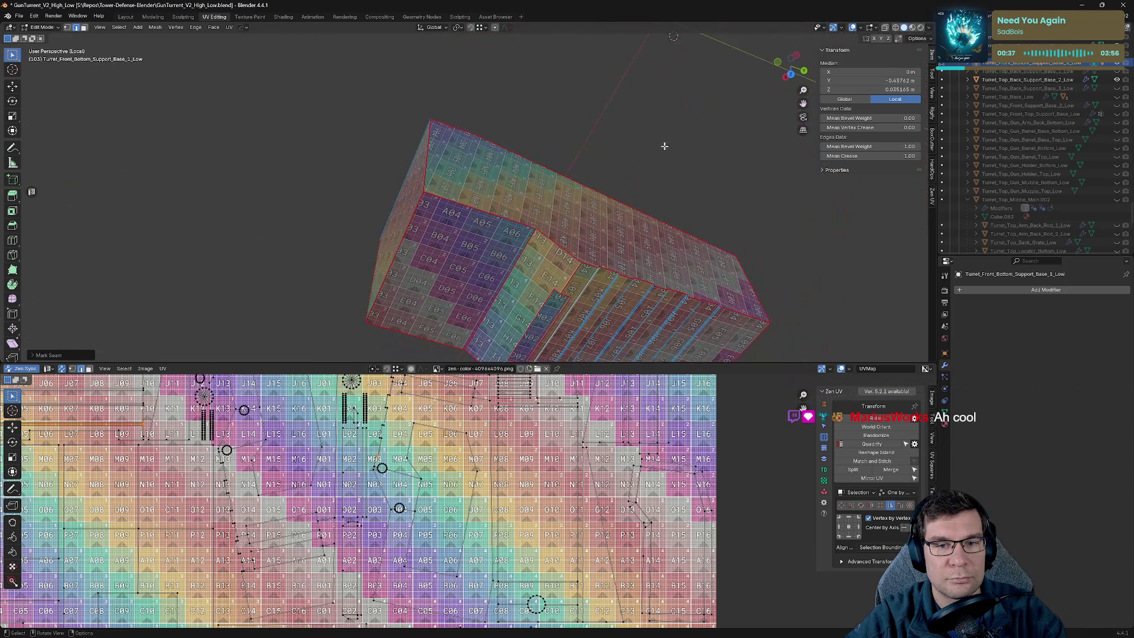
left_click(581, 276)
scroll(515, 280, "down", 3, "shift")
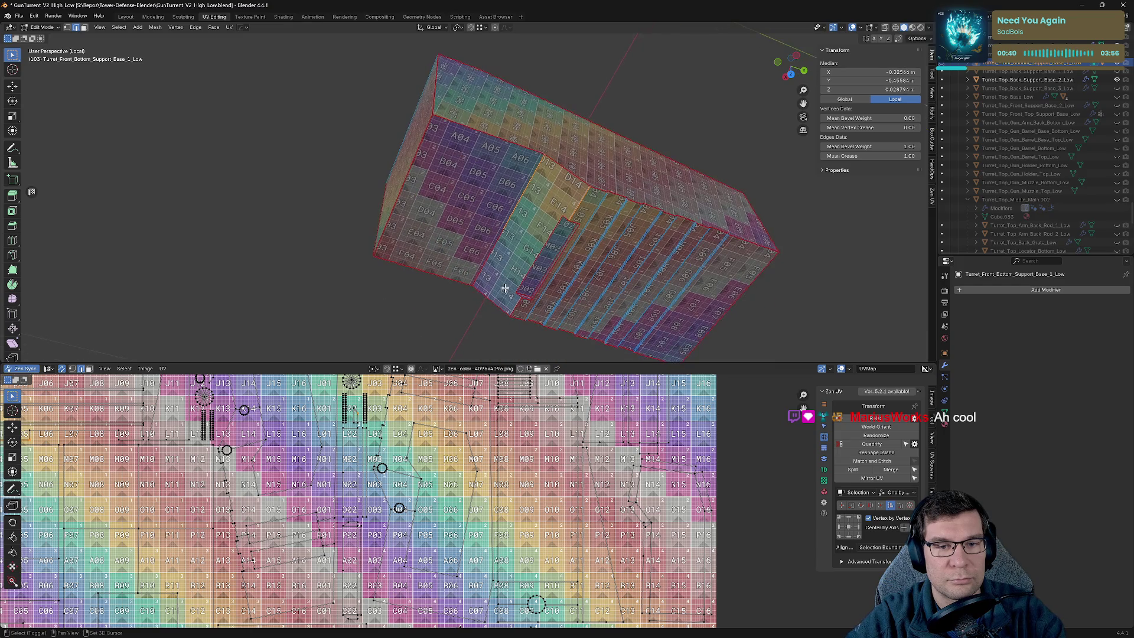
left_click(499, 248, "shift")
key("alt+q")
left_click(423, 234)
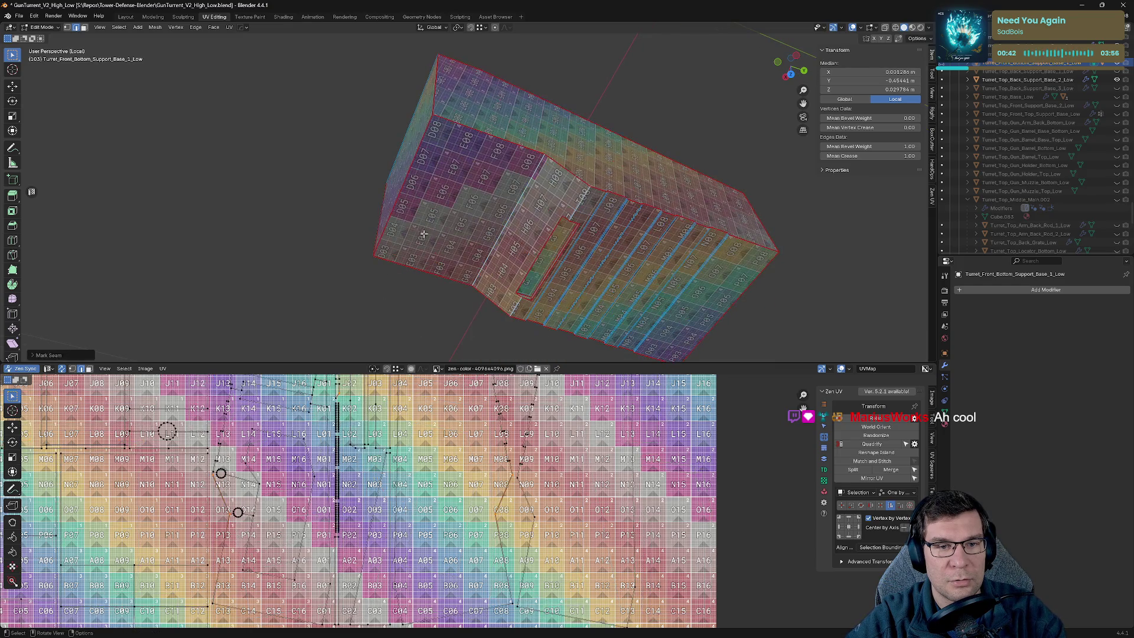
Mark a seam on a strip edge and re-lay the UVs.
mouse_move(463, 260)
middle_mouse_down()
mouse_move(423, 248)
mouse_move(752, 170)
mouse_move(372, 77)
mouse_move(640, 147)
mouse_move(636, 169)
mouse_move(465, 247)
mouse_move(503, 263)
mouse_move(423, 119)
mouse_move(557, 235)
mouse_move(519, 169)
mouse_move(537, 187)
mouse_move(559, 183)
mouse_move(384, 159)
mouse_move(499, 273)
mouse_move(376, 263)
mouse_move(385, 235)
middle_mouse_up()
scroll(513, 215, "up", 3)
scroll(309, 157, "up", 3)
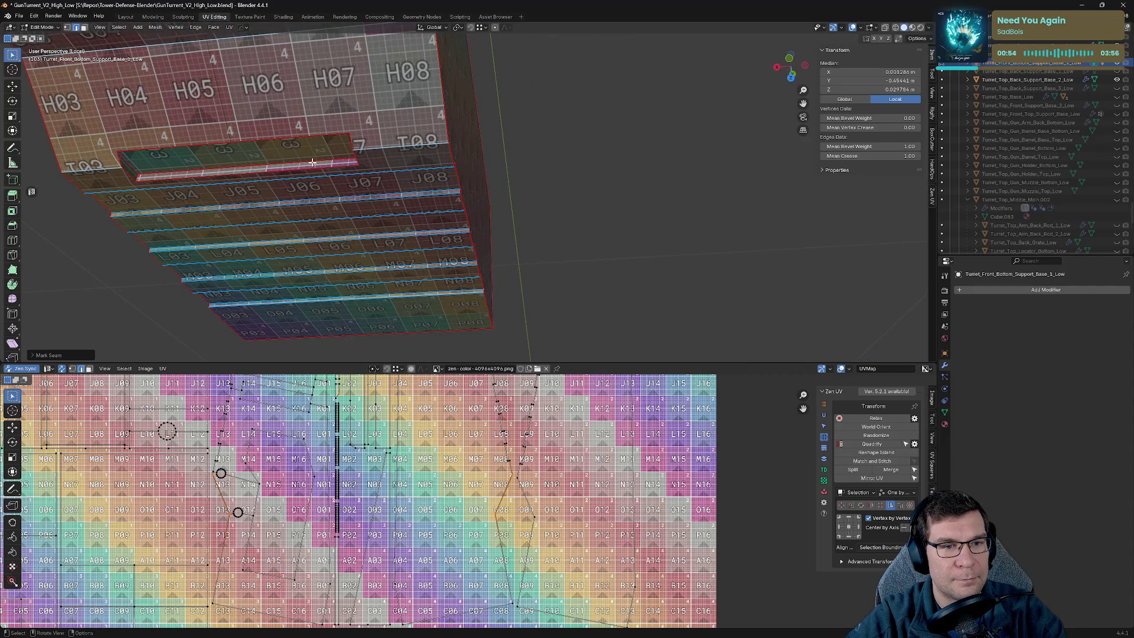
left_click(305, 157)
key("alt+e")
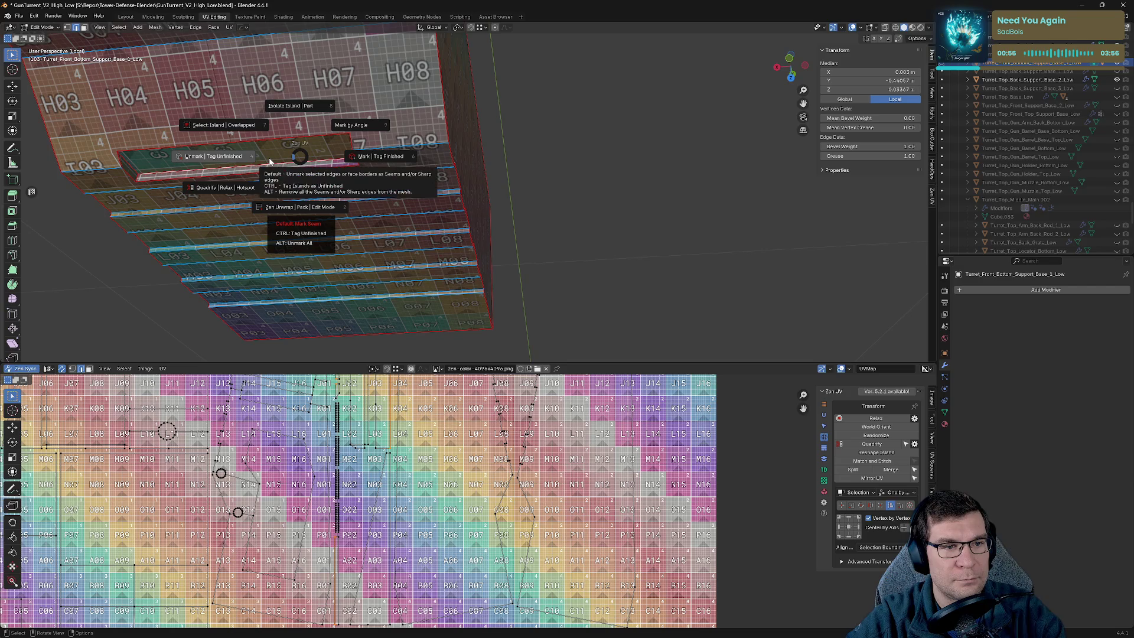
left_click(372, 159)
key("alt+e")
left_click(122, 165)
Mark the selected underside strip edges as seams.
middle_click_drag(125, 165, 640, 183)
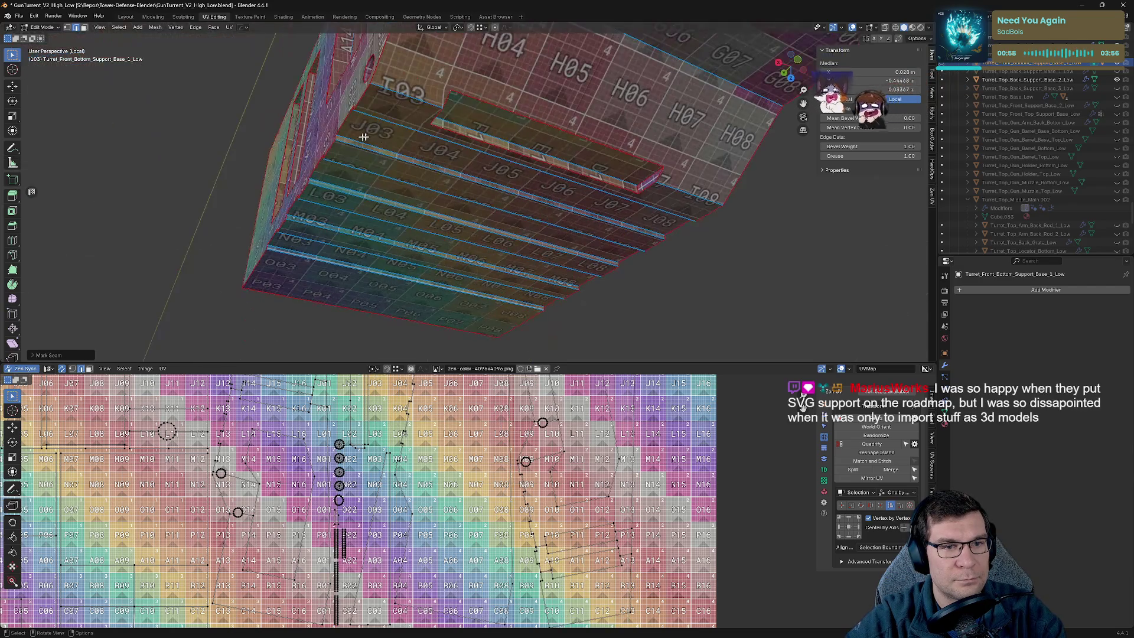
key("alt+e")
left_click(643, 230)
scroll(644, 230, "down", 3)
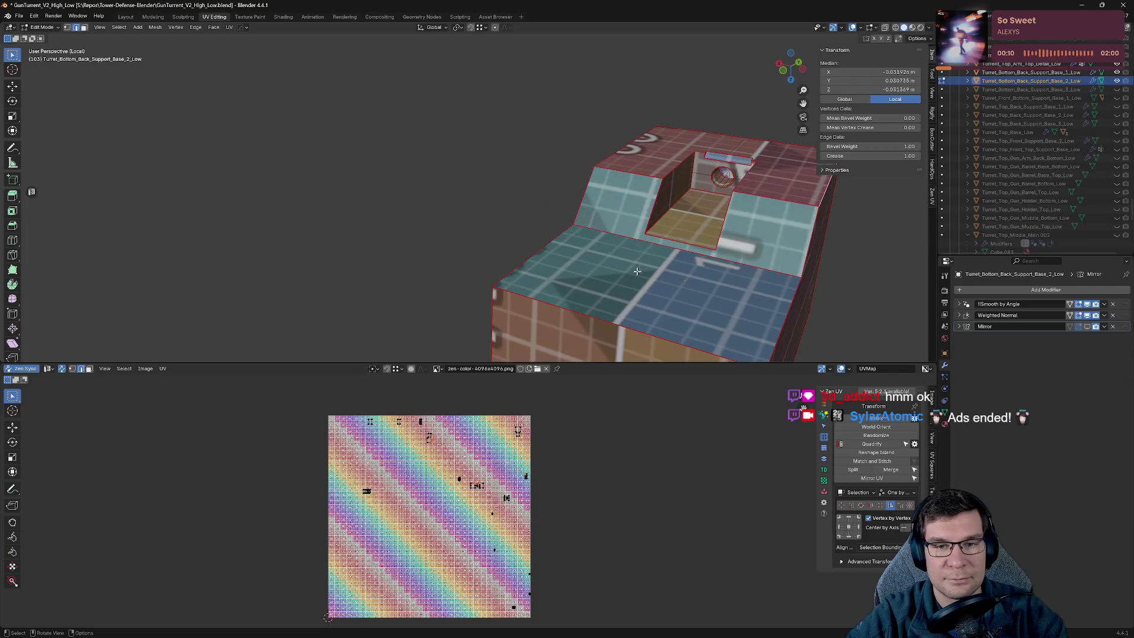
Mark seams on the back support box and unwrap it with the checker texture.
middle_click_drag(695, 255, 662, 307)
mouse_move(643, 352)
middle_mouse_down("shift")
mouse_move(585, 291)
mouse_move(619, 269)
mouse_move(627, 280)
mouse_move(620, 273)
middle_mouse_up("shift")
scroll(528, 253, "up", 2)
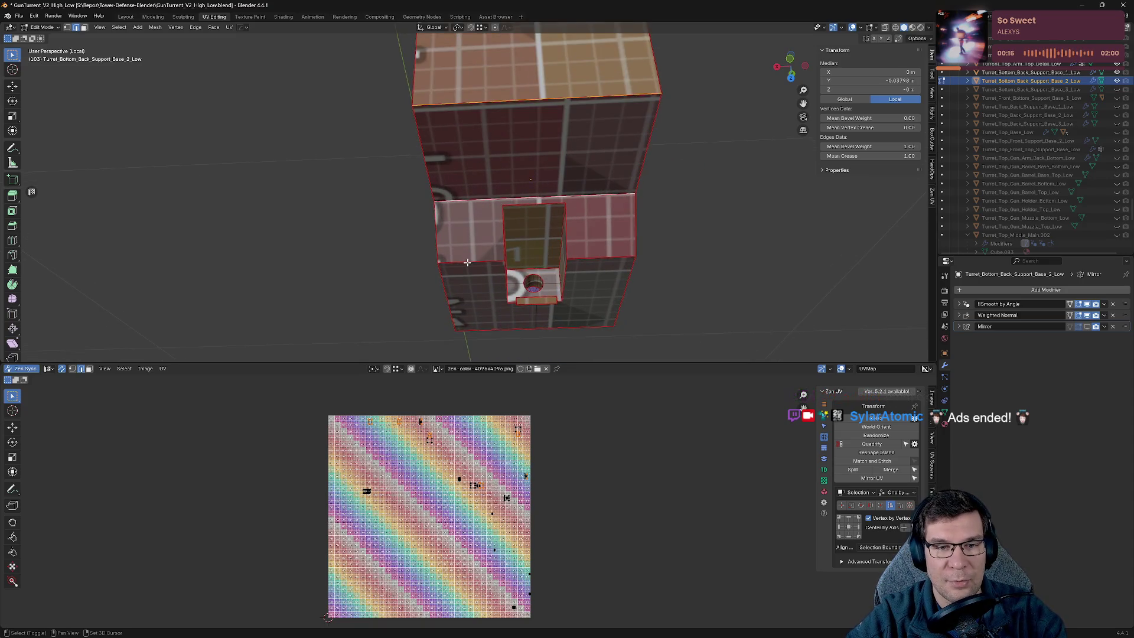
key("alt+v")
left_click(539, 266)
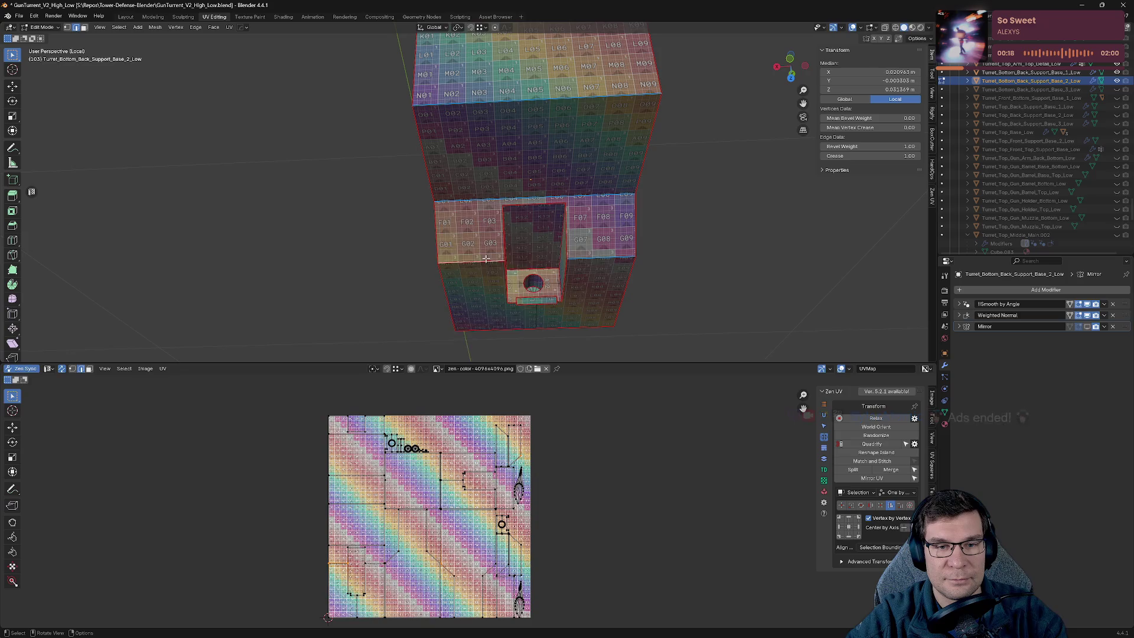
Mark the selected edges over the box's top as seams.
mouse_move(539, 246)
middle_mouse_down()
mouse_move(602, 185)
mouse_move(594, 350)
middle_mouse_up()
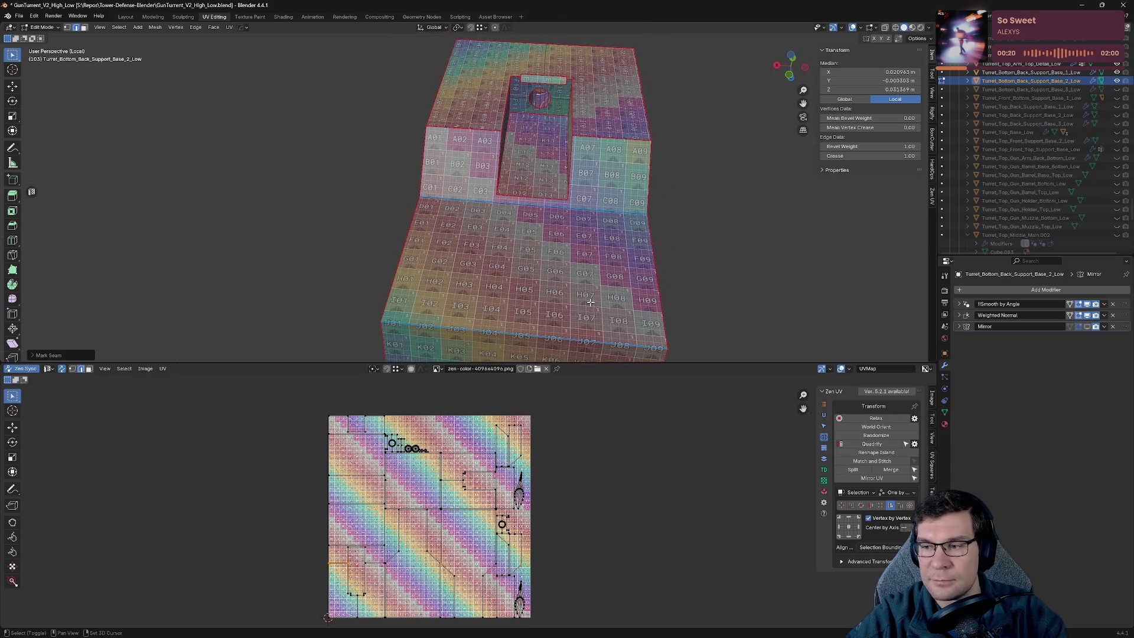
mouse_move(561, 298)
middle_mouse_down()
mouse_move(597, 245)
mouse_move(260, 277)
mouse_move(359, 220)
mouse_move(494, 219)
mouse_move(472, 452)
middle_mouse_up()
key("alt+v")
left_click(564, 244)
Mark a seam on an edge inside the recess.
middle_click_drag(565, 302, 537, 23)
mouse_move(542, 119)
middle_mouse_down()
mouse_move(513, 231)
mouse_move(587, 232)
mouse_move(498, 179)
mouse_move(517, 232)
mouse_move(630, 181)
mouse_move(580, 258)
mouse_move(549, 230)
mouse_move(610, 128)
mouse_move(430, 141)
middle_mouse_up()
left_click(535, 234)
key("alt+e")
left_click(528, 263)
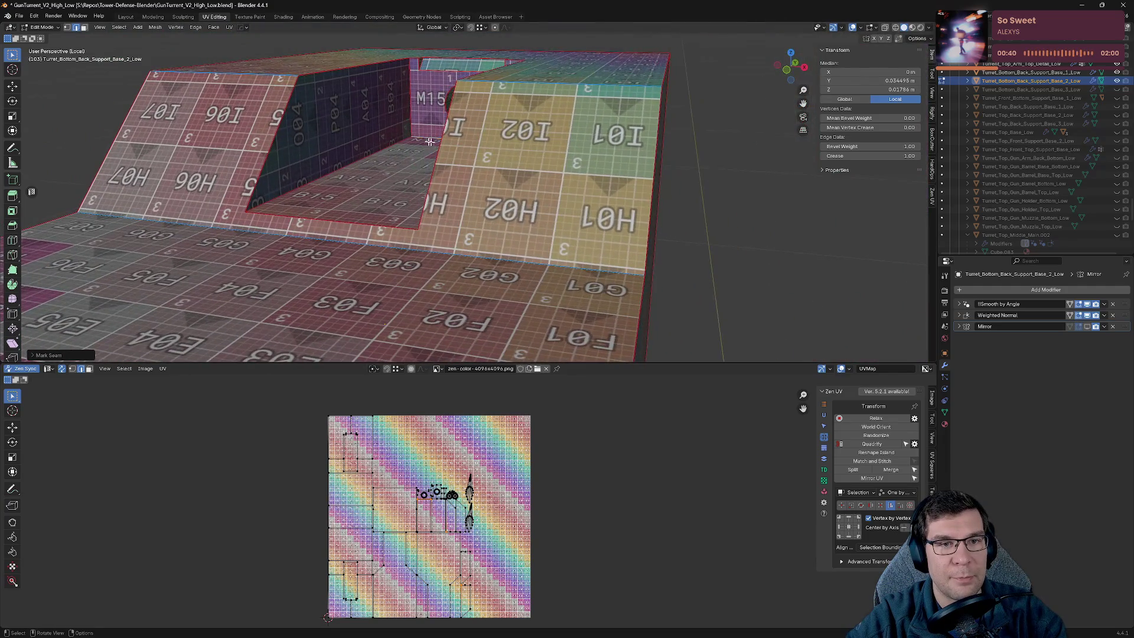
Mark a seam on a vertical edge of the recess wall.
left_click(409, 91)
middle_click_drag(409, 91, 463, 229)
scroll(462, 229, "up", 5)
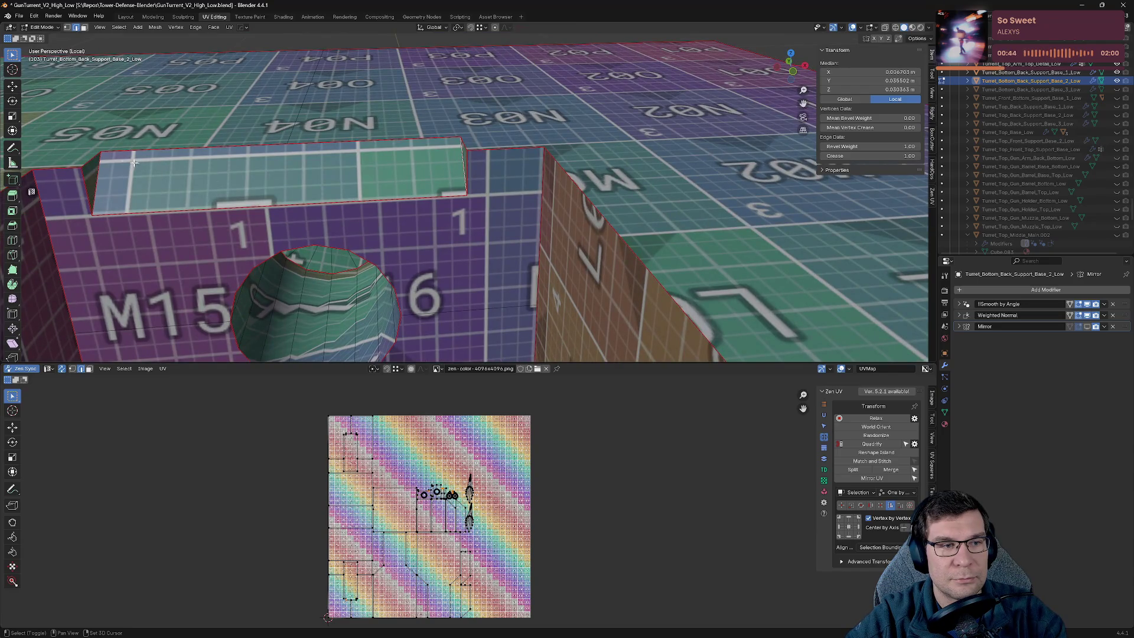
key("alt+q")
left_click(80, 169)
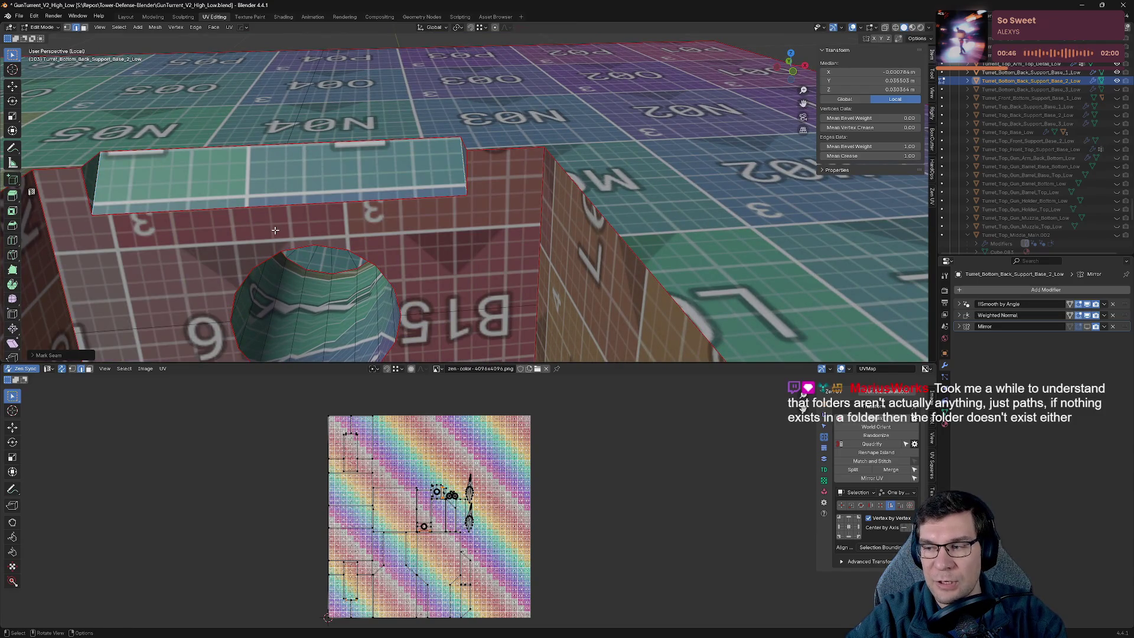
scroll(274, 231, "down", 5)
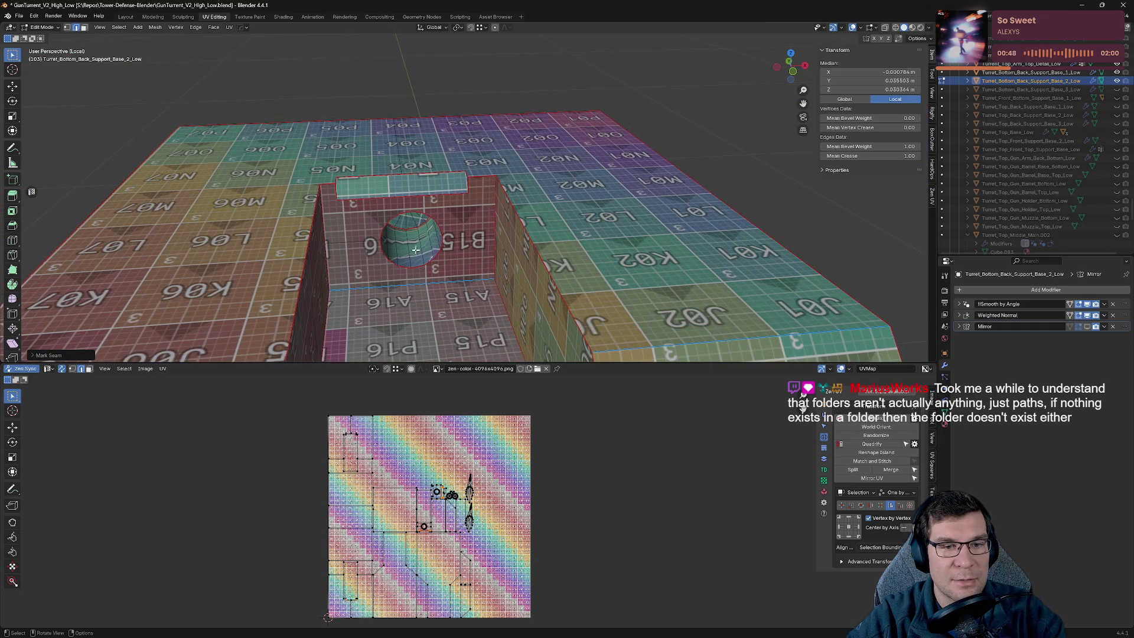
Select another recess edge and review the whole part.
left_click(416, 250)
middle_click_drag(416, 250, 325, 312)
scroll(324, 311, "up", 3)
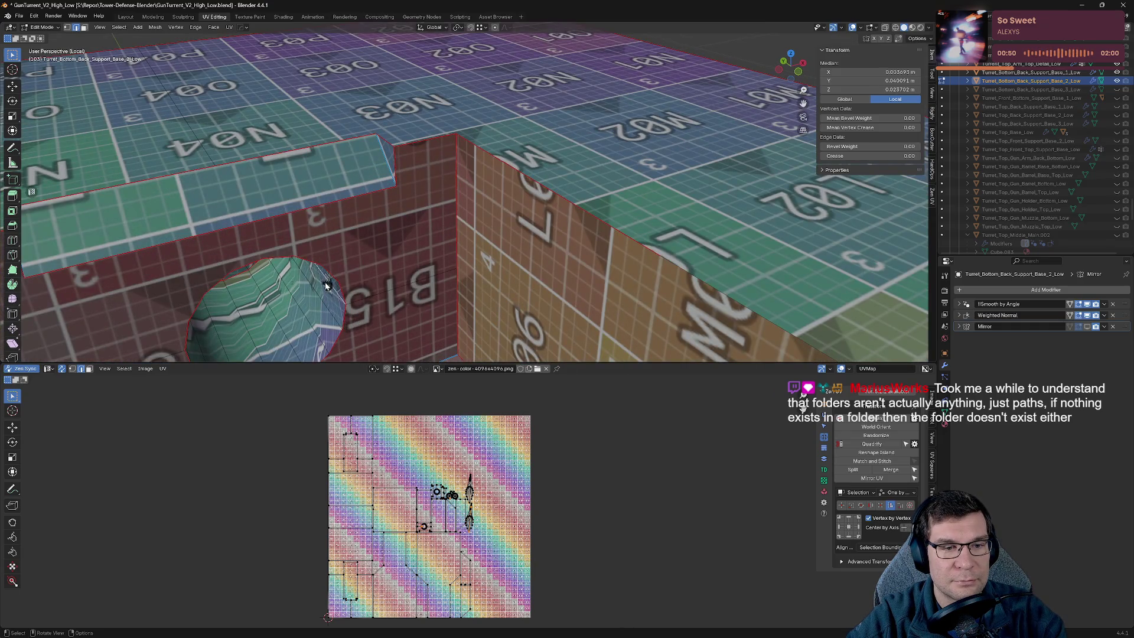
key("alt+q")
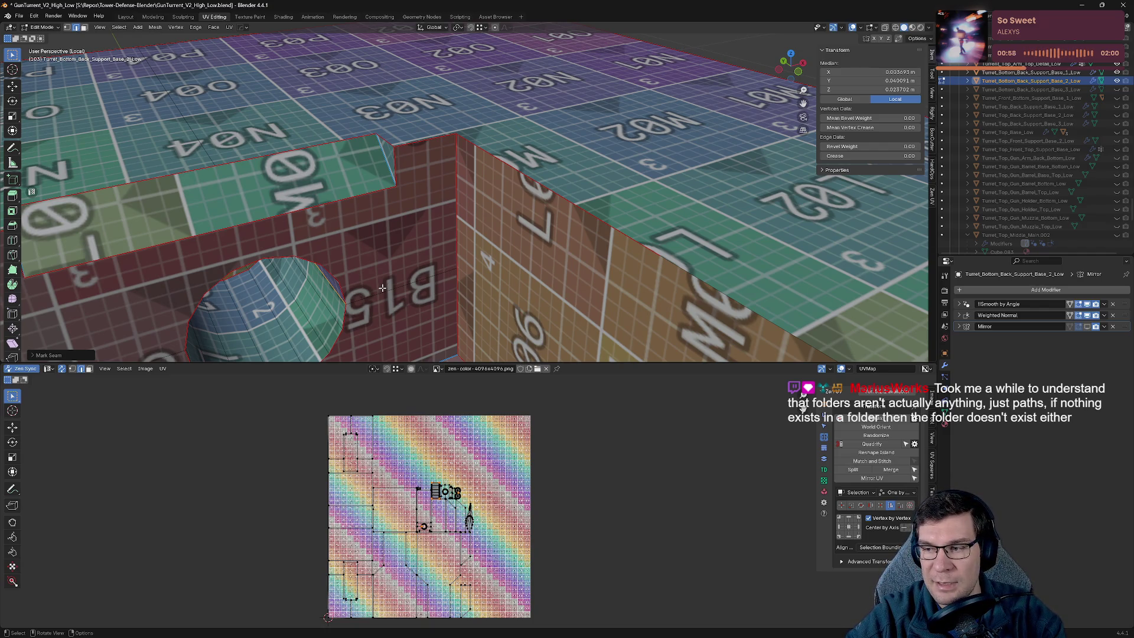
scroll(326, 284, "down", 10)
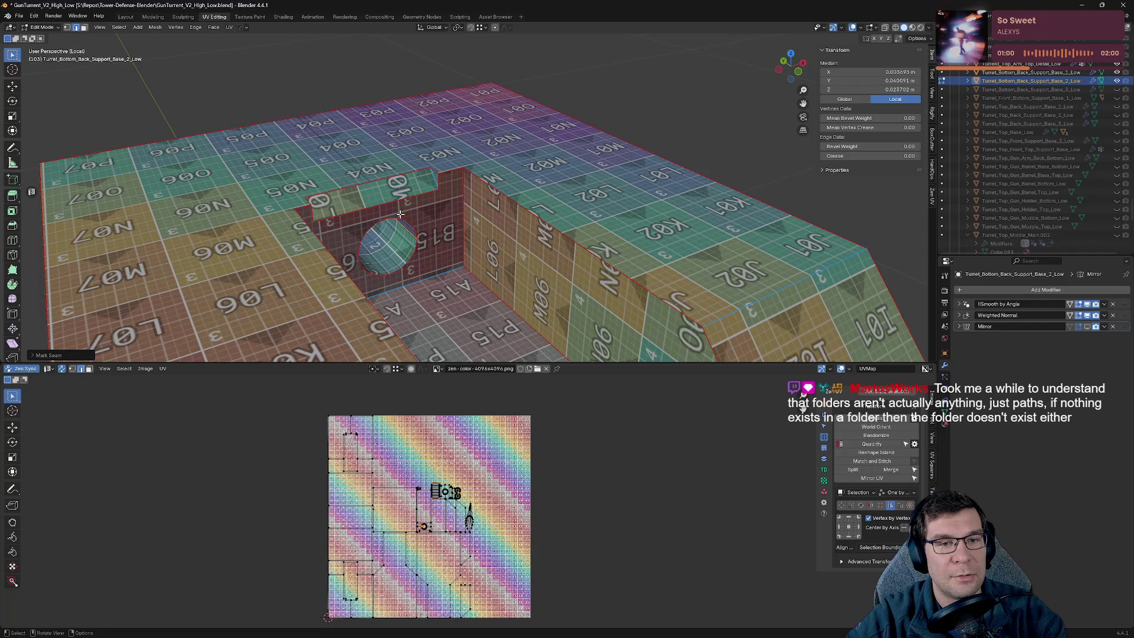
mouse_move(326, 285)
middle_mouse_down()
mouse_move(378, 199)
mouse_move(518, 157)
mouse_move(555, 159)
middle_mouse_up()
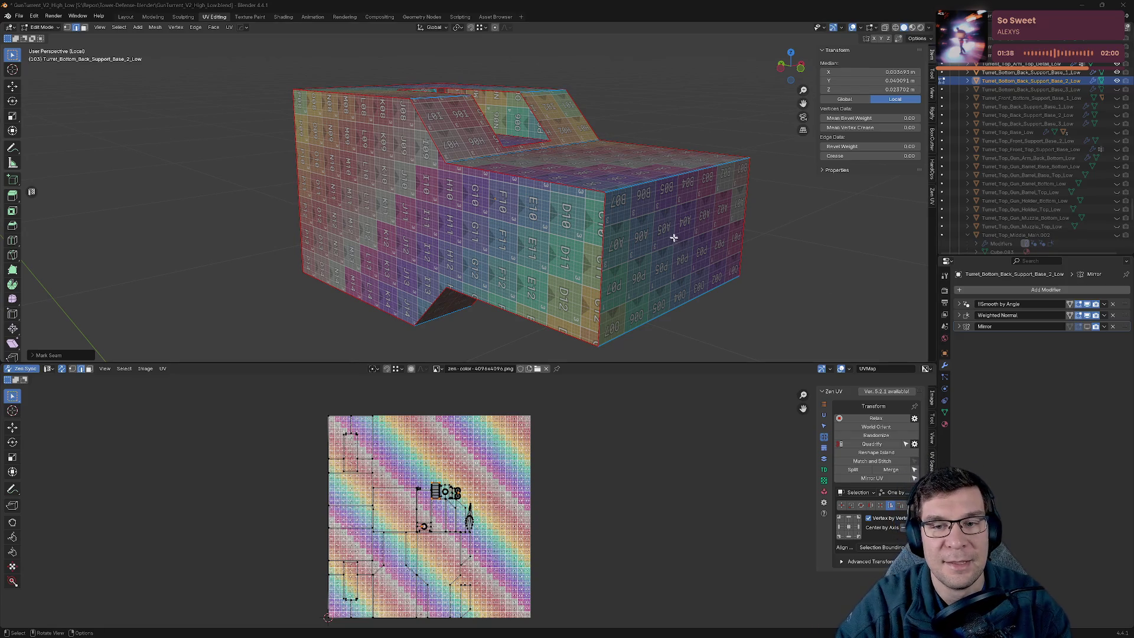
Re-lay the round hole's UVs with a seam action, viewed from underneath.
middle_click_drag(673, 236, 608, 175)
scroll(608, 176, "down", 5)
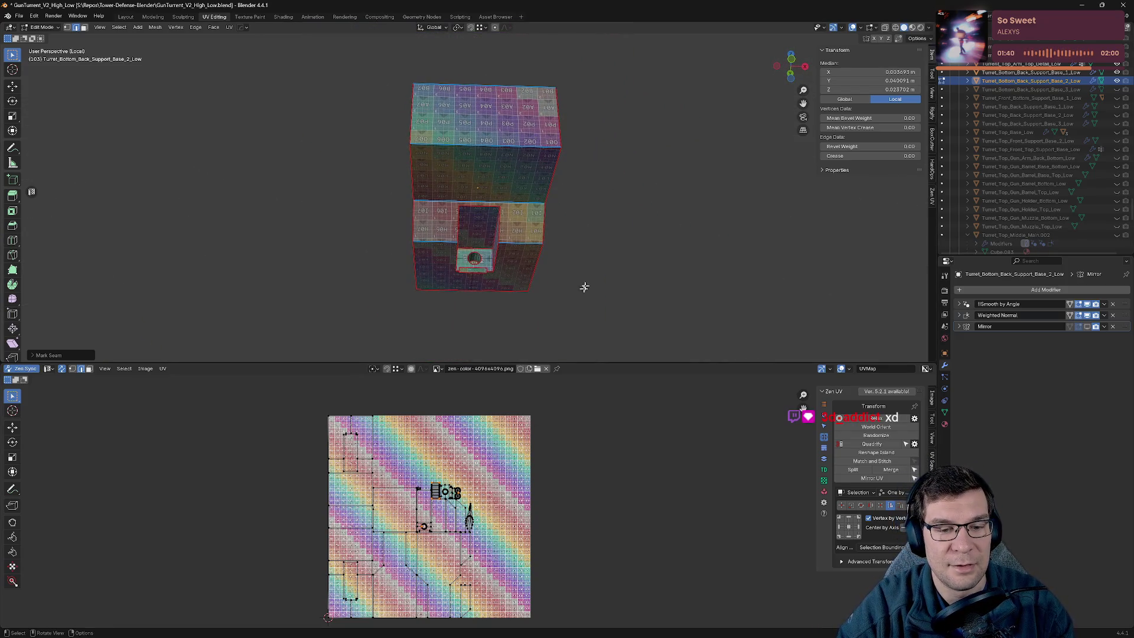
mouse_move(584, 286)
middle_mouse_down()
mouse_move(496, 276)
mouse_move(493, 289)
middle_mouse_up()
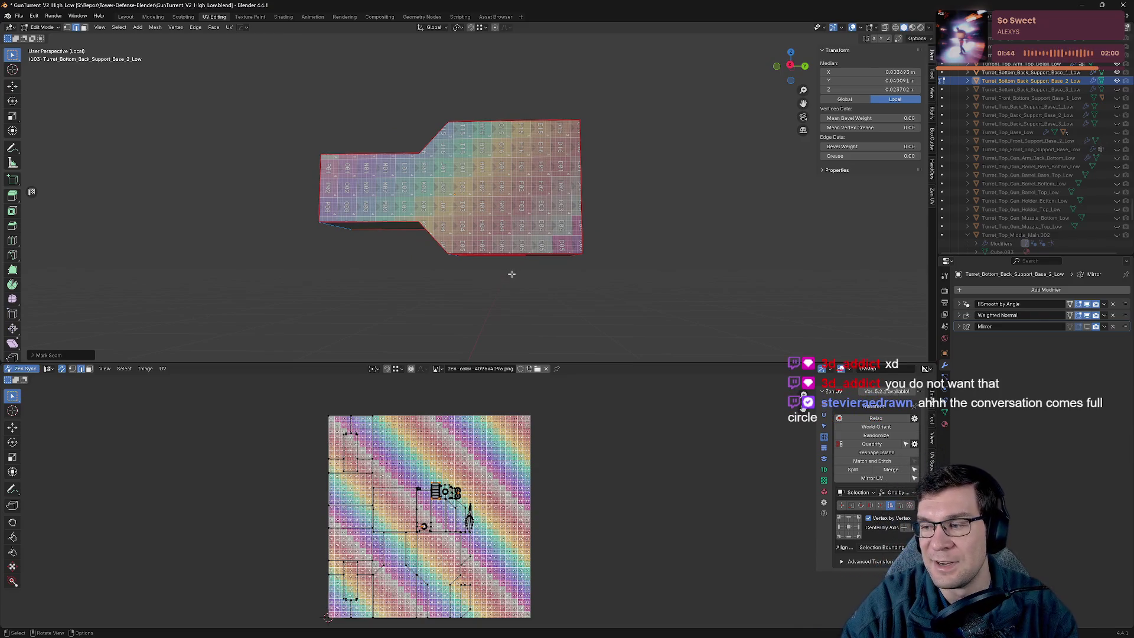
middle_click_drag(519, 253, 769, 290)
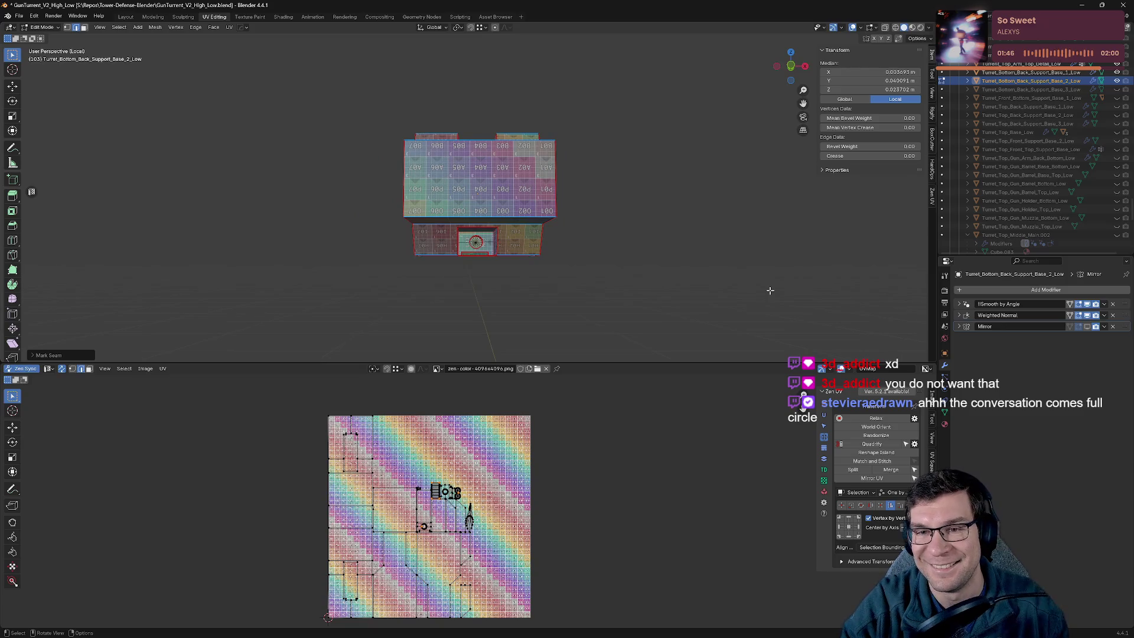
scroll(577, 235, "up", 5)
mouse_move(577, 236)
middle_mouse_down()
mouse_move(534, 177)
mouse_move(536, 159)
middle_mouse_up()
key("alt+q")
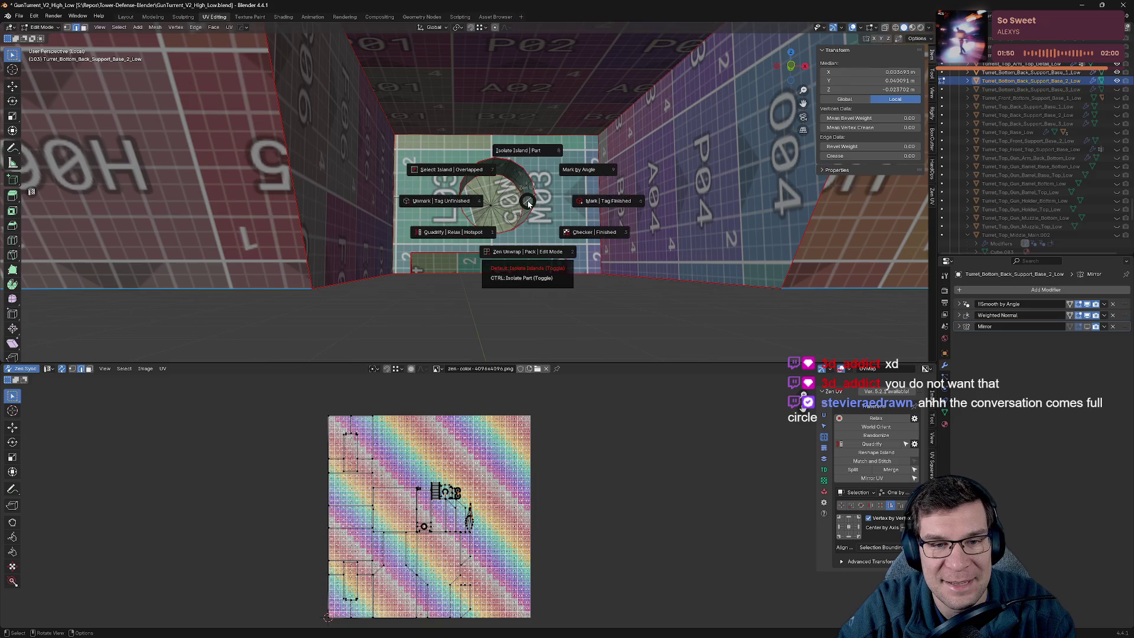
left_click(513, 199)
Mark the selected outer-face edges as finished seams.
mouse_move(514, 198)
middle_mouse_down()
mouse_move(472, 143)
mouse_move(534, 278)
mouse_move(418, 240)
middle_mouse_up()
key("alt+q")
left_click(483, 151)
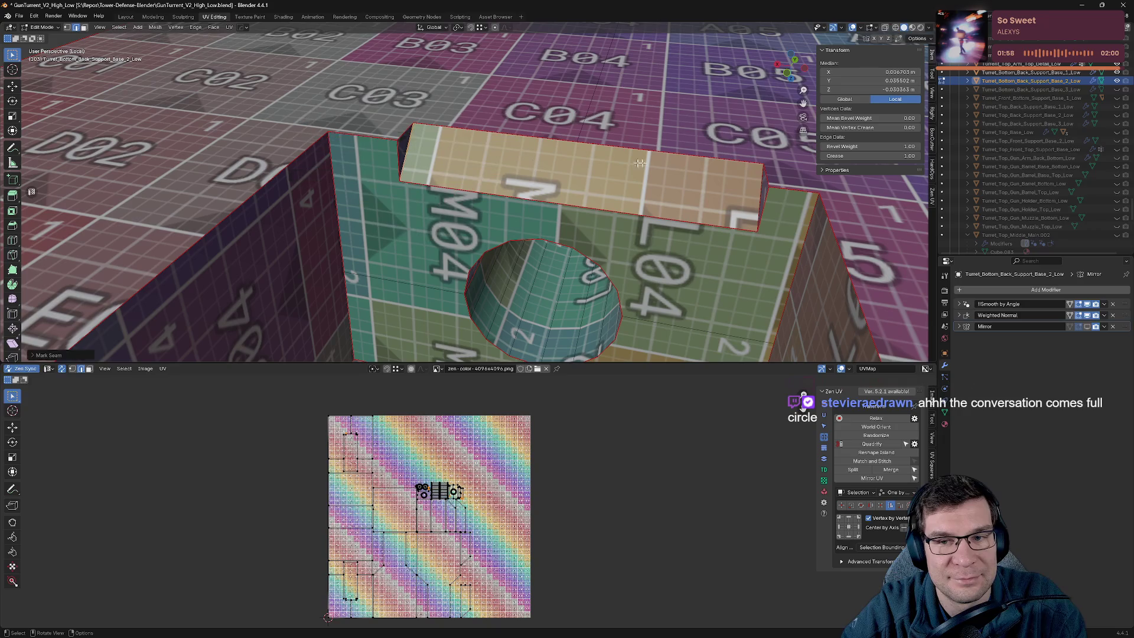
key("alt+q")
mouse_move(759, 189)
middle_mouse_down()
mouse_move(641, 195)
mouse_move(647, 206)
middle_mouse_up()
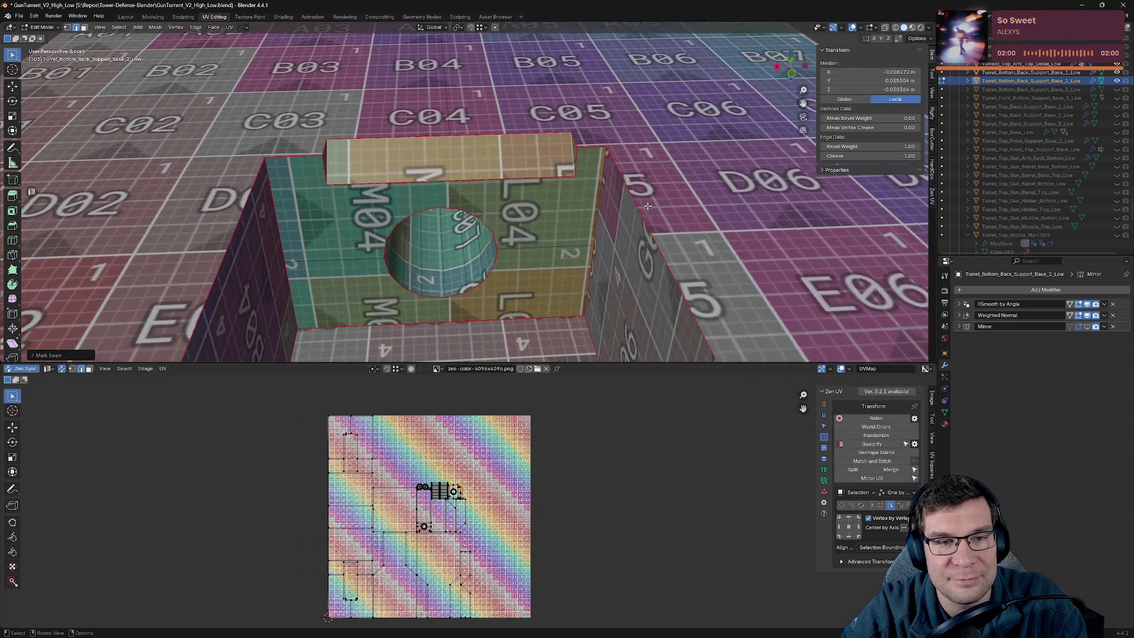
key("alt+q")
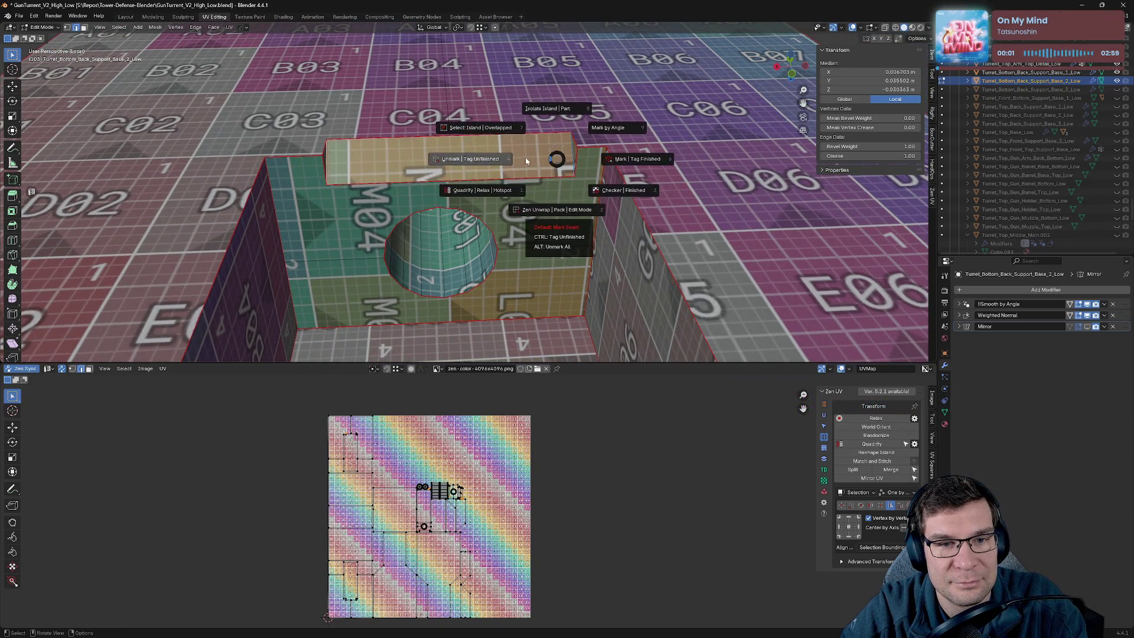
Mark the recess edges as a seam and re-unwrap.
middle_click_drag(552, 157, 520, 163)
middle_click_drag(506, 261, 534, 230)
key("alt+q")
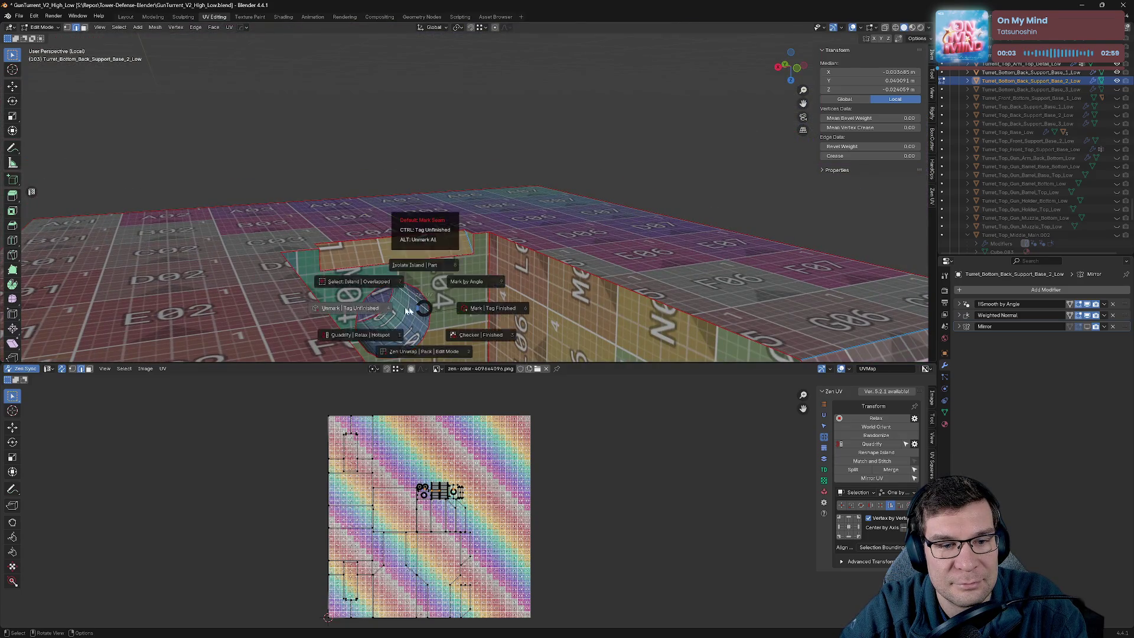
left_click(475, 309)
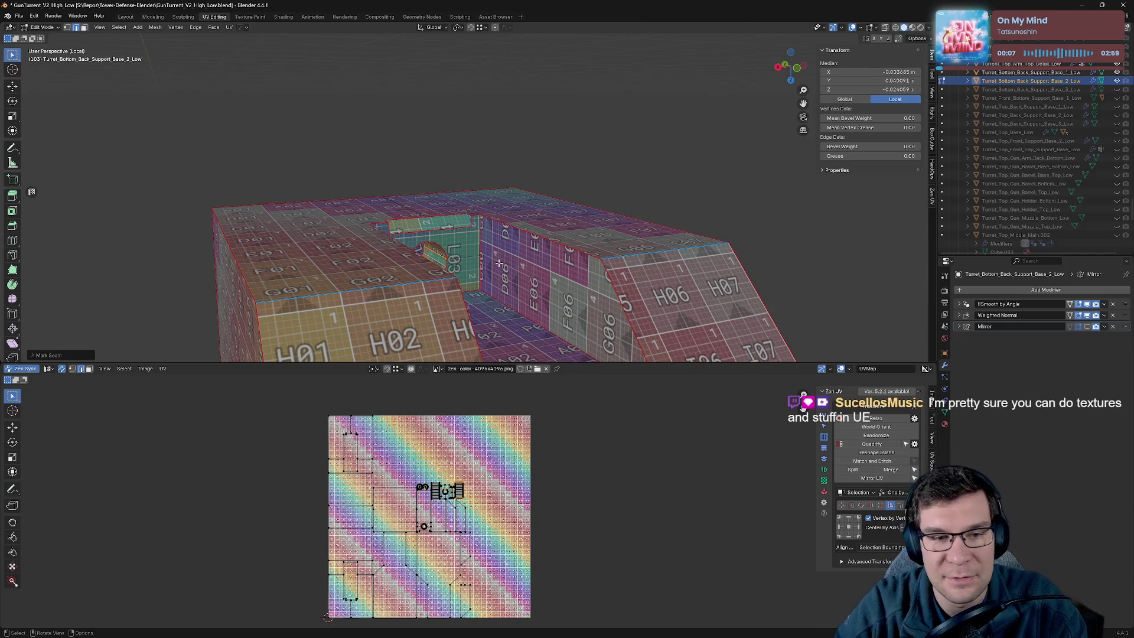
Inspect the checker around the recess and select one of its edges.
middle_click_drag(499, 263, 422, 198)
scroll(423, 198, "down", 2)
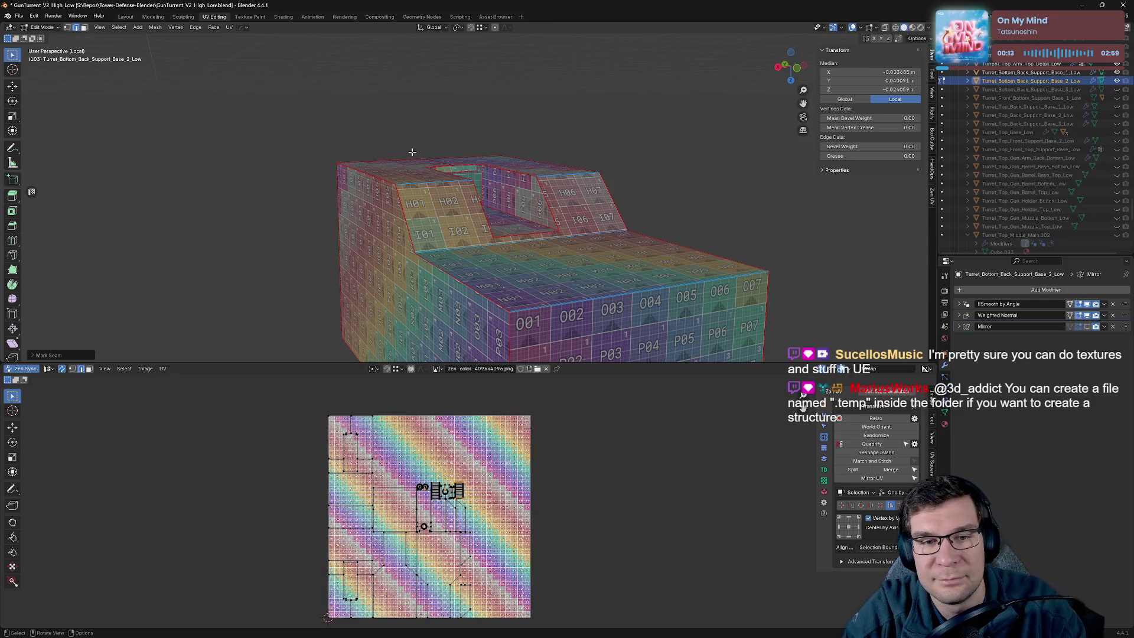
scroll(498, 222, "down", 1)
scroll(473, 195, "up", 5)
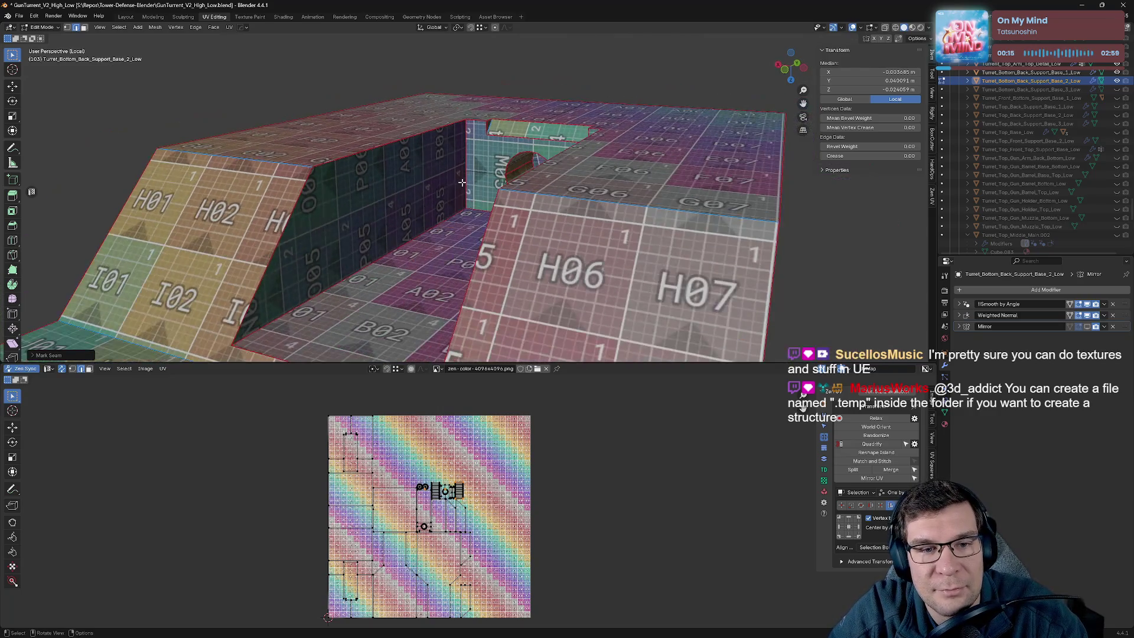
mouse_move(460, 186)
middle_mouse_down()
mouse_move(474, 185)
mouse_move(472, 139)
middle_mouse_up()
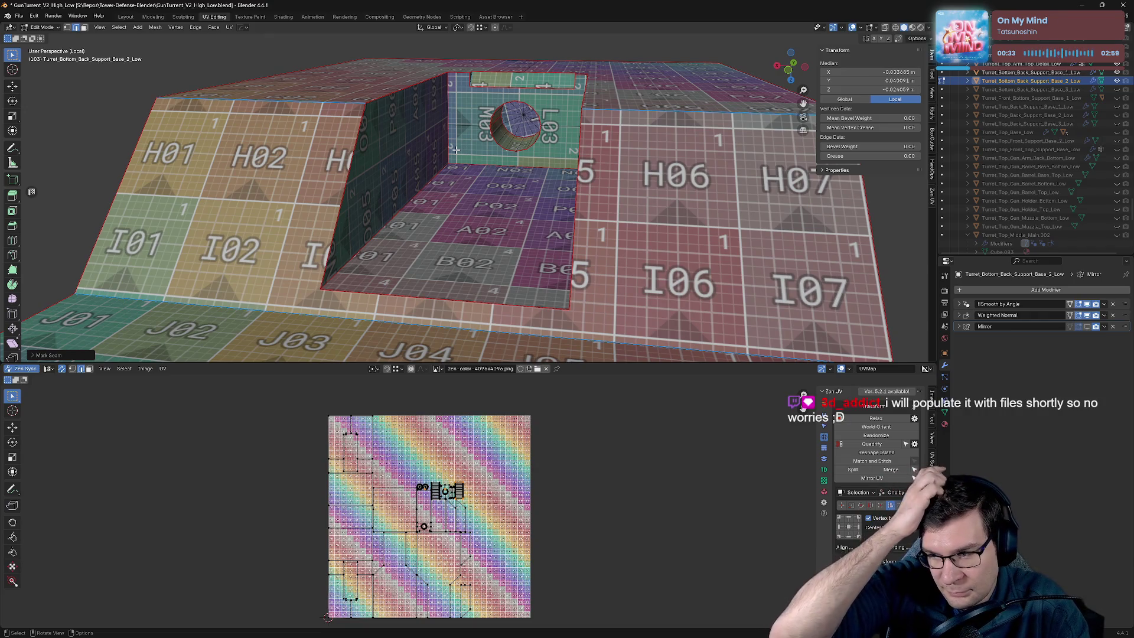
left_click(396, 195)
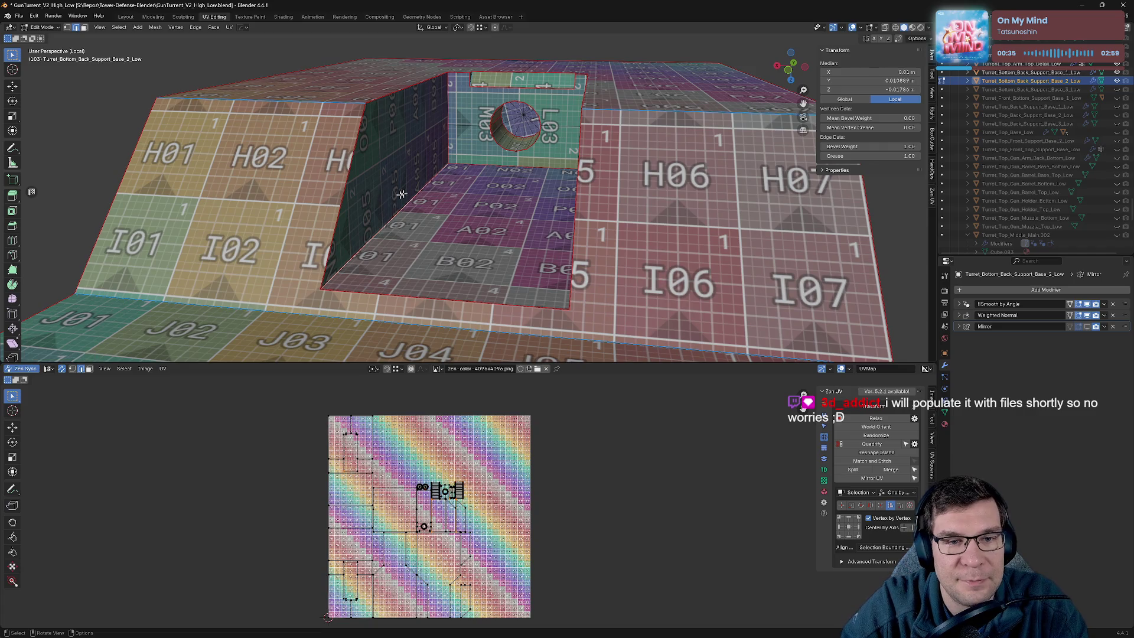
Mark seams on the recess's back floor edge and a second recess edge.
mouse_move(483, 178)
middle_mouse_down()
mouse_move(544, 180)
mouse_move(494, 170)
middle_mouse_up()
key("alt+a")
left_click(494, 171)
key("alt+q")
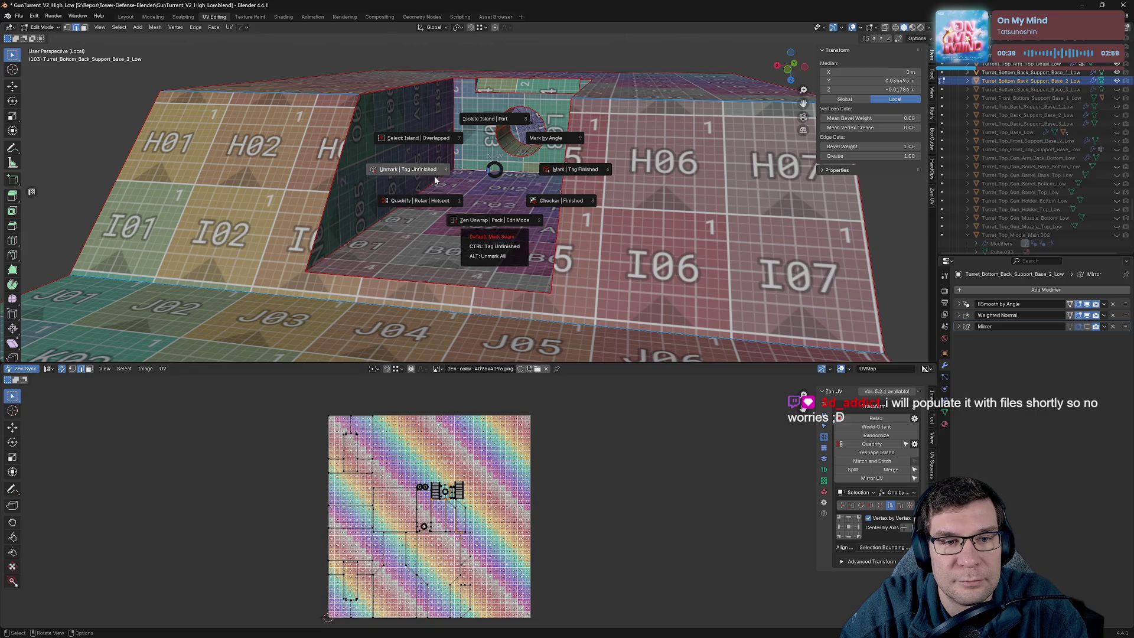
left_click(458, 175)
left_click(415, 193)
key("alt+q")
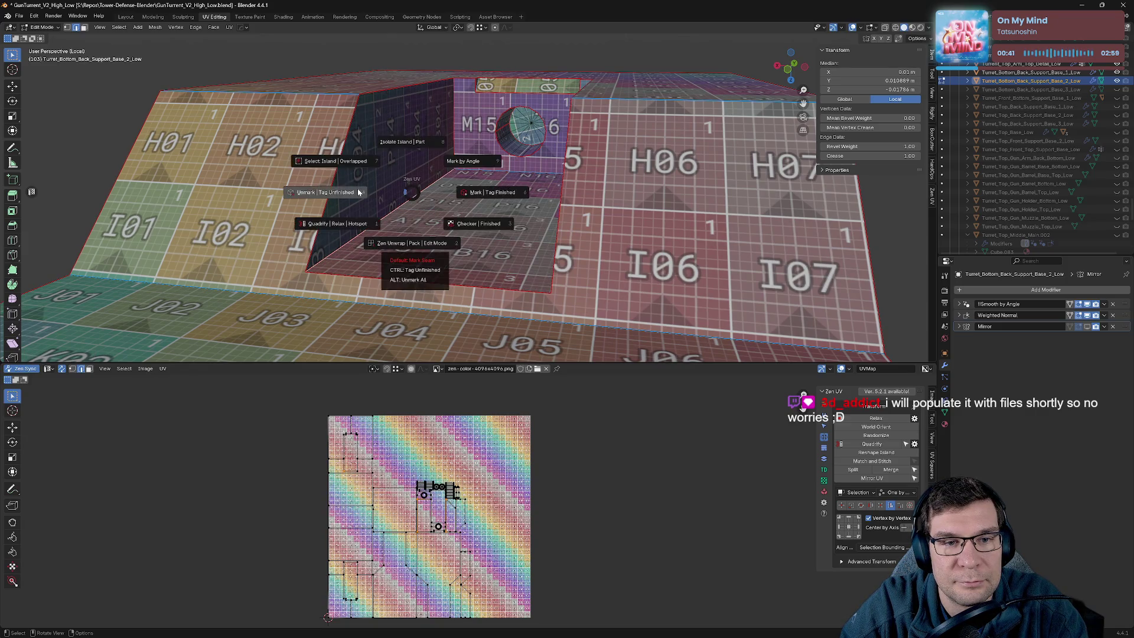
left_click(462, 188)
Mark seams on further recess edges, re-unwrapping each time.
mouse_move(481, 183)
middle_mouse_down()
mouse_move(542, 188)
mouse_move(584, 54)
mouse_move(617, 313)
mouse_move(685, 225)
mouse_move(314, 245)
mouse_move(316, 218)
mouse_move(383, 235)
mouse_move(473, 136)
middle_mouse_up()
left_click(590, 215)
key("alt+q")
left_click(539, 187)
left_click(383, 235, "shift")
scroll(507, 95, "up", 5)
scroll(507, 95, "down", 6)
Orbit and zoom to inspect the part's front face and hole.
mouse_move(507, 95)
middle_mouse_down()
mouse_move(652, 346)
mouse_move(576, 233)
middle_mouse_up()
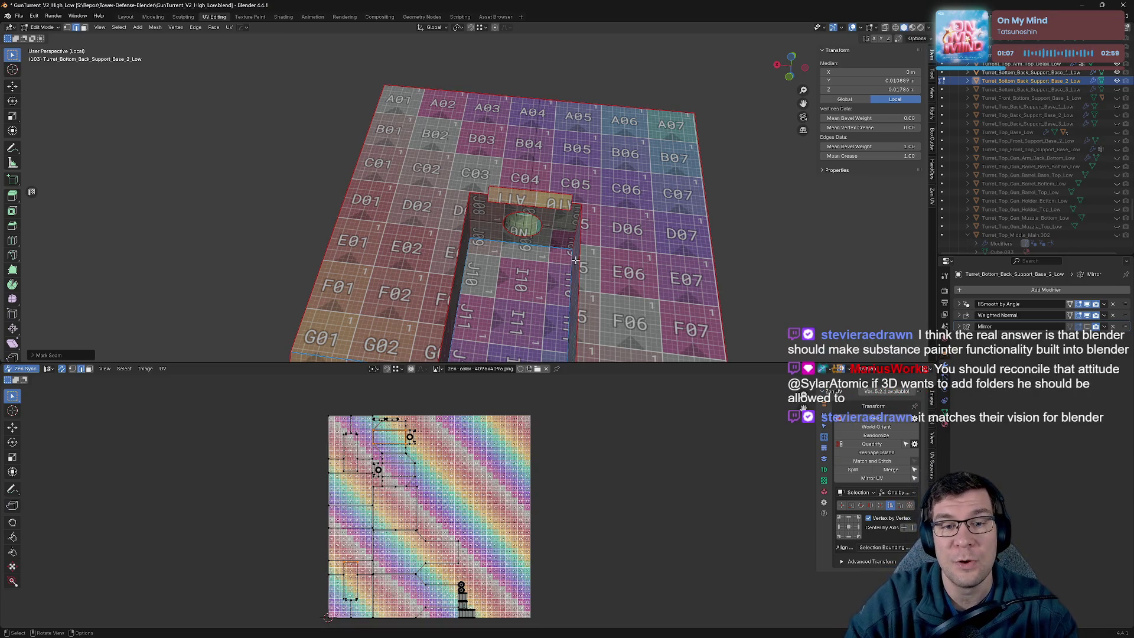
mouse_move(574, 259)
middle_mouse_down()
mouse_move(502, 204)
mouse_move(542, 231)
mouse_move(580, 220)
mouse_move(518, 155)
mouse_move(514, 112)
middle_mouse_up()
scroll(580, 220, "down", 2)
scroll(512, 105, "down", 4)
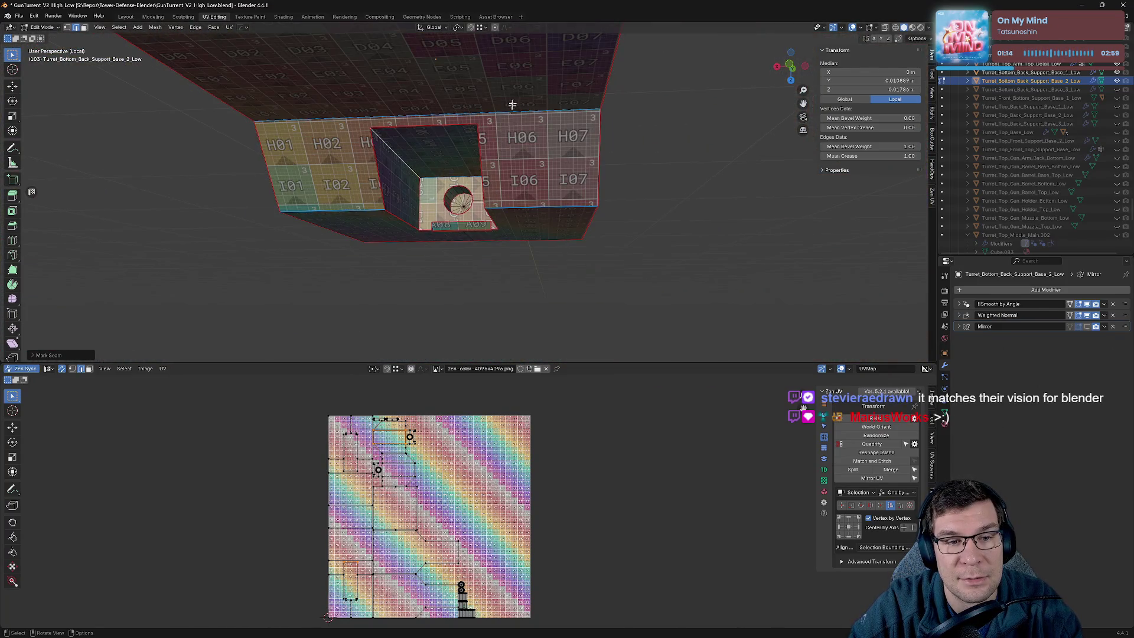
scroll(513, 105, "down", 3)
mouse_move(512, 105)
middle_mouse_down()
mouse_move(580, 190)
mouse_move(618, 289)
mouse_move(581, 277)
mouse_move(584, 255)
middle_mouse_up()
scroll(618, 289, "up", 4)
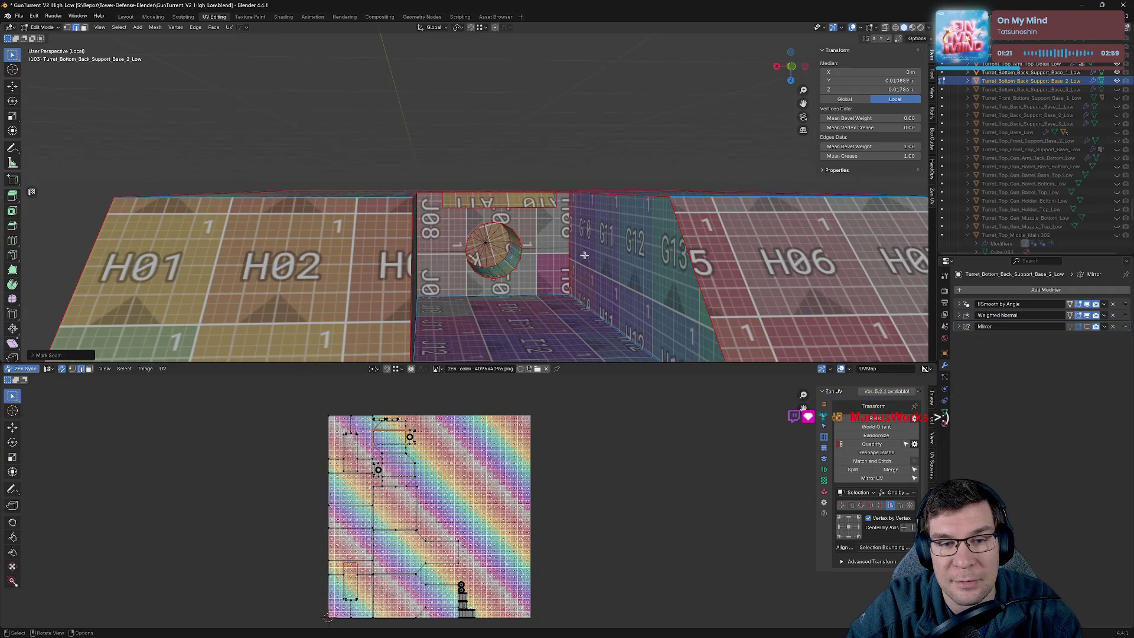
Mark a hole-rim edge as a seam via Mark Seam, then save.
left_click(512, 248)
left_click(515, 246)
left_click(517, 246)
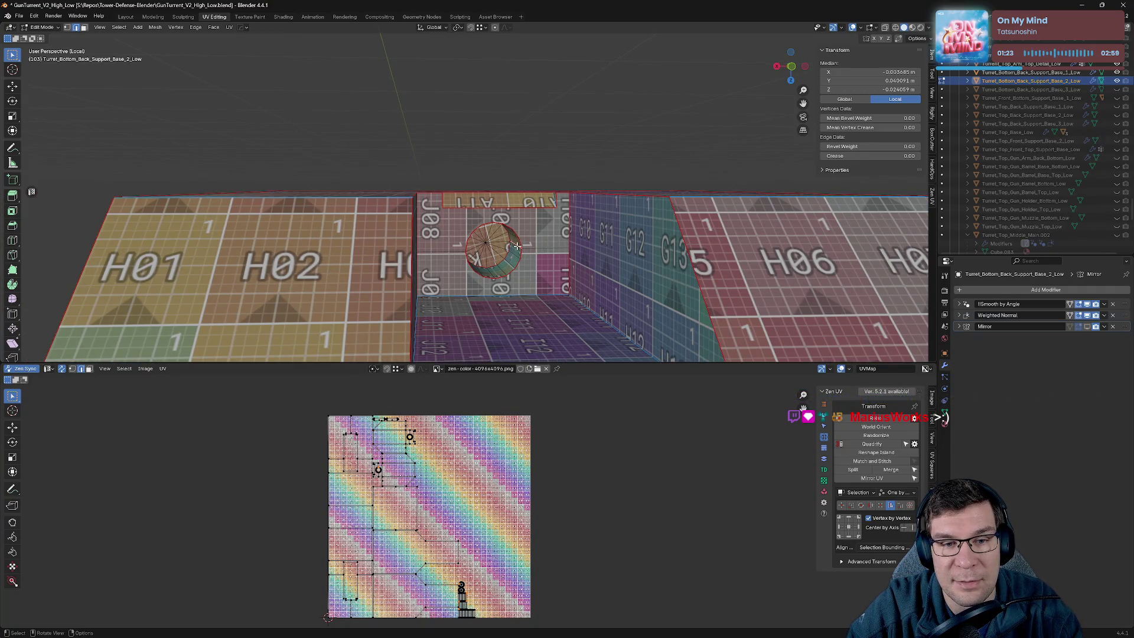
right_click(517, 246)
left_click(582, 242)
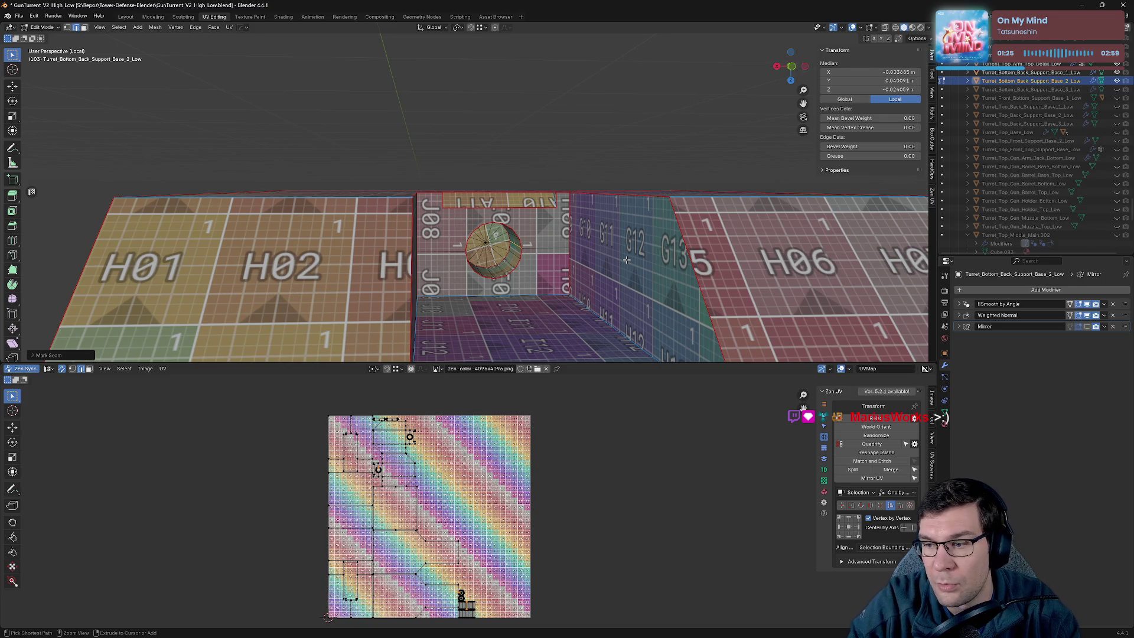
key("ctrl+s")
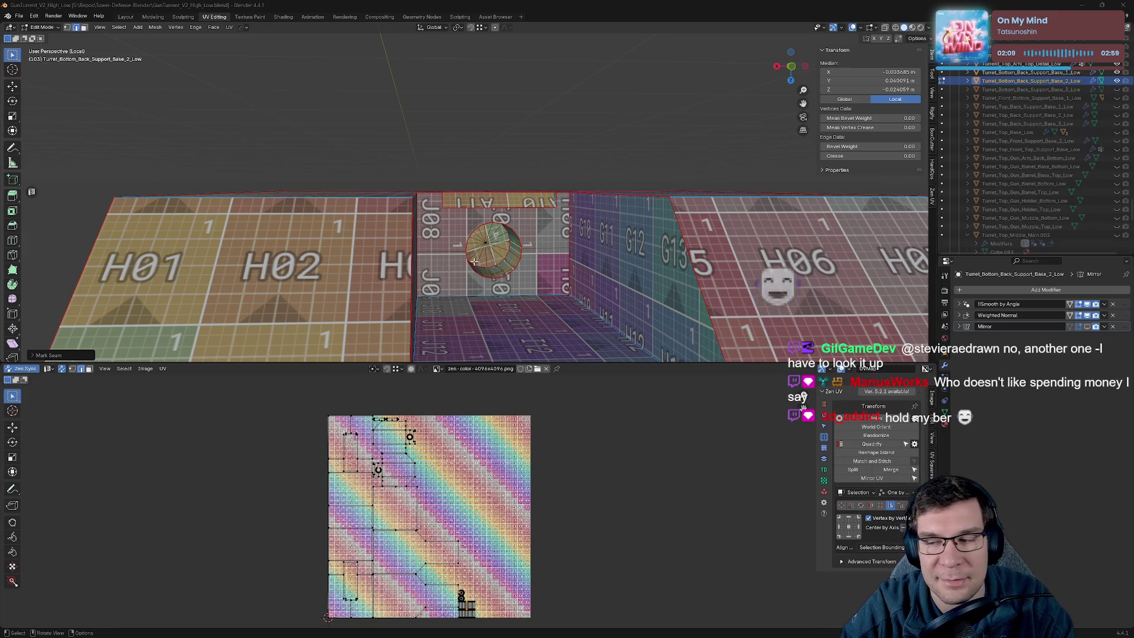
mouse_move(474, 262)
middle_mouse_down()
mouse_move(541, 220)
mouse_move(566, 220)
middle_mouse_up()
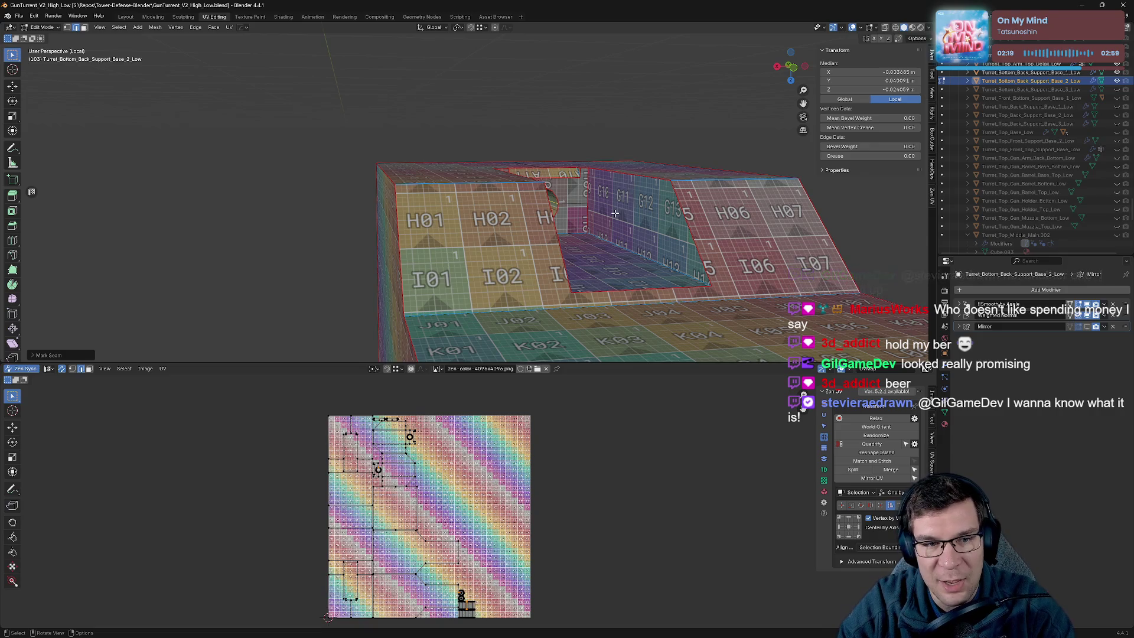
scroll(614, 212, "down", 3)
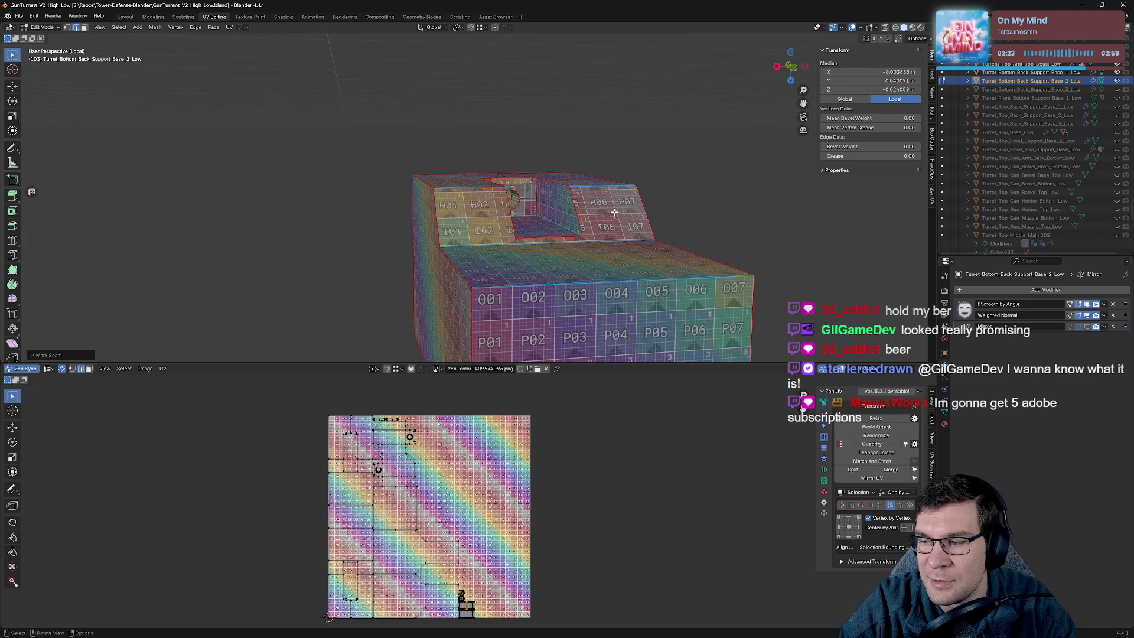
mouse_move(614, 212)
middle_mouse_down()
mouse_move(739, 249)
mouse_move(701, 203)
mouse_move(722, 118)
mouse_move(641, 112)
mouse_move(653, 171)
middle_mouse_up()
scroll(644, 124, "down", 3)
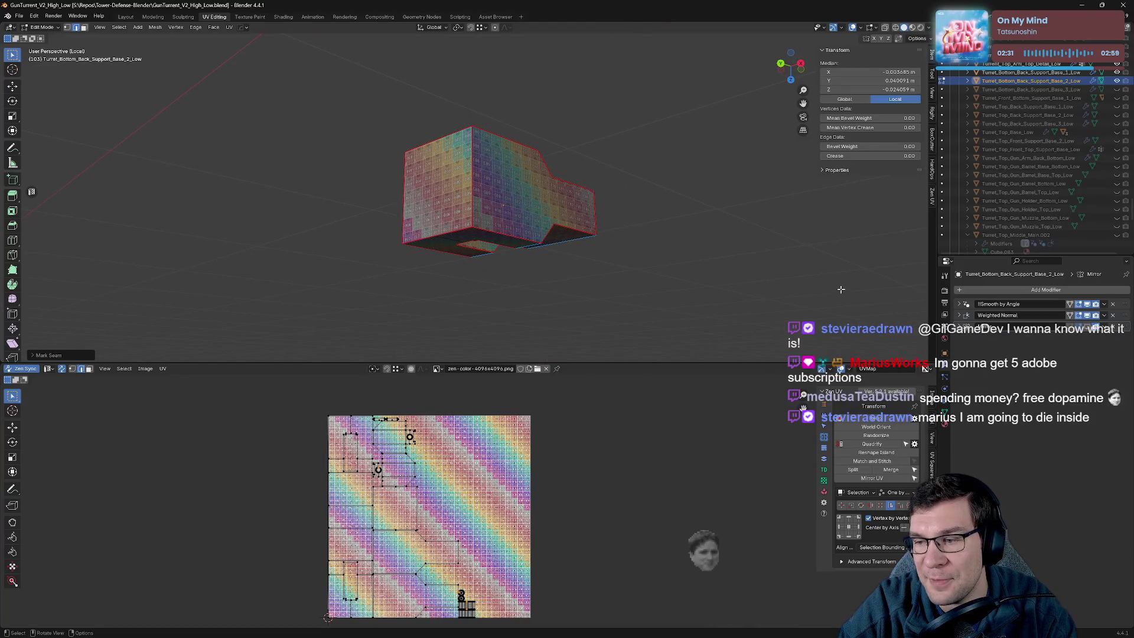
middle_click_drag(602, 222, 602, 192)
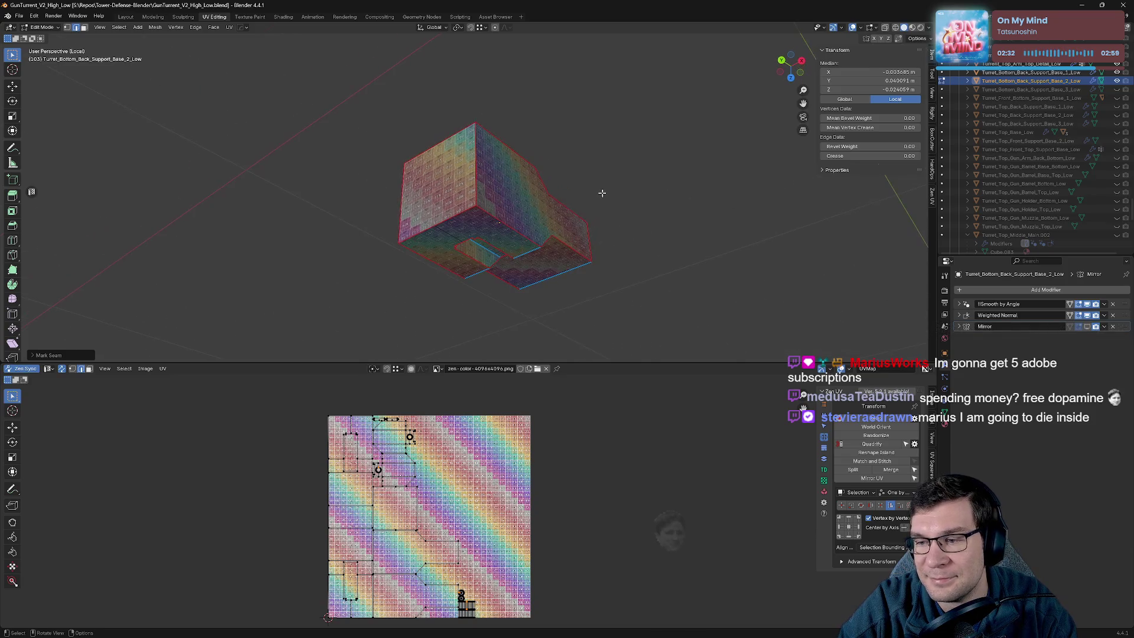
Select an underside edge and save GunTurret_V2_High_Low.blend.
left_click(460, 221)
mouse_move(459, 221)
middle_mouse_down()
mouse_move(519, 134)
mouse_move(498, 144)
mouse_move(544, 264)
mouse_move(648, 271)
mouse_move(663, 230)
mouse_move(571, 209)
mouse_move(519, 235)
mouse_move(491, 215)
mouse_move(540, 256)
mouse_move(454, 233)
mouse_move(344, 227)
mouse_move(437, 214)
middle_mouse_up()
key("ctrl+s")
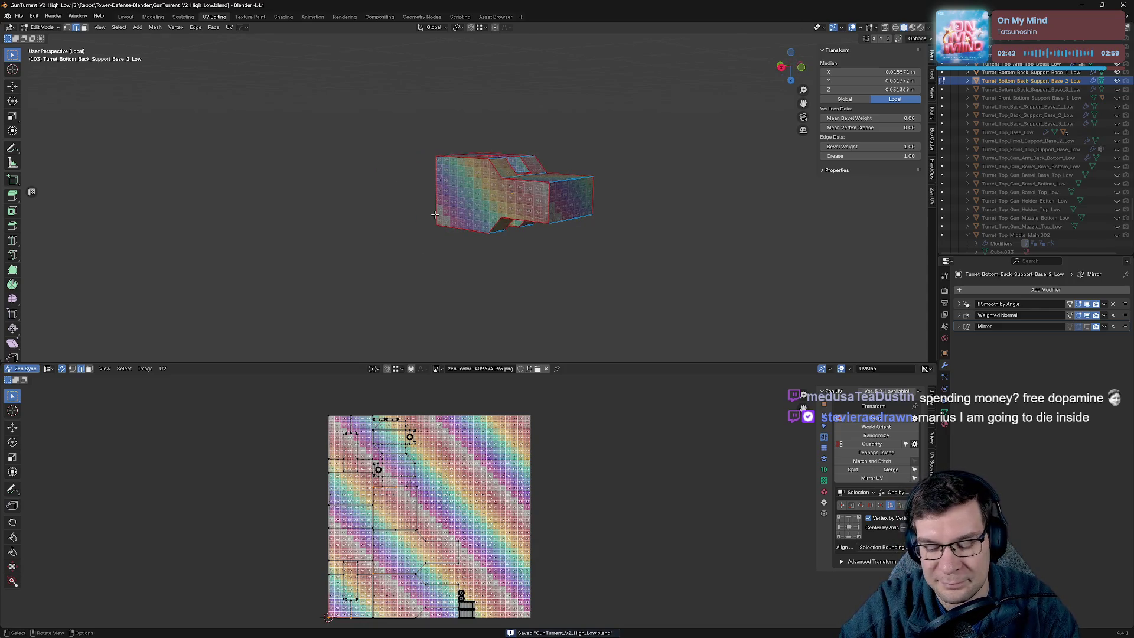
Exit Local view, hide the back support base, and return to Object Mode.
key("KP_Divide")
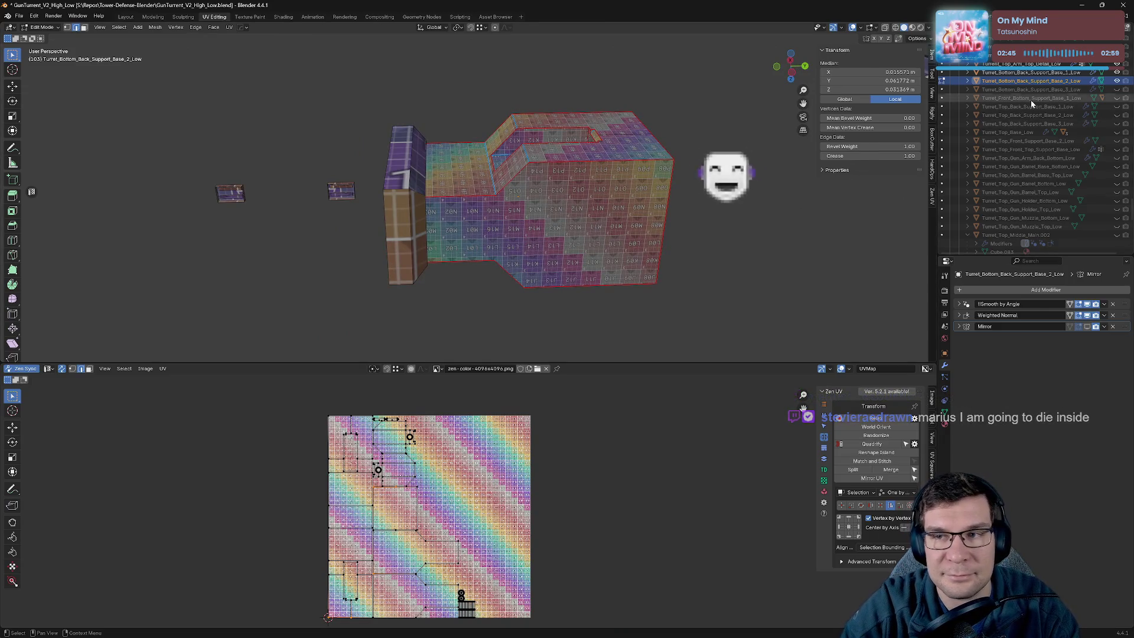
left_click(1117, 82)
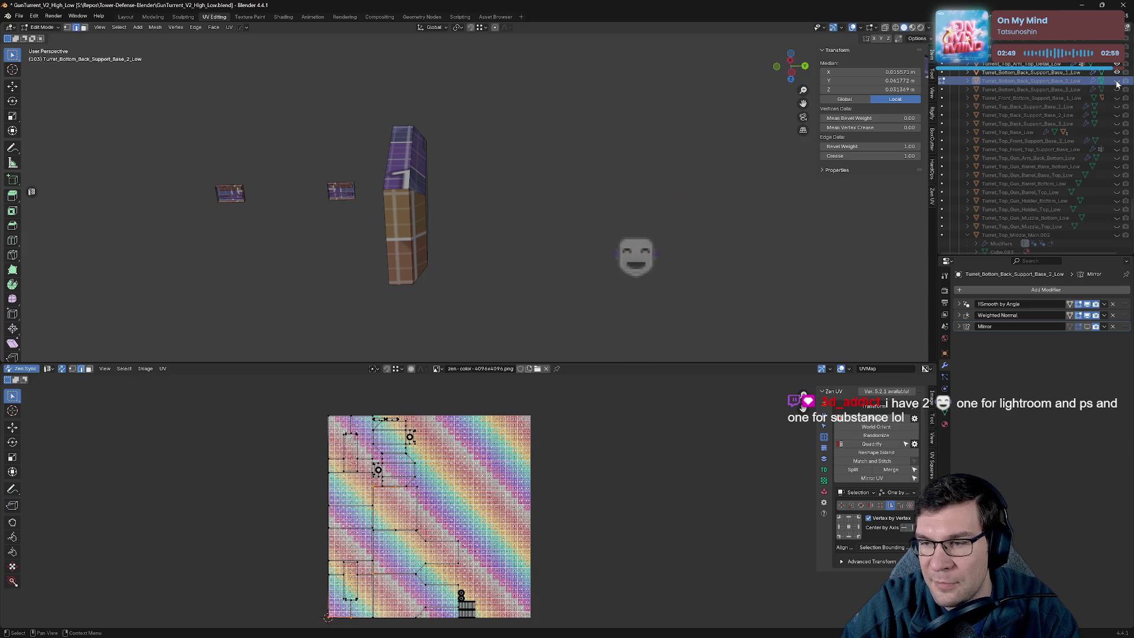
key("Tab")
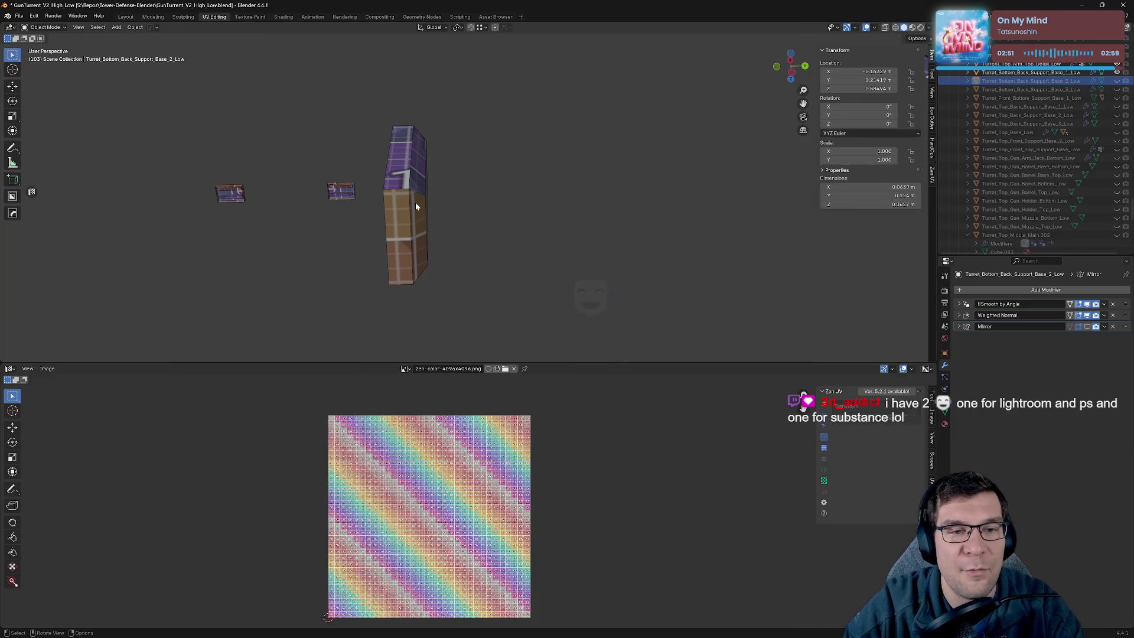
Select Turret_Bottom_Back_Support_Base_1_Low and put it in Edit Mode.
left_click(416, 207)
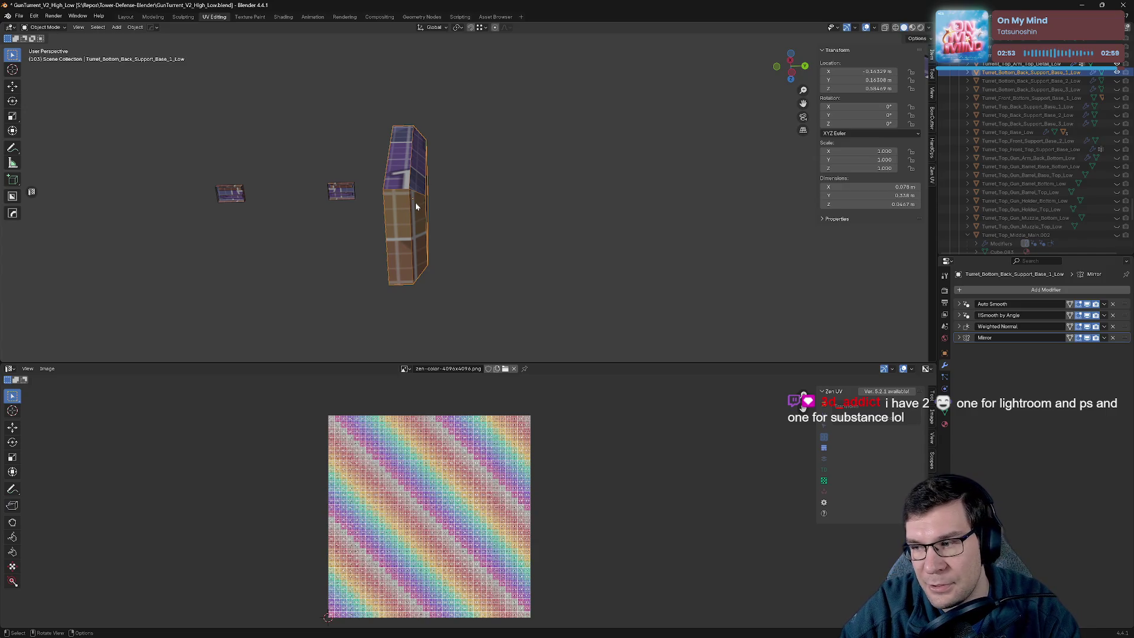
middle_click_drag(415, 206, 408, 191)
key("Tab")
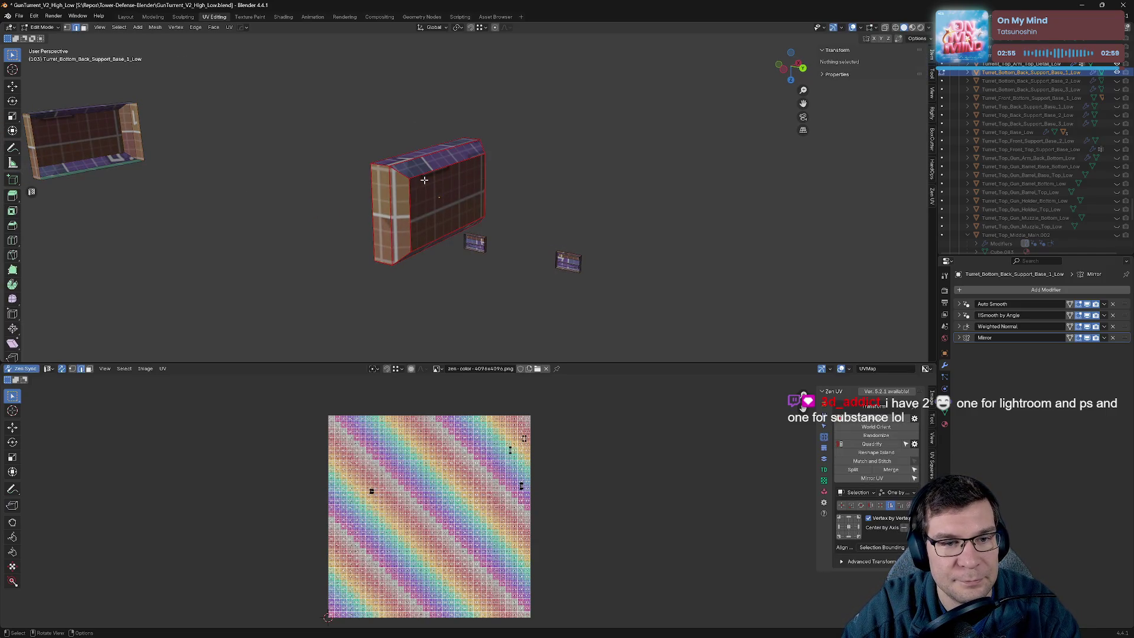
key("Tab")
key("Tab")
scroll(437, 182, "up", 6)
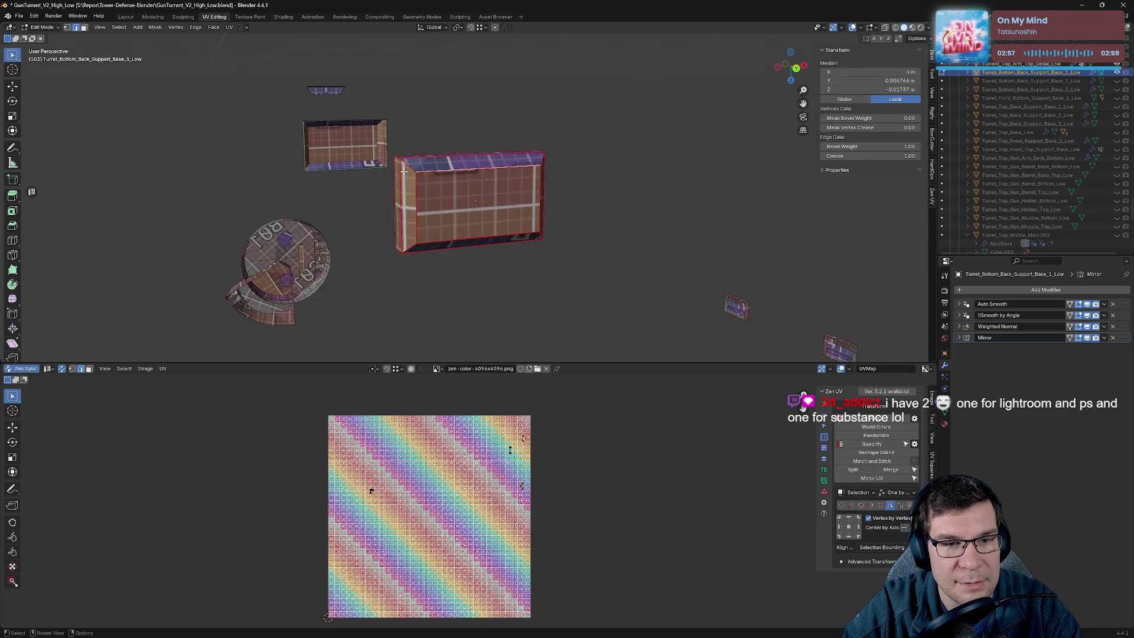
Mark the box's top edge loop as a seam so it unwraps with the checker.
left_click(481, 207, "alt")
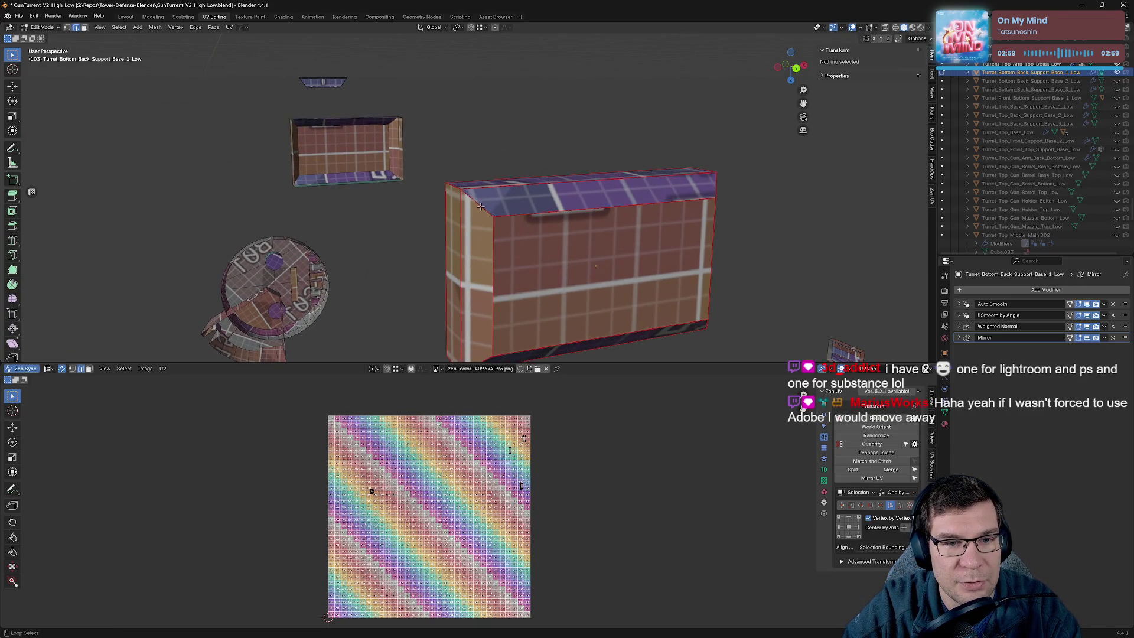
mouse_move(480, 206)
middle_mouse_down()
mouse_move(756, 236)
mouse_move(561, 199)
mouse_move(571, 180)
middle_mouse_up()
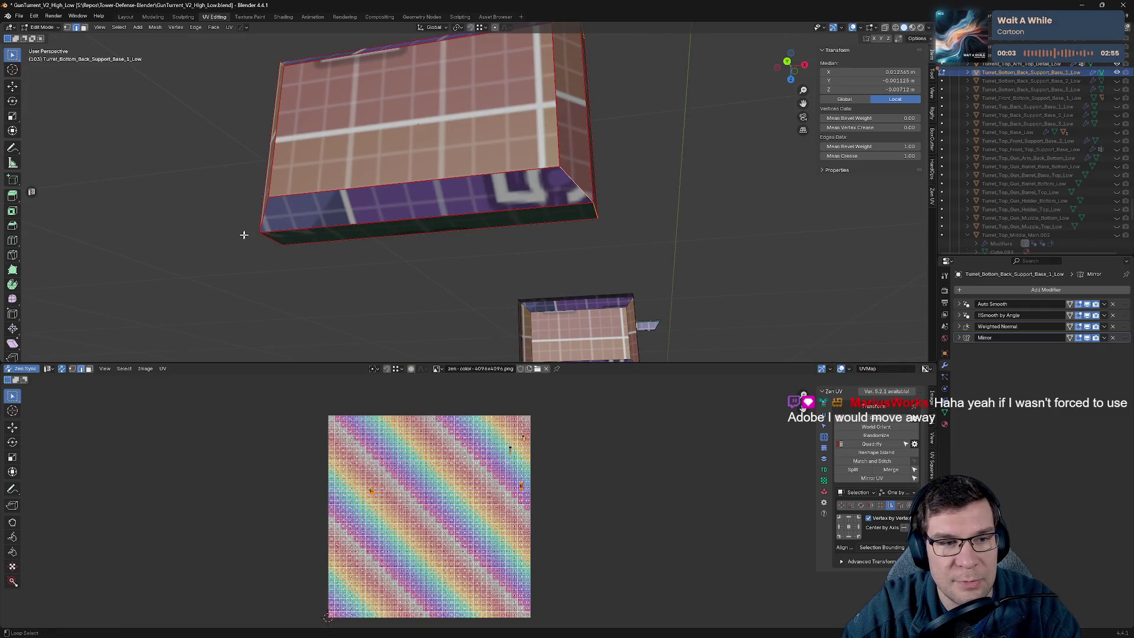
key("alt+e")
left_click(271, 157)
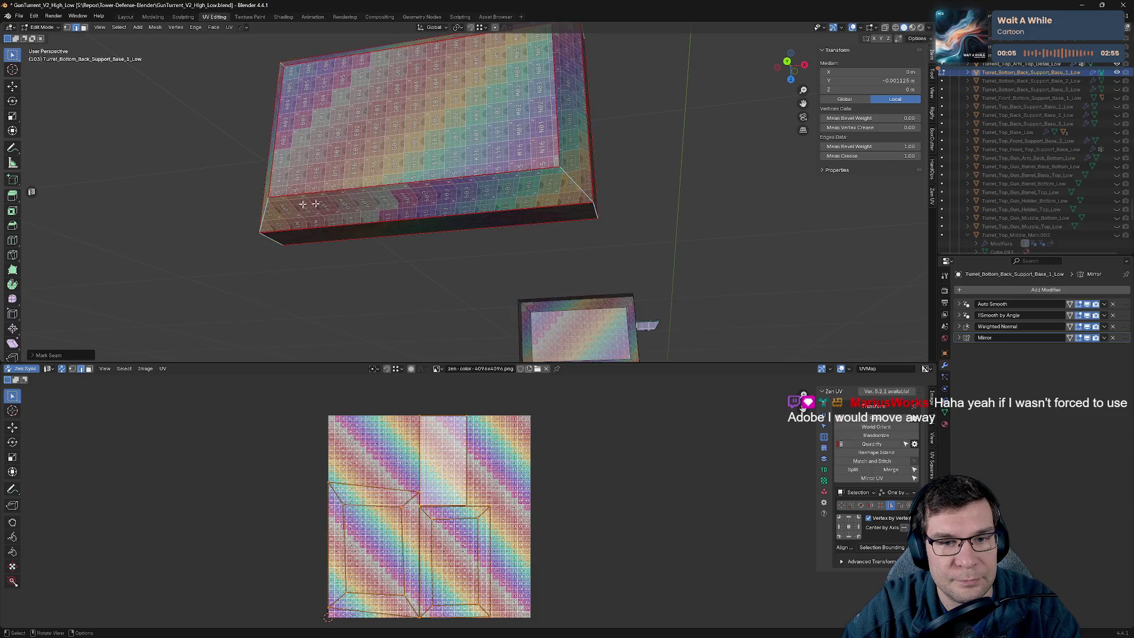
mouse_move(271, 157)
middle_mouse_down()
mouse_move(584, 197)
mouse_move(561, 177)
mouse_move(627, 195)
mouse_move(422, 173)
mouse_move(370, 141)
middle_mouse_up()
Mark a second edge loop on the box as a seam and frame the box.
key("alt+a")
left_click(370, 142, "alt")
key("alt+e")
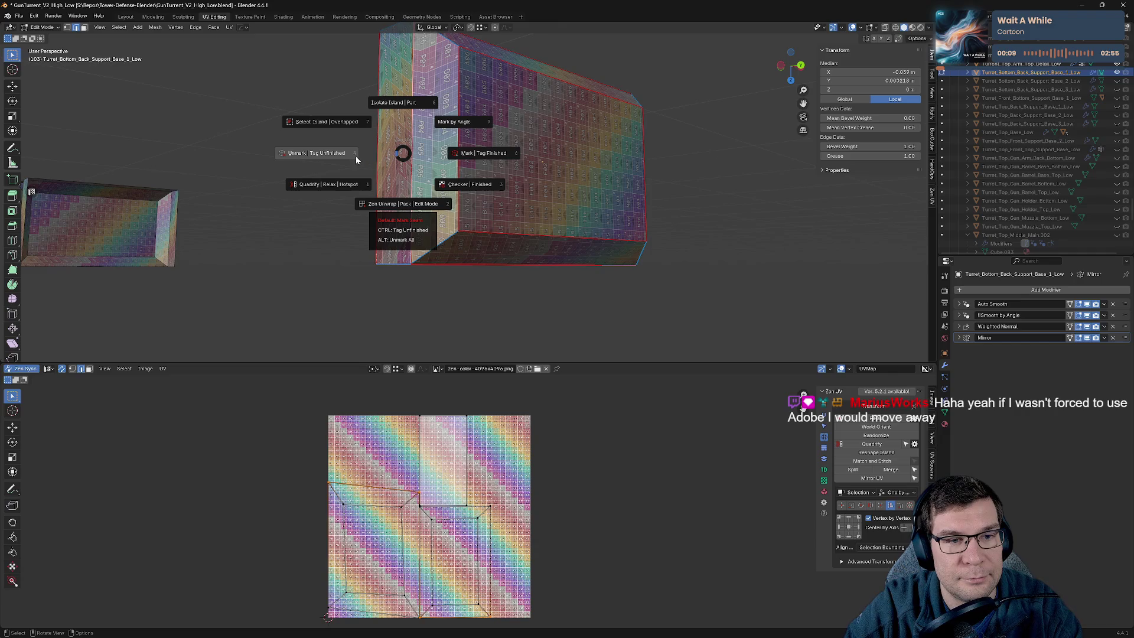
left_click(507, 176)
middle_click_drag(508, 176, 730, 125)
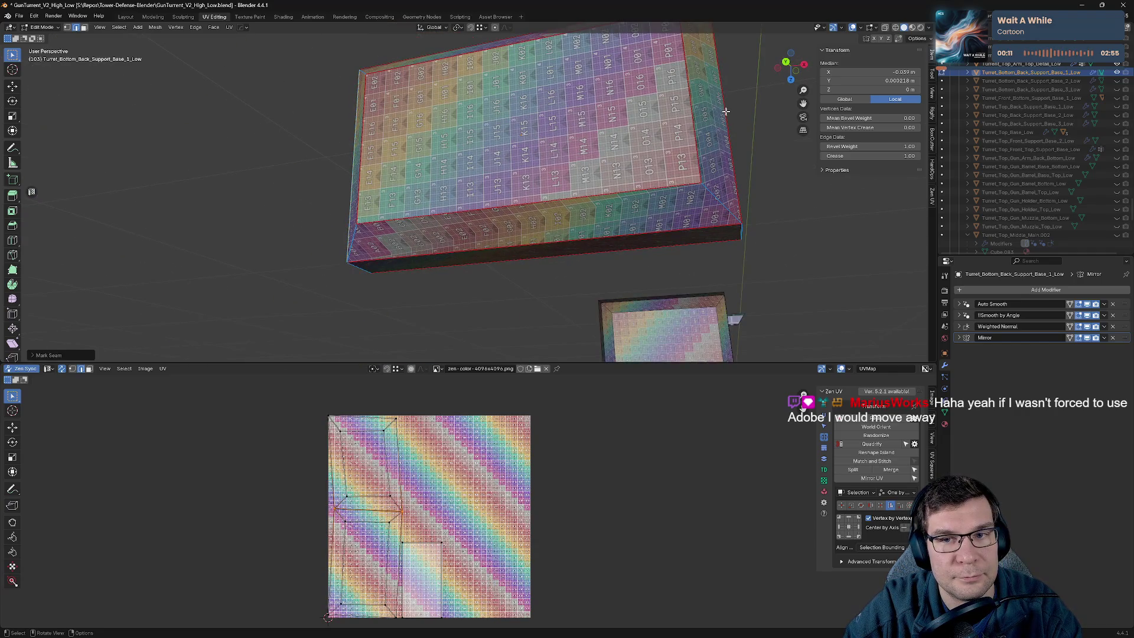
key("ctrl+z")
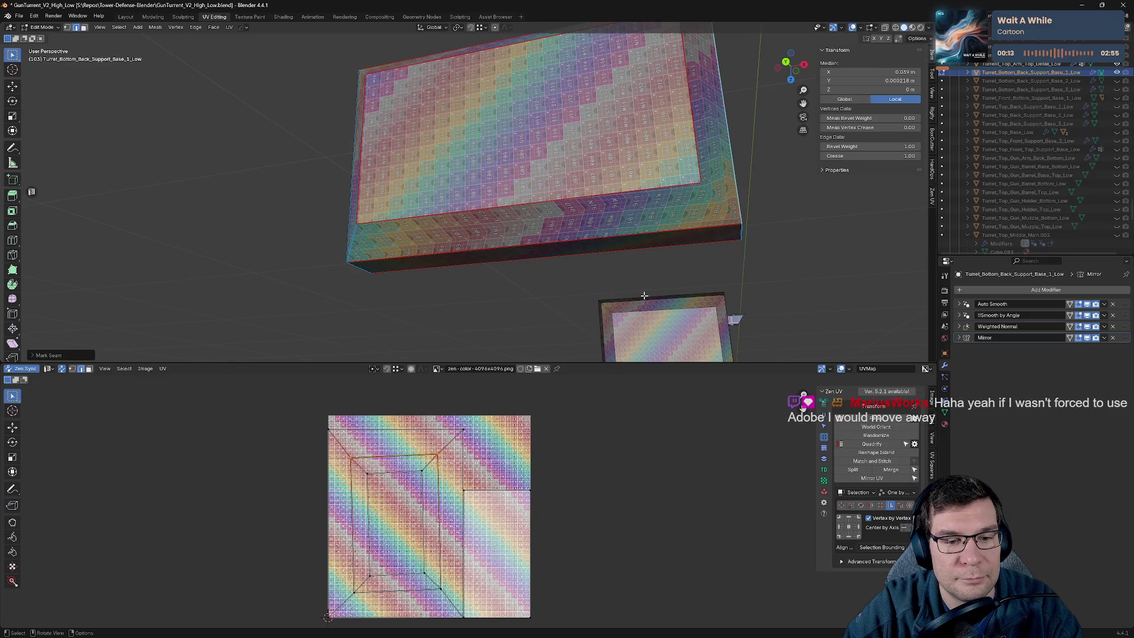
key("KP_Decimal")
middle_click_drag(585, 195, 507, 164)
Mark the top edge and the top-left corner edge as seams.
left_click(531, 90, "shift")
key("ctrl+e")
left_click(513, 194)
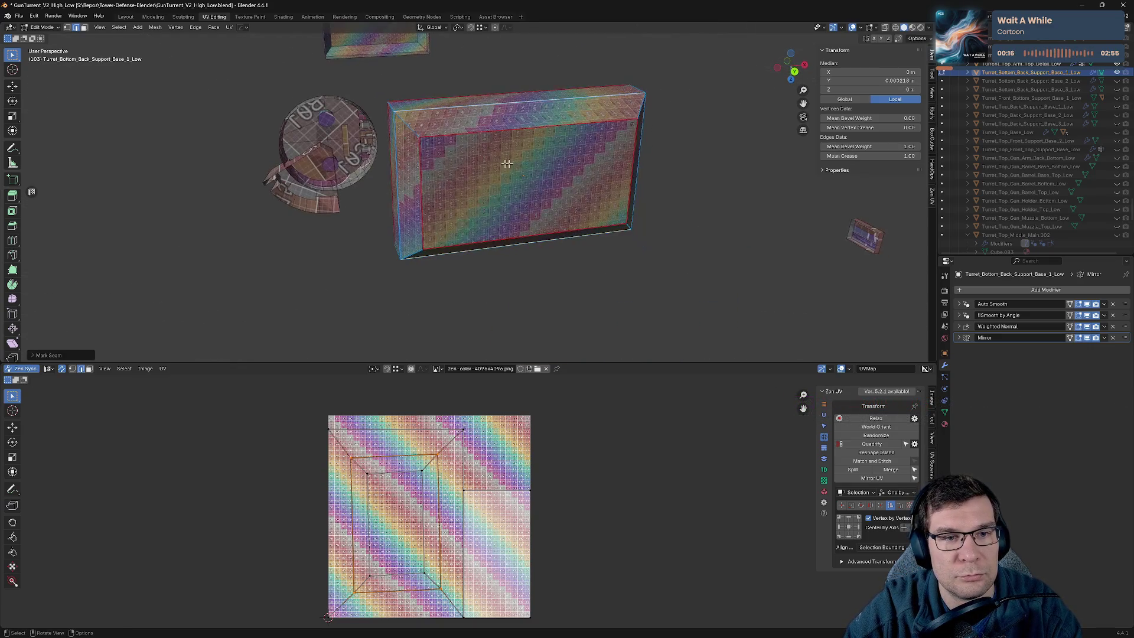
left_click(405, 116, "shift")
key("ctrl+e")
left_click(487, 137)
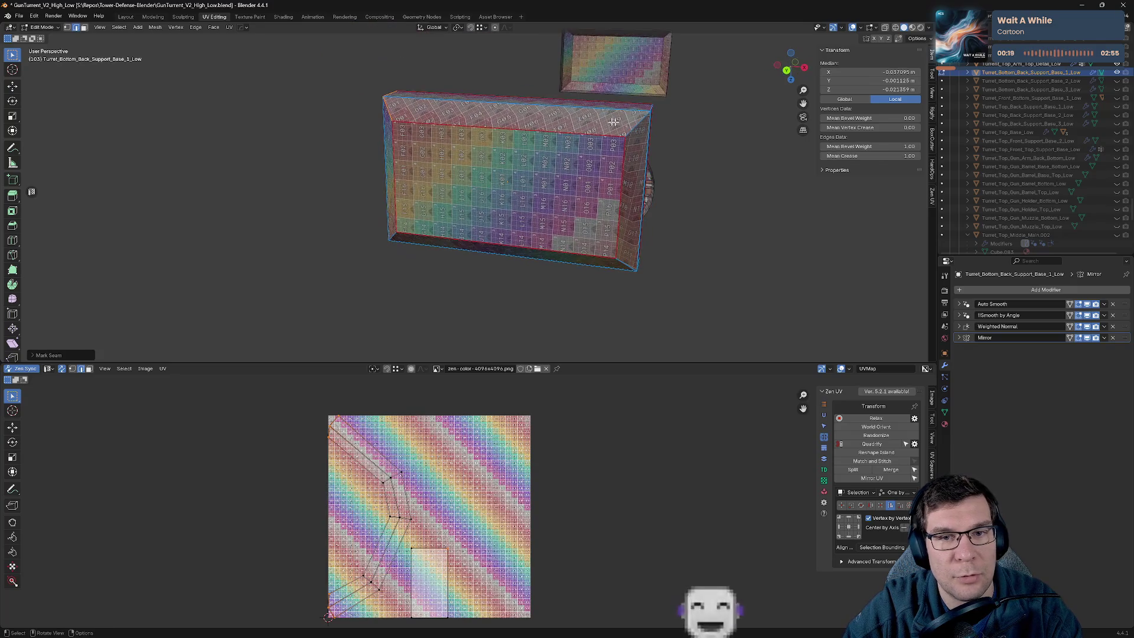
From below, mark the box's vertical and bottom edges as seams.
middle_click_drag(652, 126, 574, 108)
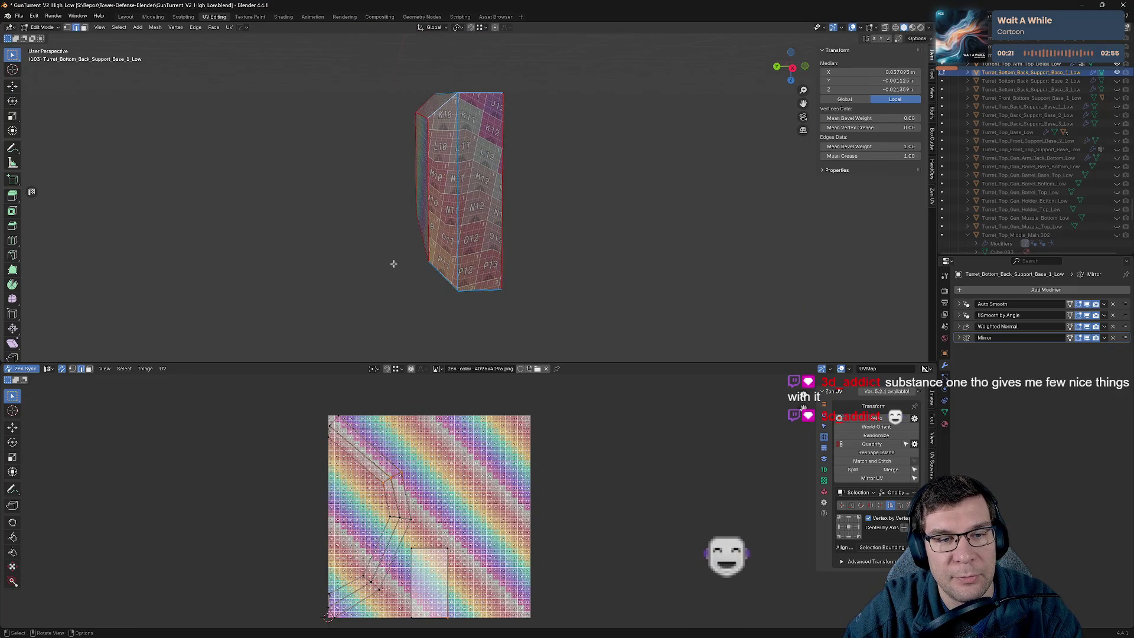
mouse_move(392, 260)
middle_mouse_down()
mouse_move(519, 185)
mouse_move(466, 231)
middle_mouse_up()
left_click(539, 118, "shift")
left_click(506, 190)
left_click(389, 232, "shift")
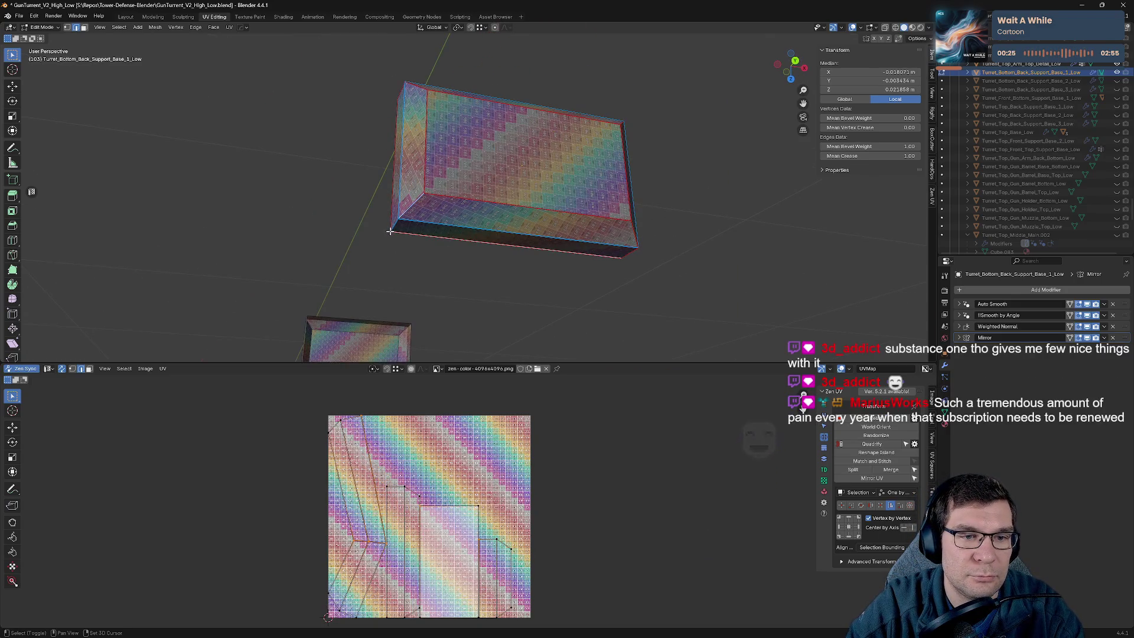
right_click(392, 228)
left_click(436, 229)
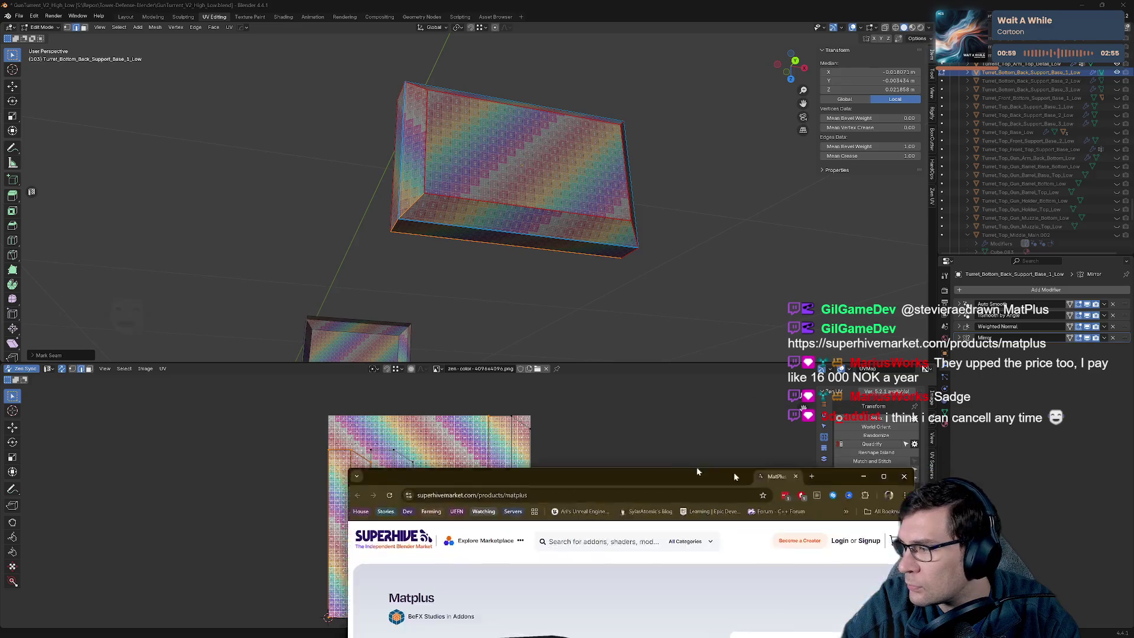
On the MatPlus page, review the $75 individual price and Indie License seats.
key("alt+Tab")
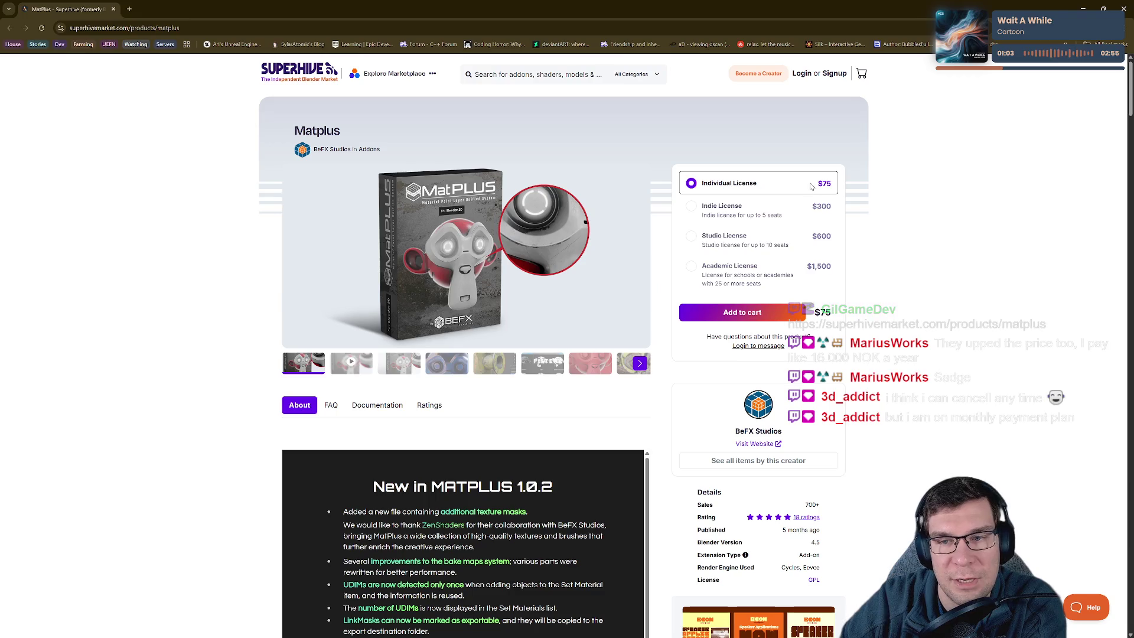
left_click_drag(816, 183, 836, 187)
mouse_move(726, 215)
left_mouse_down()
mouse_move(705, 206)
mouse_move(715, 216)
left_mouse_up()
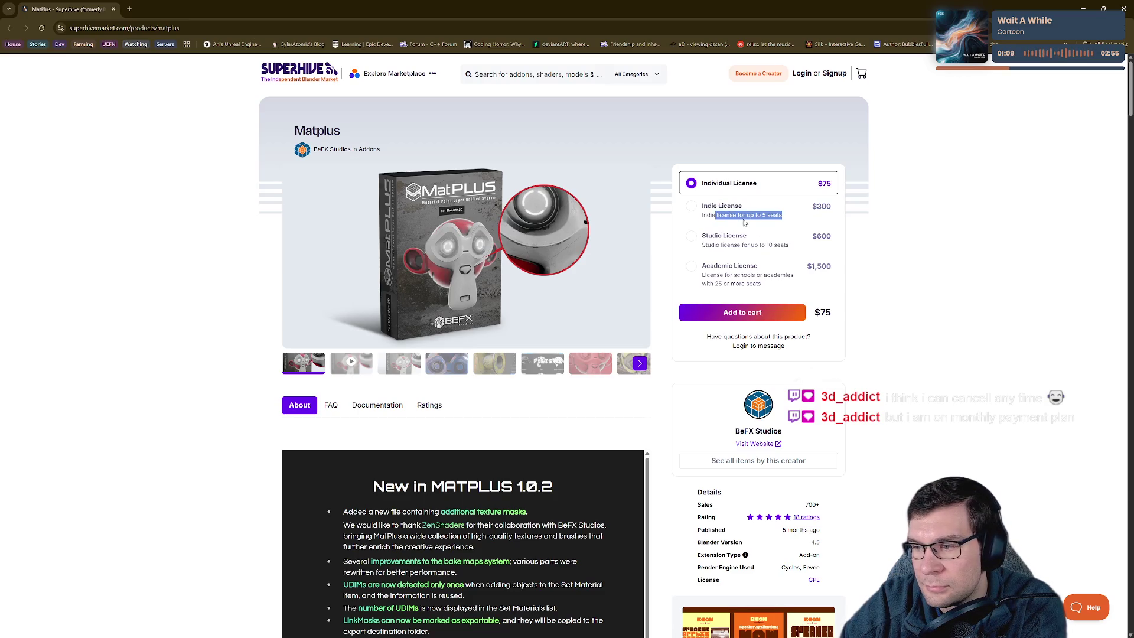
Browse the MatPlus gallery: trailer, box, monkey, rusty pipe, Filters and Suzanne images.
left_click(355, 366)
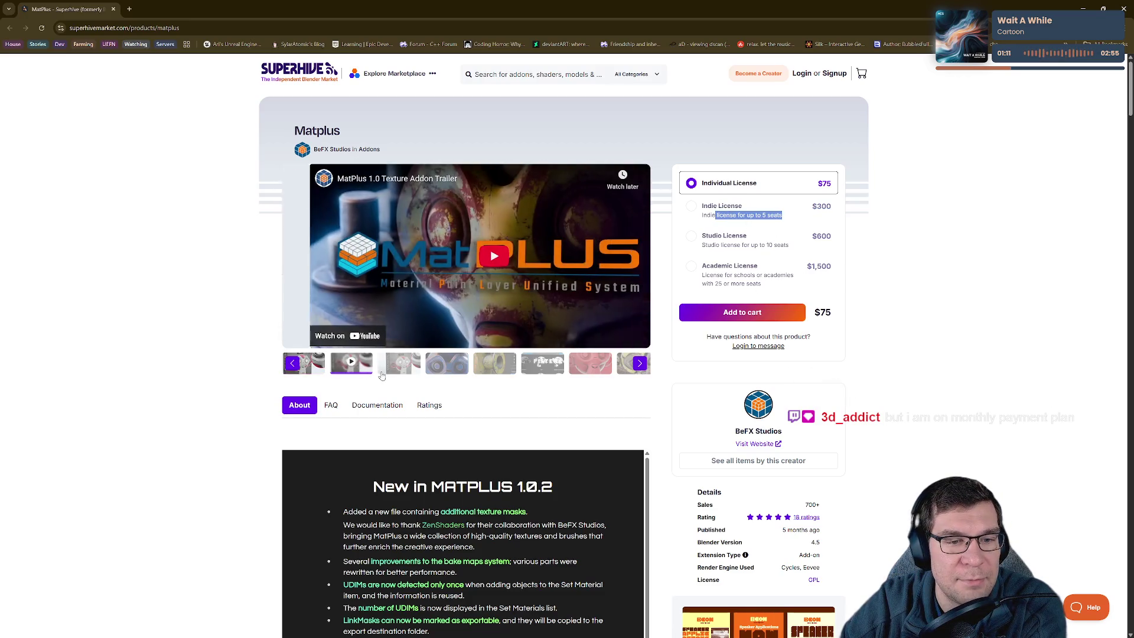
left_click(395, 369)
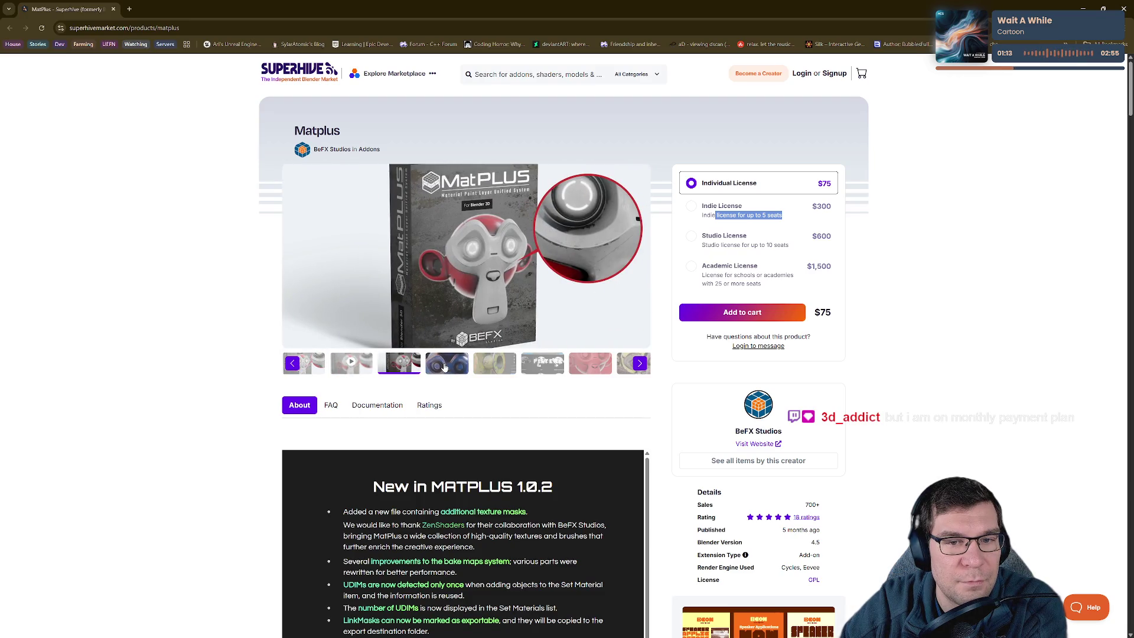
left_click(445, 366)
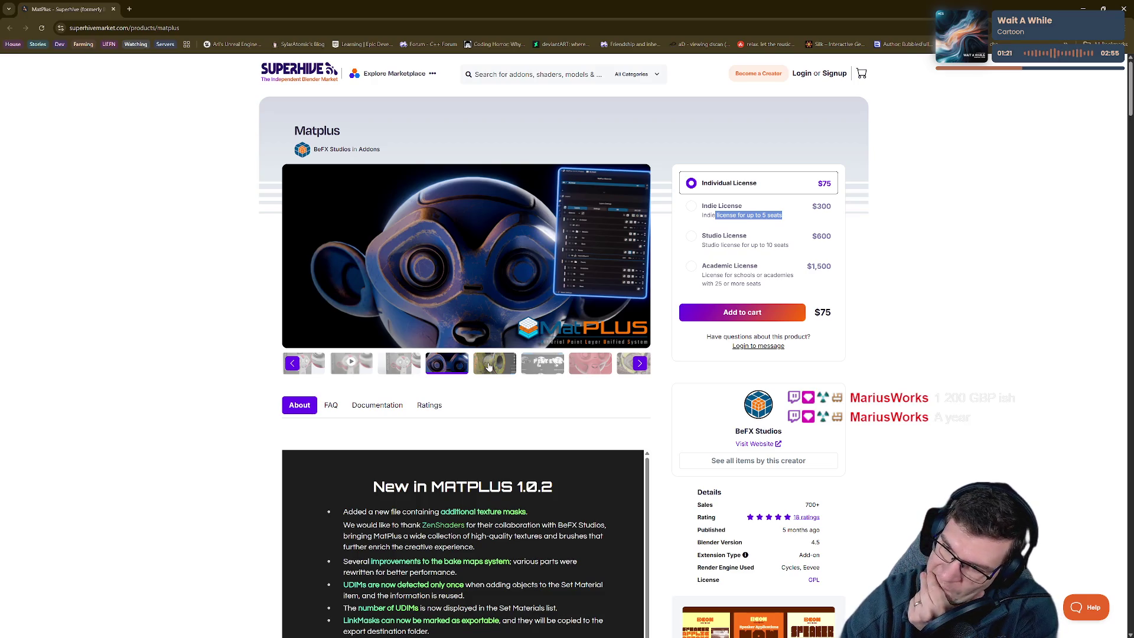
left_click(503, 365)
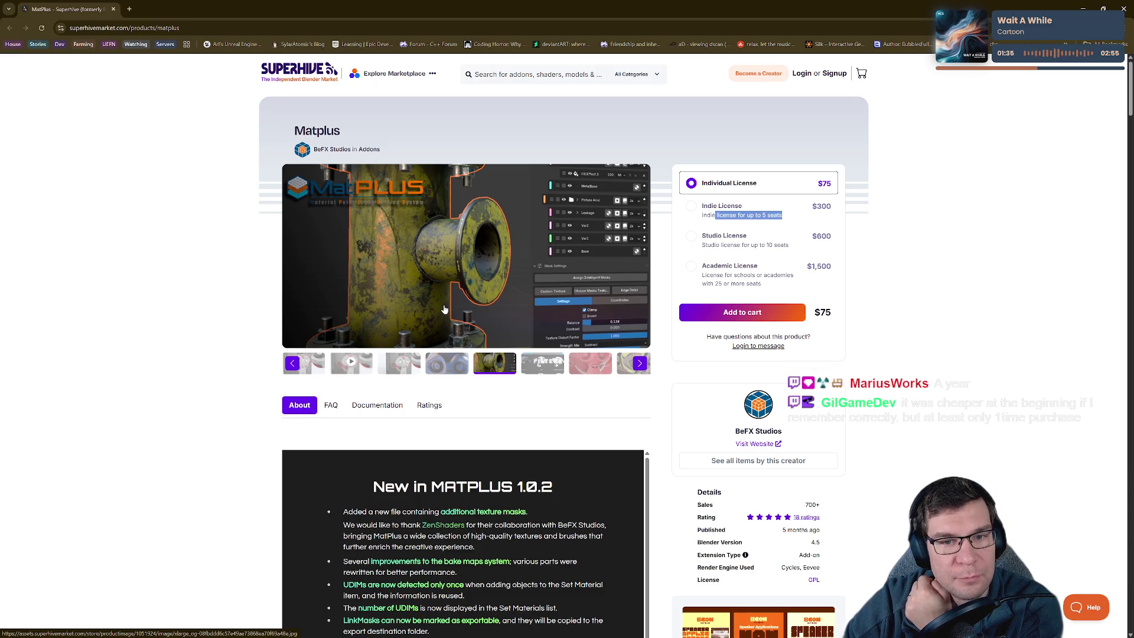
left_click(549, 369)
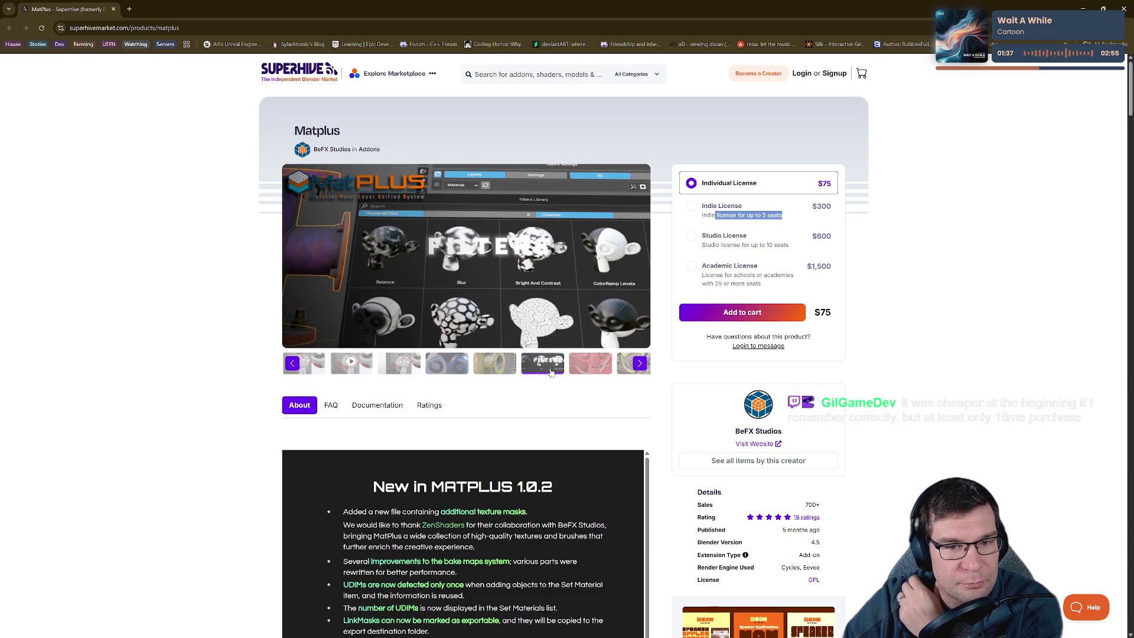
left_click(589, 368)
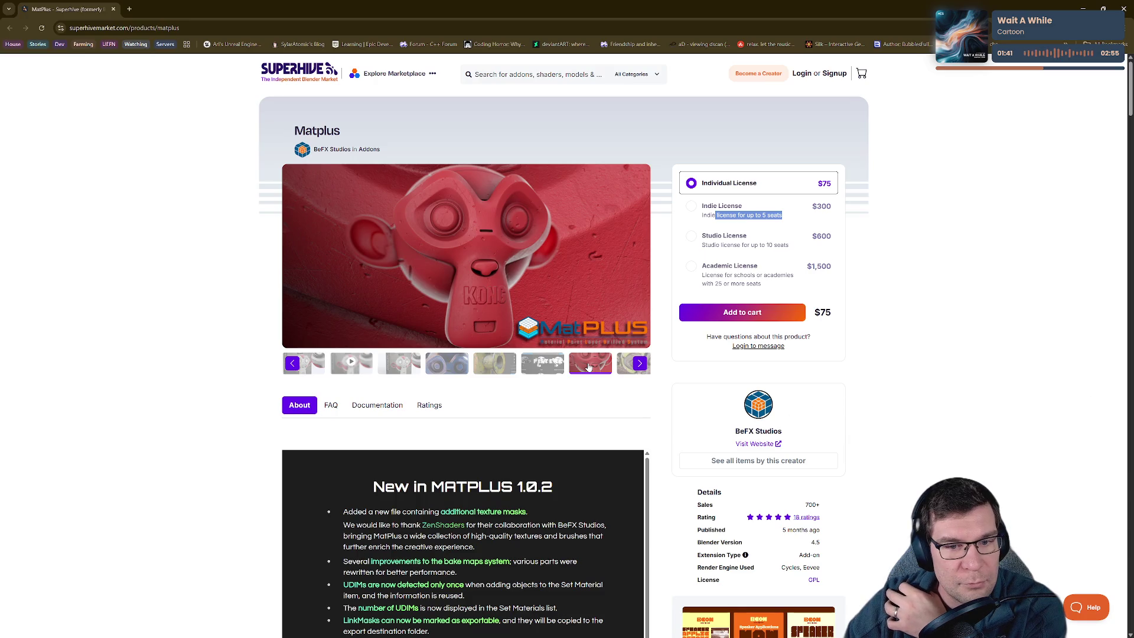
left_click_drag(589, 367, 570, 370)
left_click(572, 370)
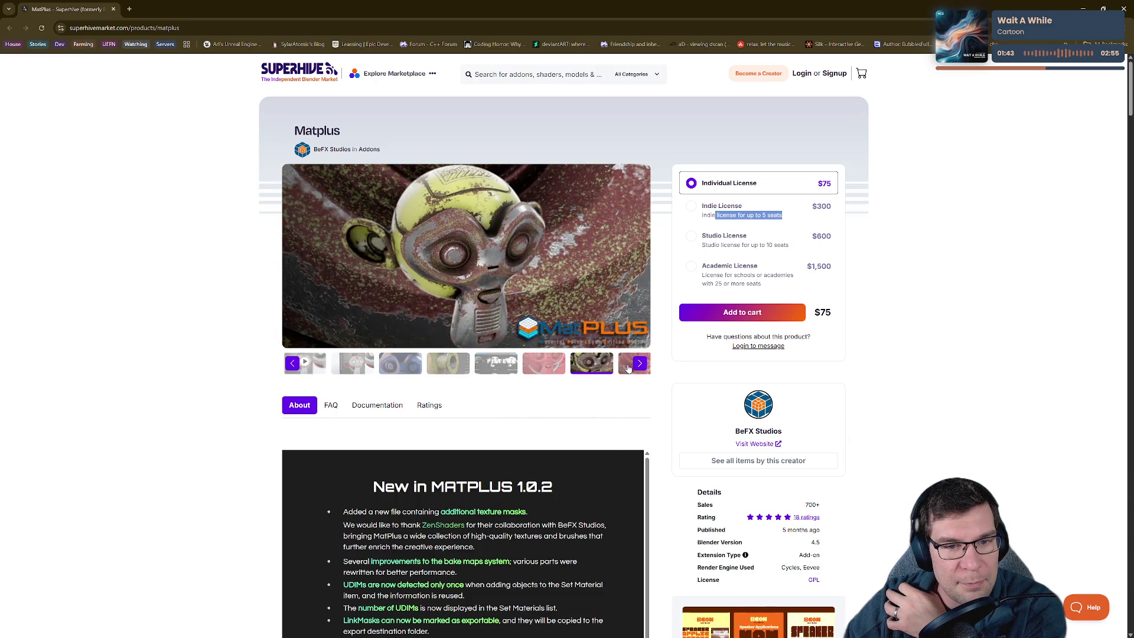
left_click(628, 368)
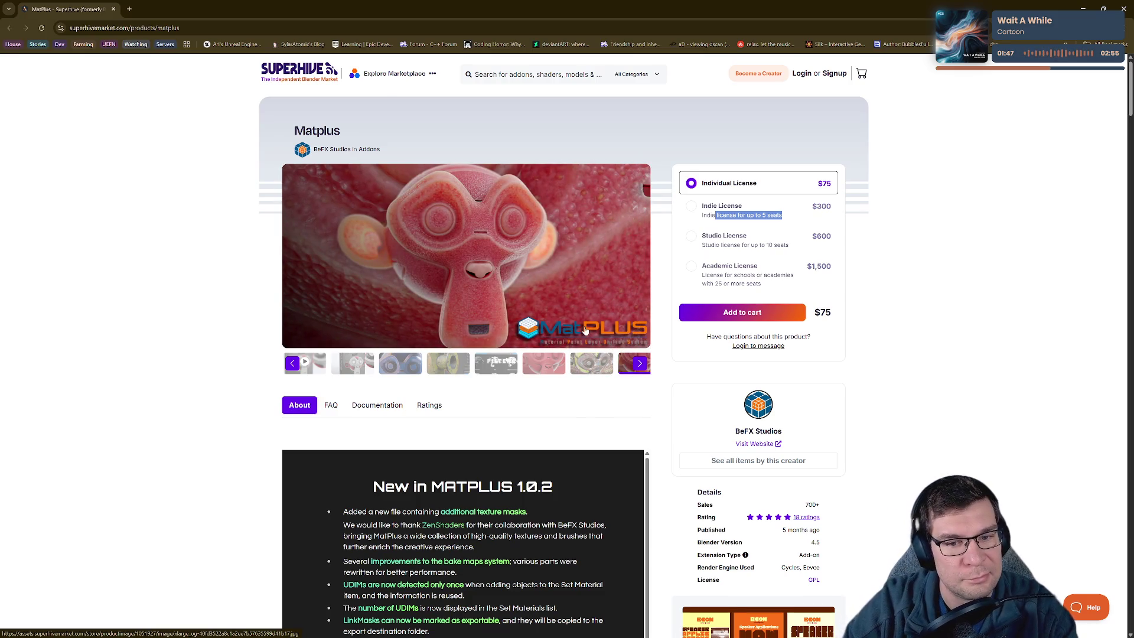
Scroll the product page, then close the browser to return to Blender.
scroll(585, 329, "down", 4)
scroll(590, 325, "down", 4)
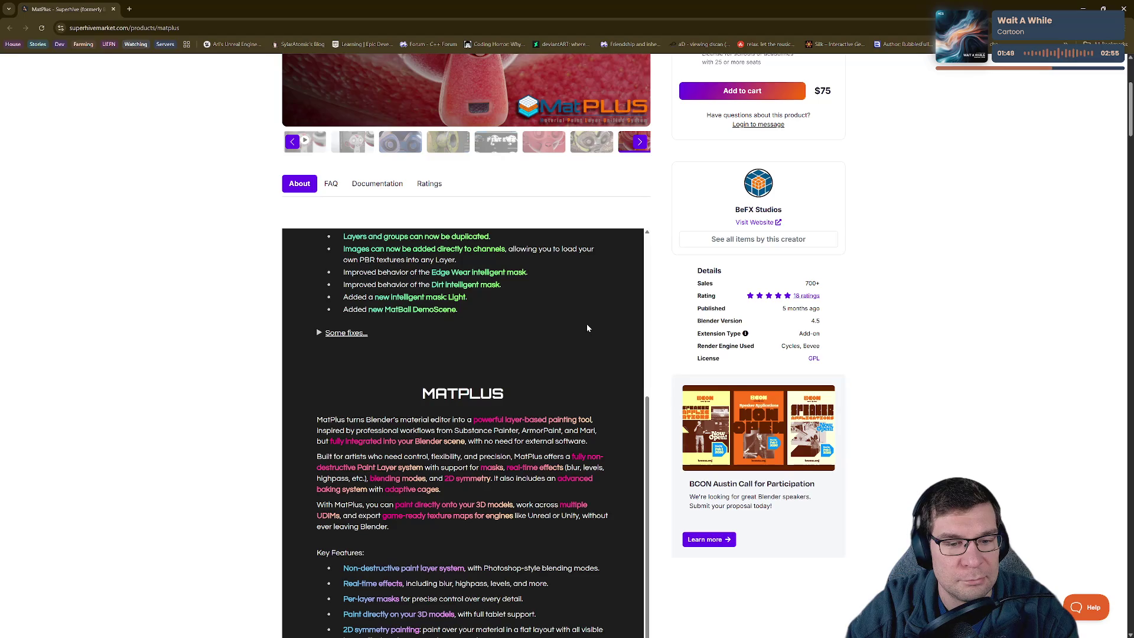
scroll(586, 324, "down", 5)
scroll(583, 323, "up", 15)
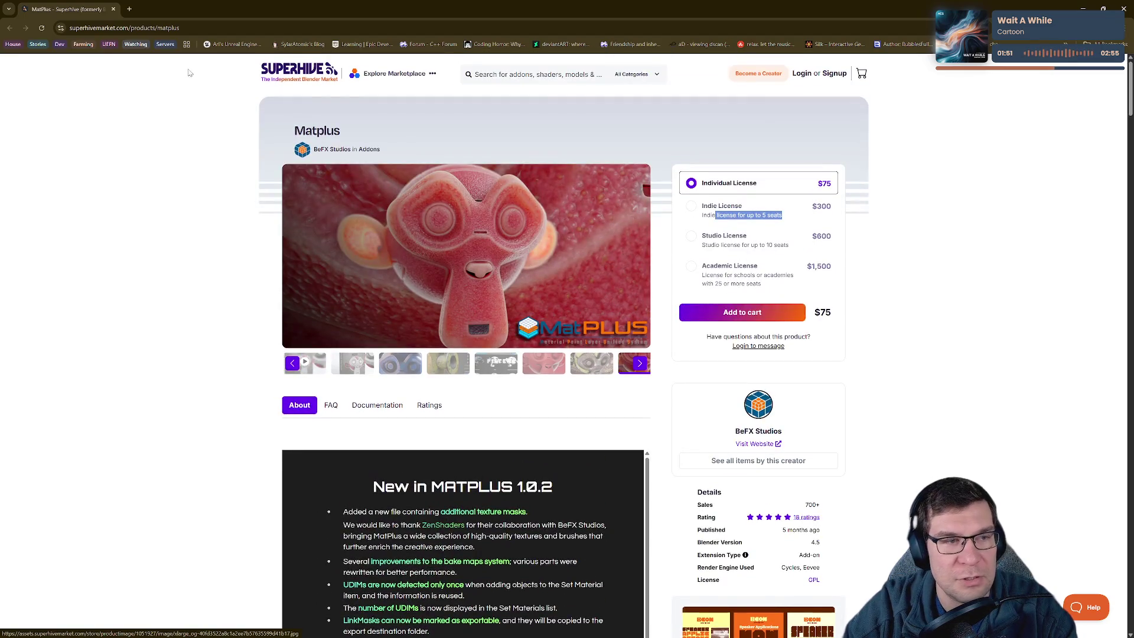
left_click(135, 28)
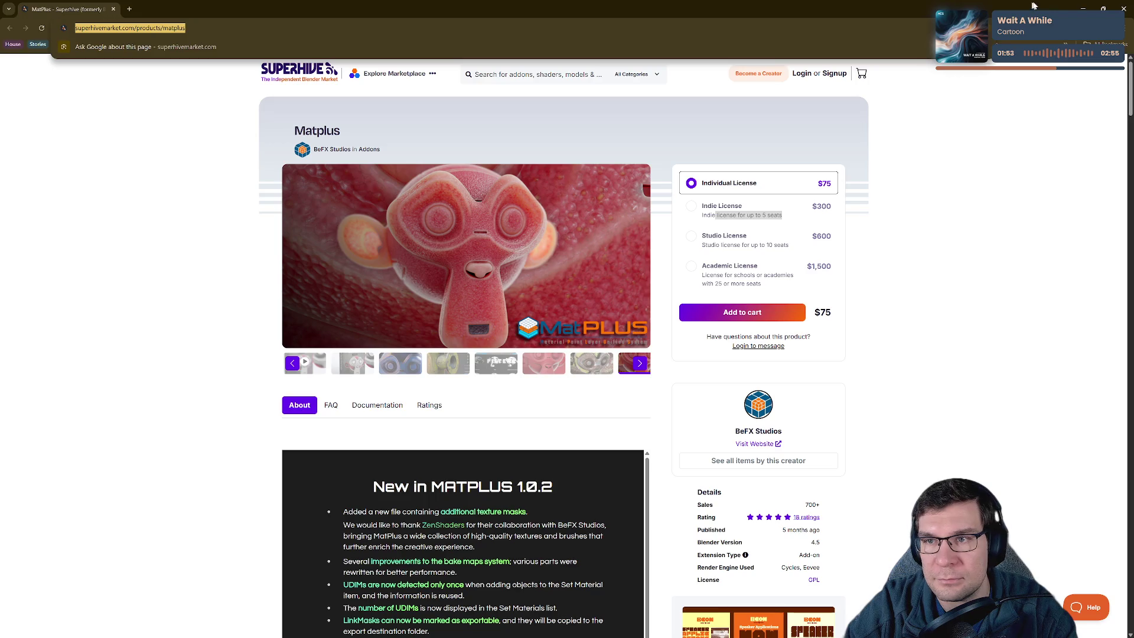
left_click(1124, 8)
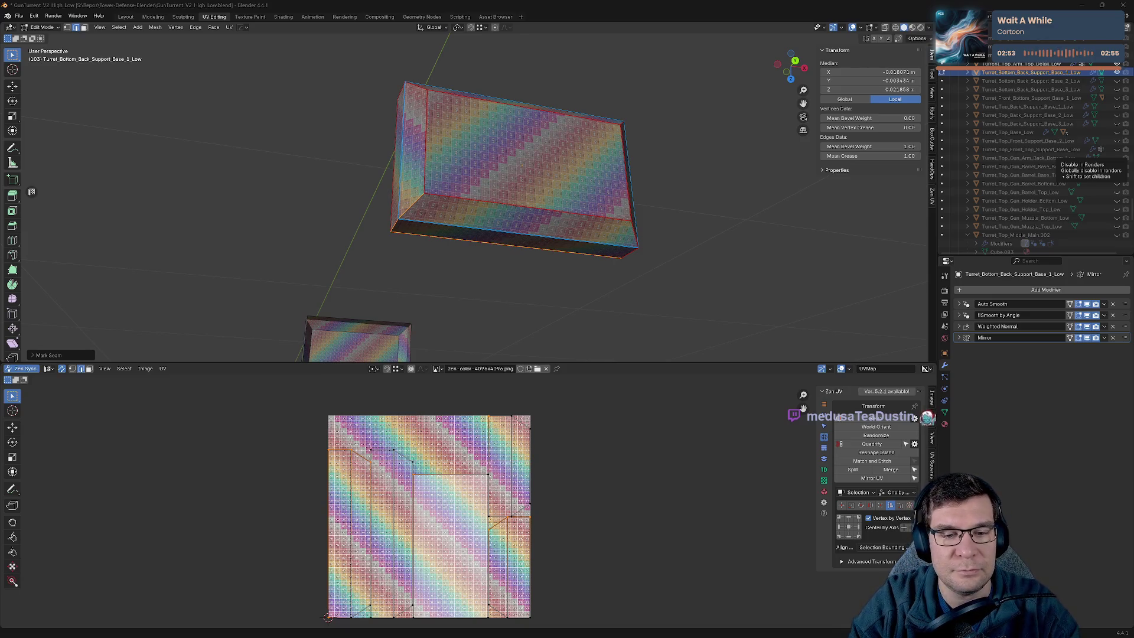
Select the entire back support box mesh and frame it in the view.
scroll(487, 441, "down", 3)
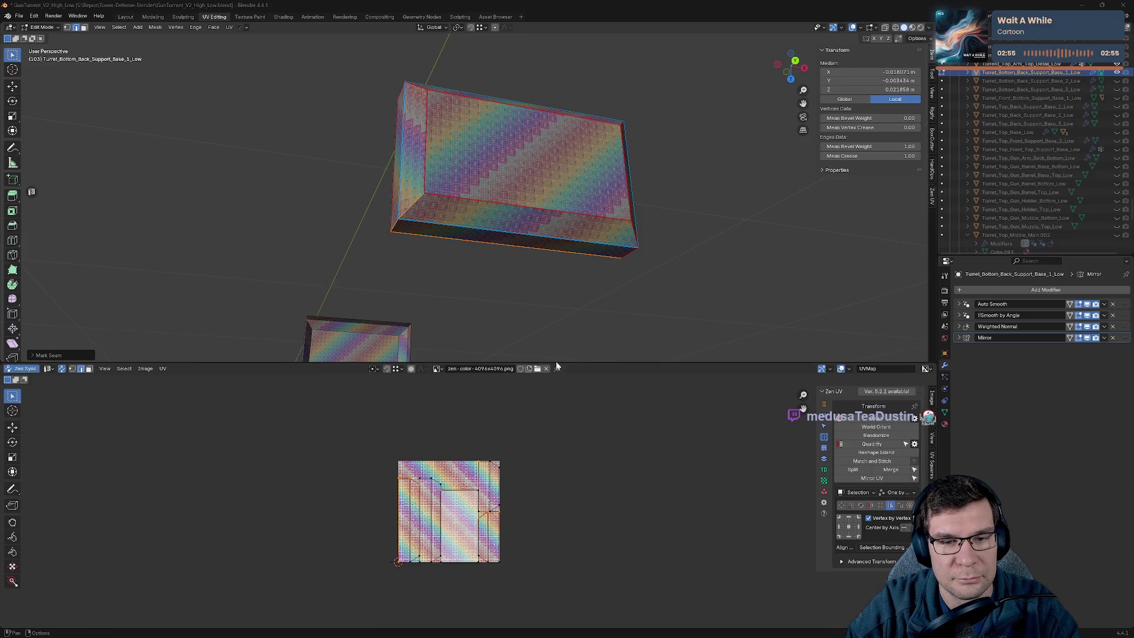
left_click(696, 182)
mouse_move(697, 183)
middle_mouse_down()
mouse_move(653, 197)
mouse_move(600, 185)
mouse_move(587, 168)
mouse_move(620, 197)
mouse_move(620, 261)
mouse_move(615, 236)
mouse_move(633, 226)
mouse_move(605, 292)
mouse_move(619, 224)
middle_mouse_up()
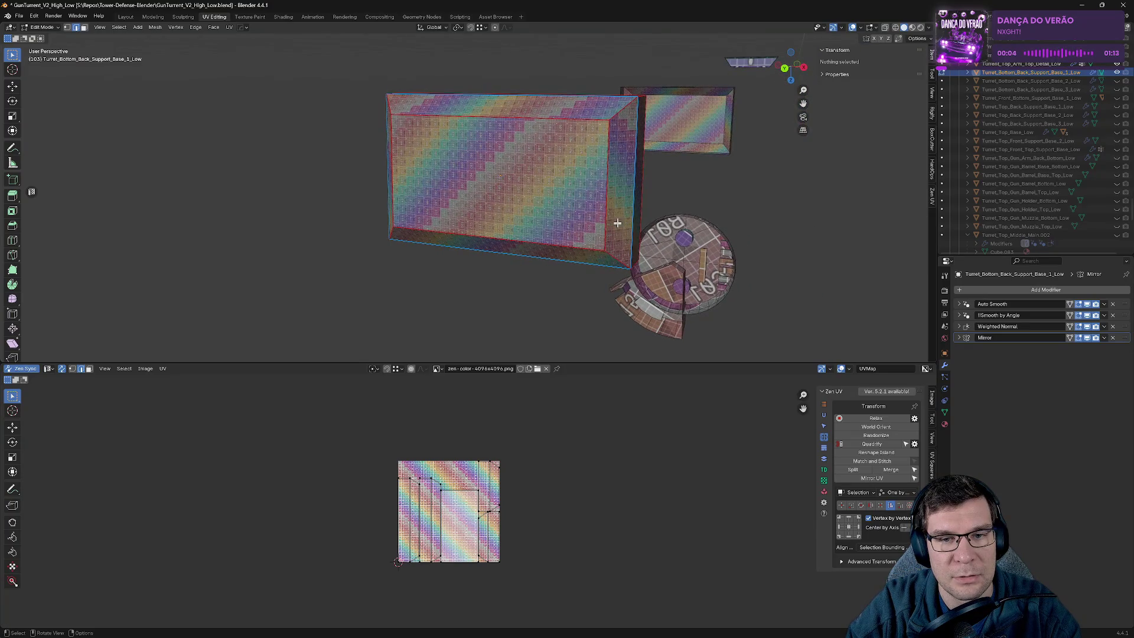
left_click(604, 186)
key("ctrl+l")
key("KP_Decimal")
Zen Unwrap and pack the box's UVs, mark the selected edges as seams, and inspect.
key("alt+e")
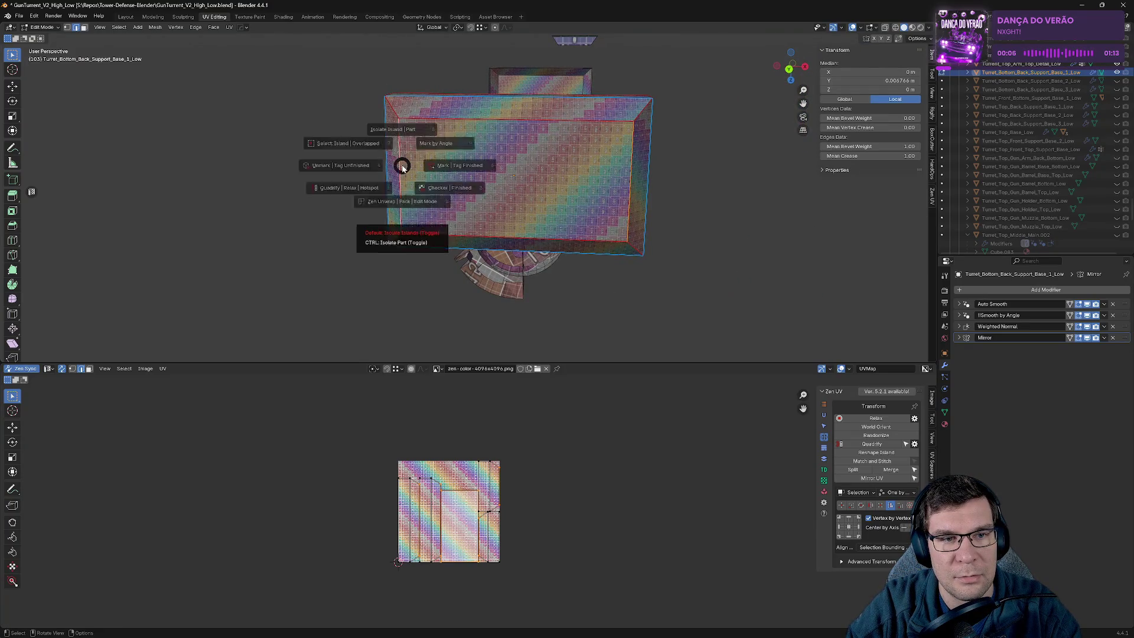
left_click(401, 216)
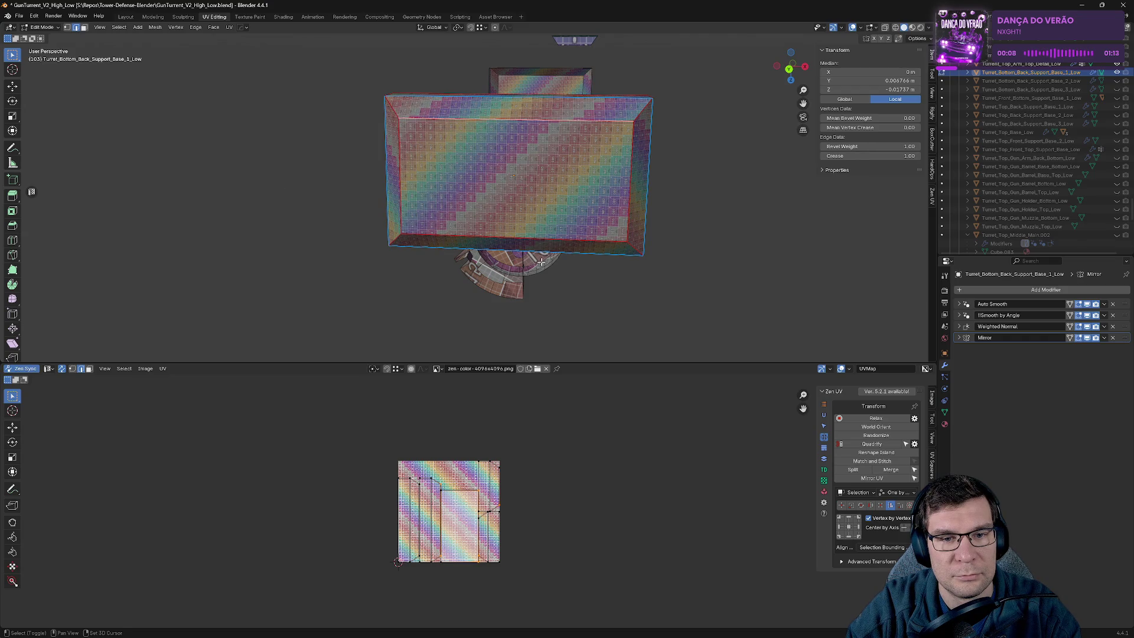
key("alt+e")
left_click(591, 198)
mouse_move(704, 207)
middle_mouse_down()
mouse_move(699, 197)
mouse_move(667, 301)
middle_mouse_up()
middle_click_drag(514, 96, 507, 79)
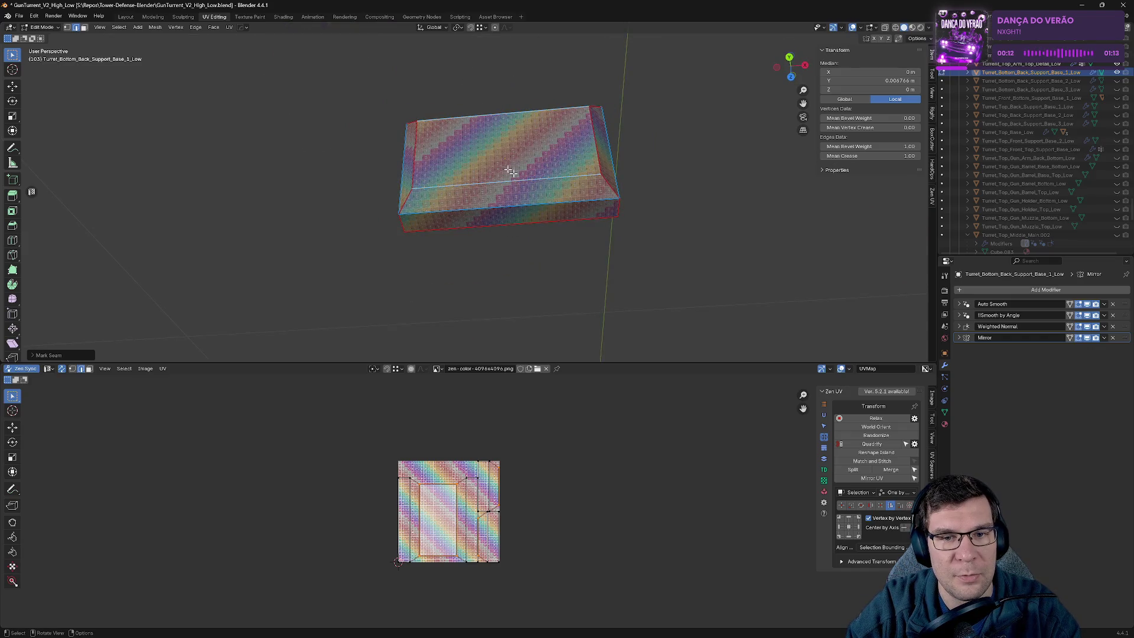
middle_click_drag(509, 171, 532, 142)
middle_click_drag(639, 147, 333, 188)
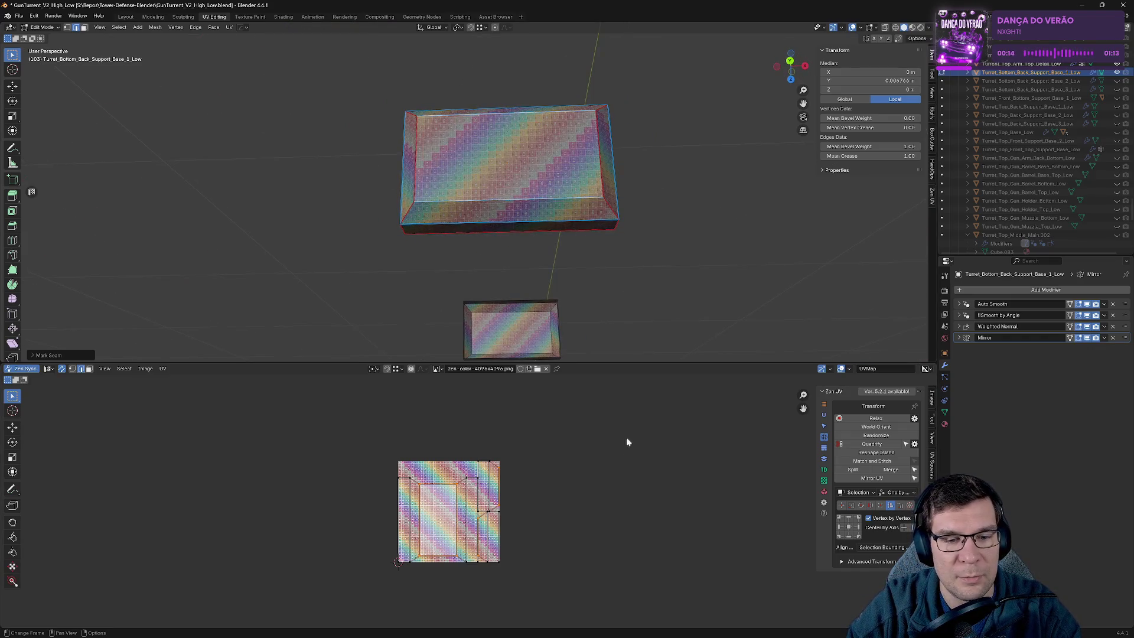
Save the file, hide the back support box, and return to Object Mode.
key("ctrl+s")
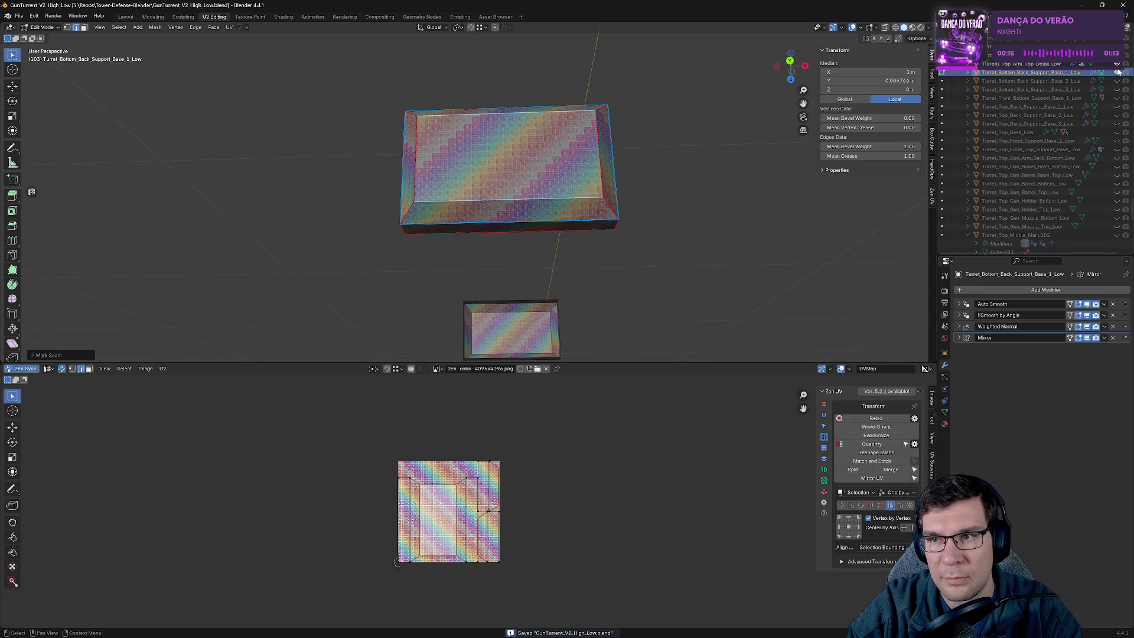
left_click(1116, 73)
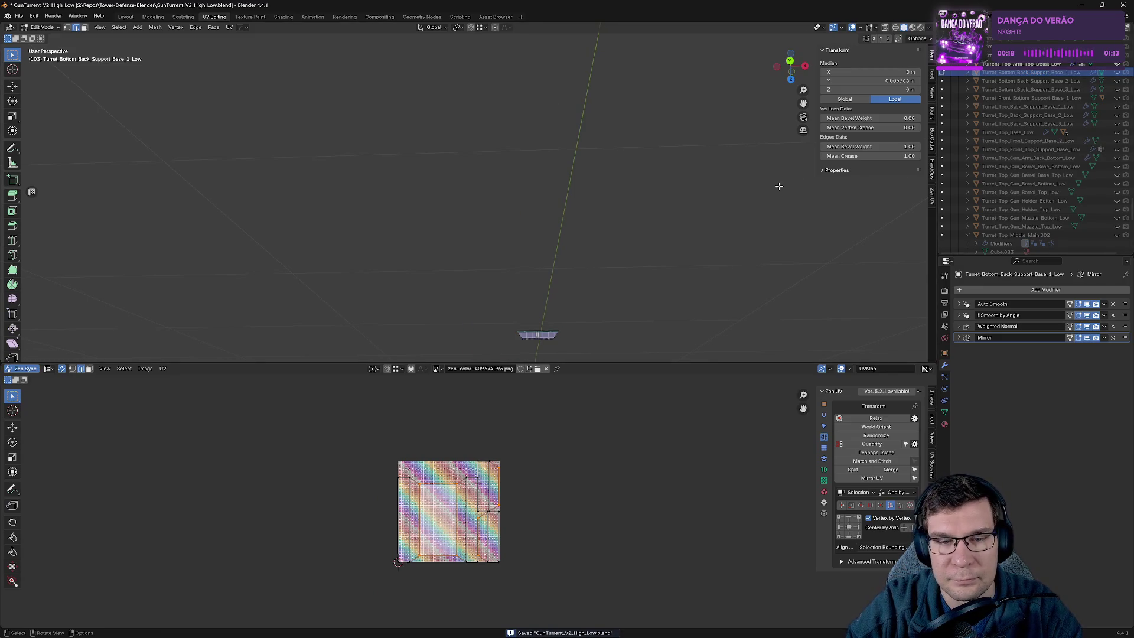
key("Tab")
mouse_move(705, 220)
middle_mouse_down()
mouse_move(684, 283)
mouse_move(678, 271)
middle_mouse_up()
middle_click_drag(595, 273, 622, 293)
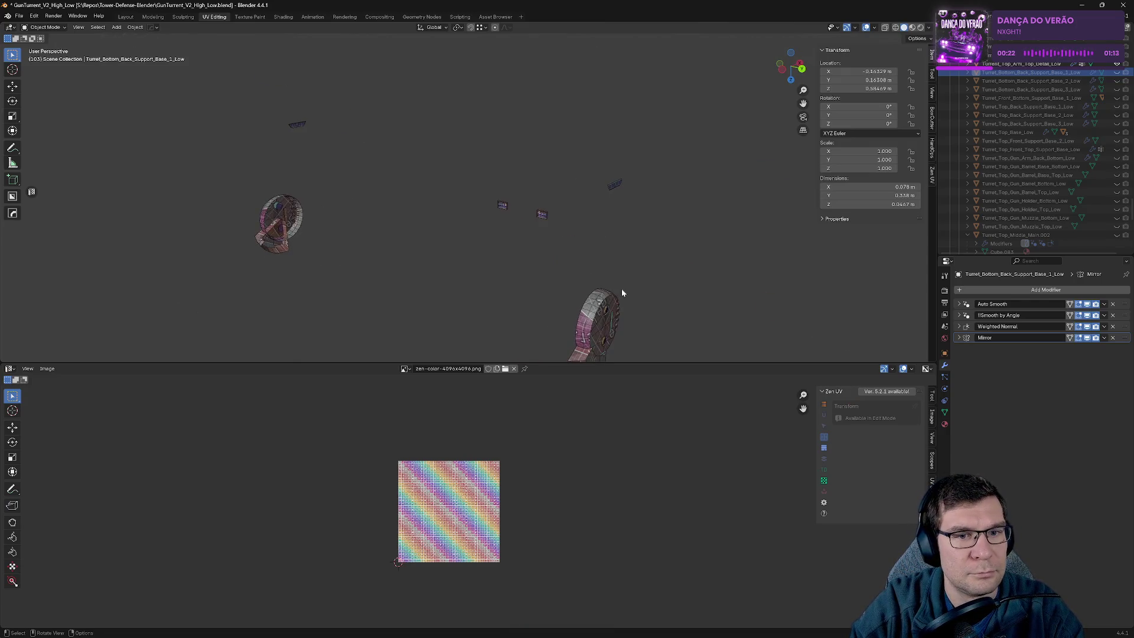
Isolate Turret_Top_Arm_Top_Detail_Low in Local view and enter Edit Mode on the disc.
left_click(1037, 64)
key("KP_Divide")
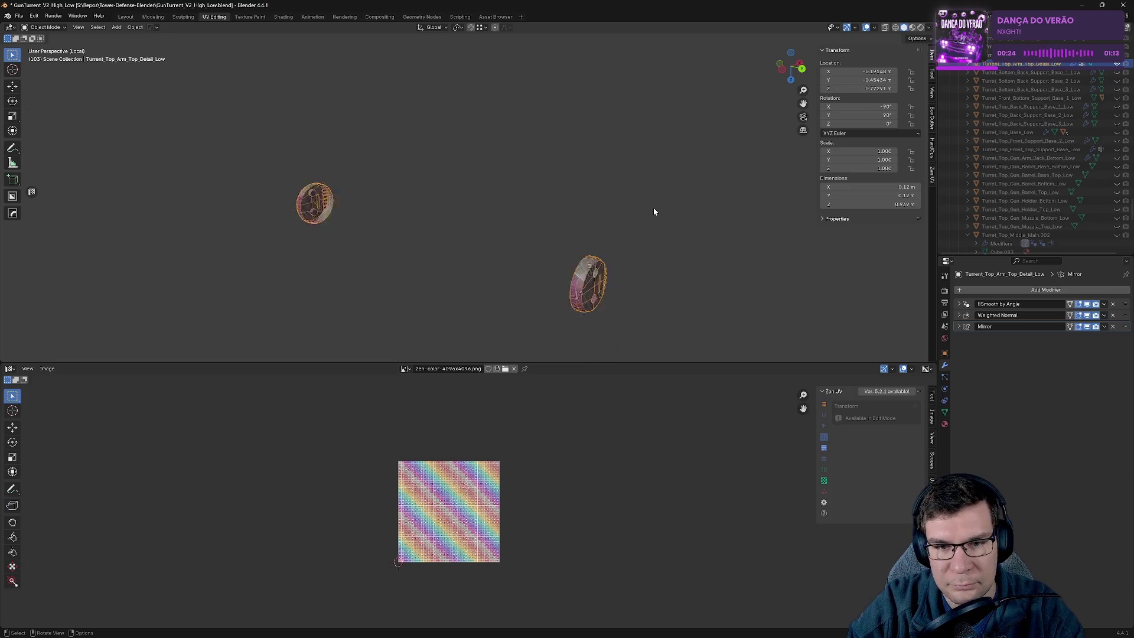
middle_click_drag(653, 211, 276, 244)
key("Tab")
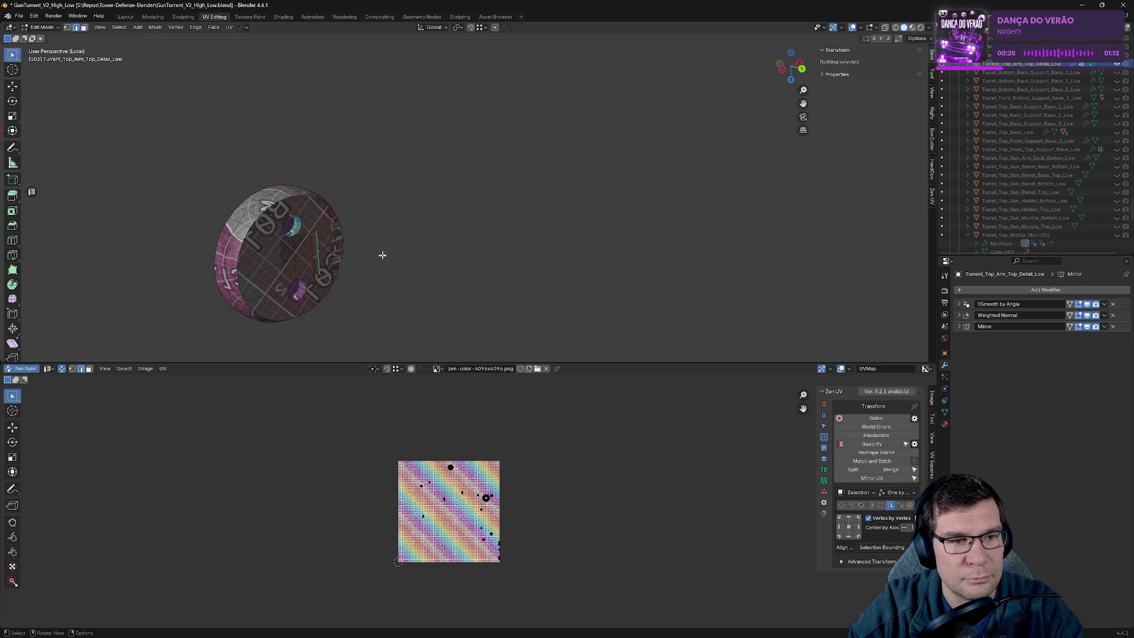
mouse_move(379, 263)
middle_mouse_down()
mouse_move(377, 201)
mouse_move(419, 36)
middle_mouse_up()
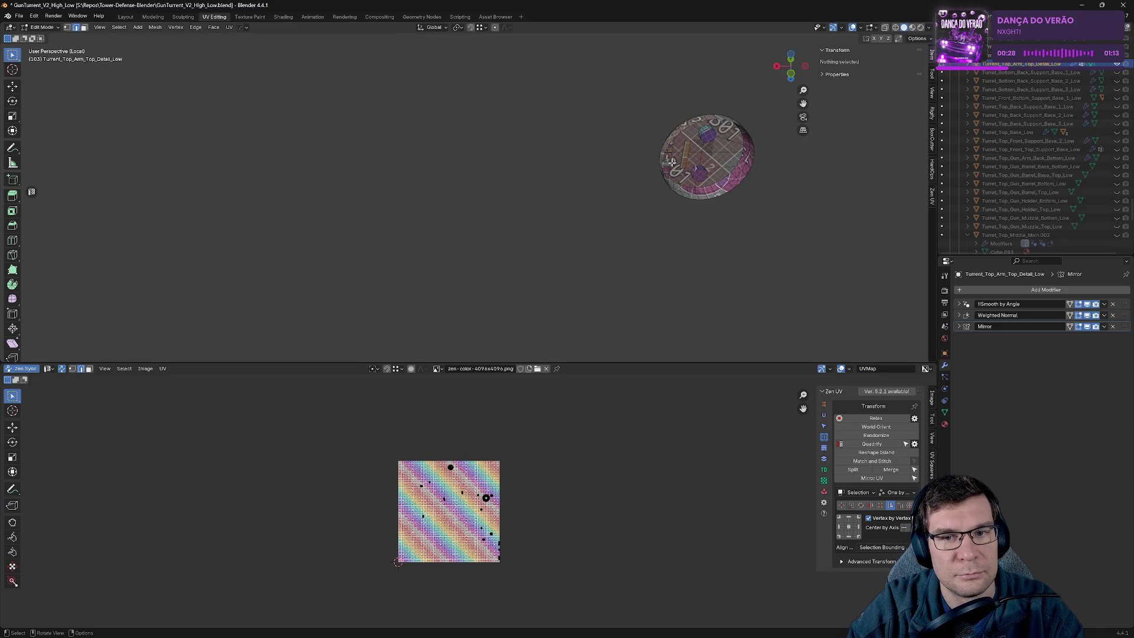
scroll(671, 161, "down", 5)
middle_click_drag(677, 264, 540, 190)
scroll(540, 189, "up", 5)
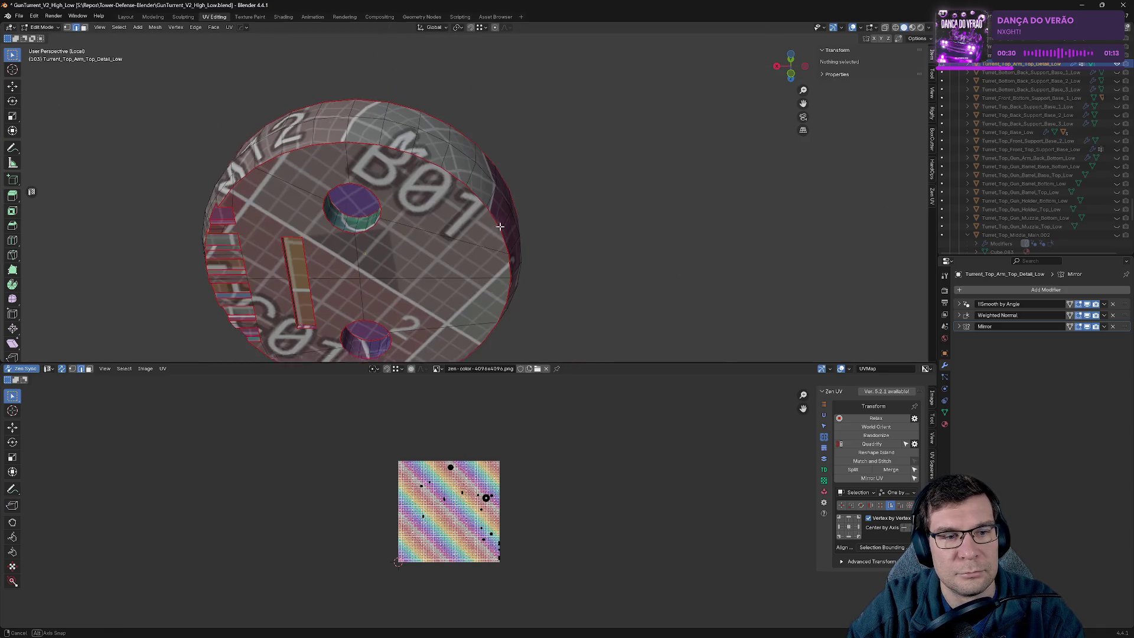
Select a section of the disc, frame it, and mark its edges as seams.
key("Tab")
key("Tab")
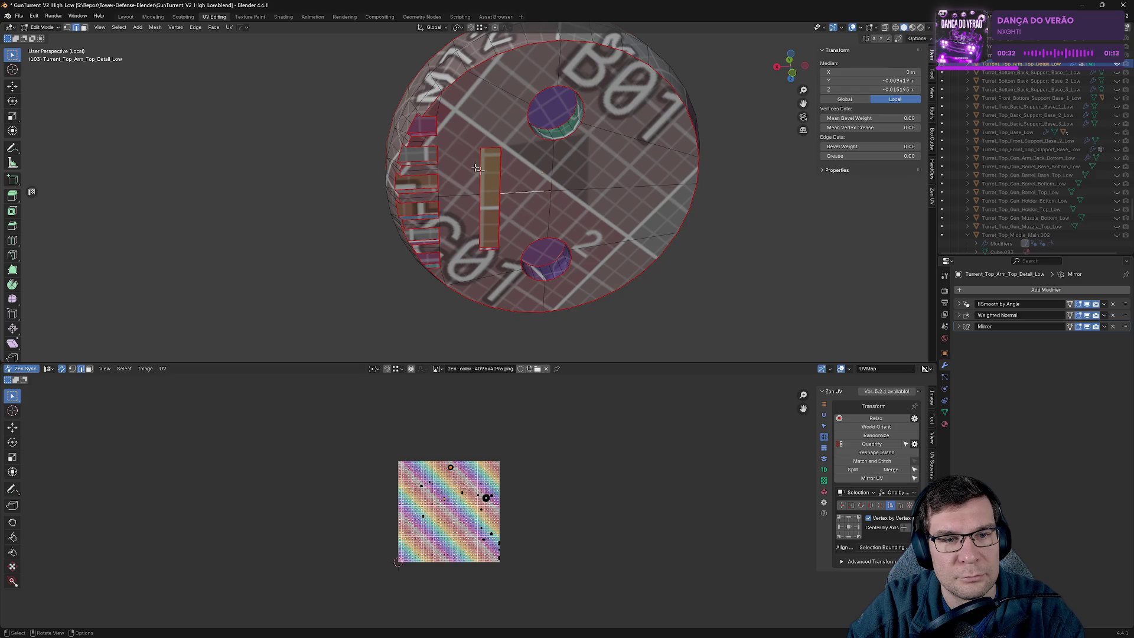
mouse_move(492, 150)
middle_mouse_down()
mouse_move(658, 157)
mouse_move(554, 157)
mouse_move(566, 218)
middle_mouse_up()
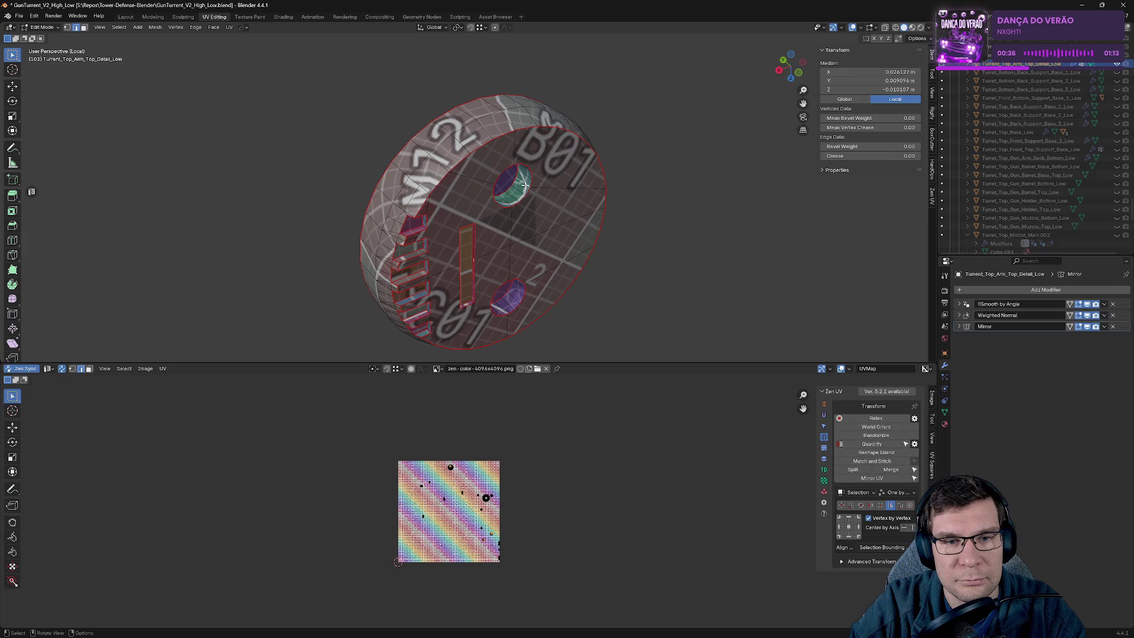
mouse_move(525, 185)
middle_mouse_down()
mouse_move(374, 182)
mouse_move(512, 190)
mouse_move(480, 207)
mouse_move(461, 182)
middle_mouse_up()
key("KP_Decimal")
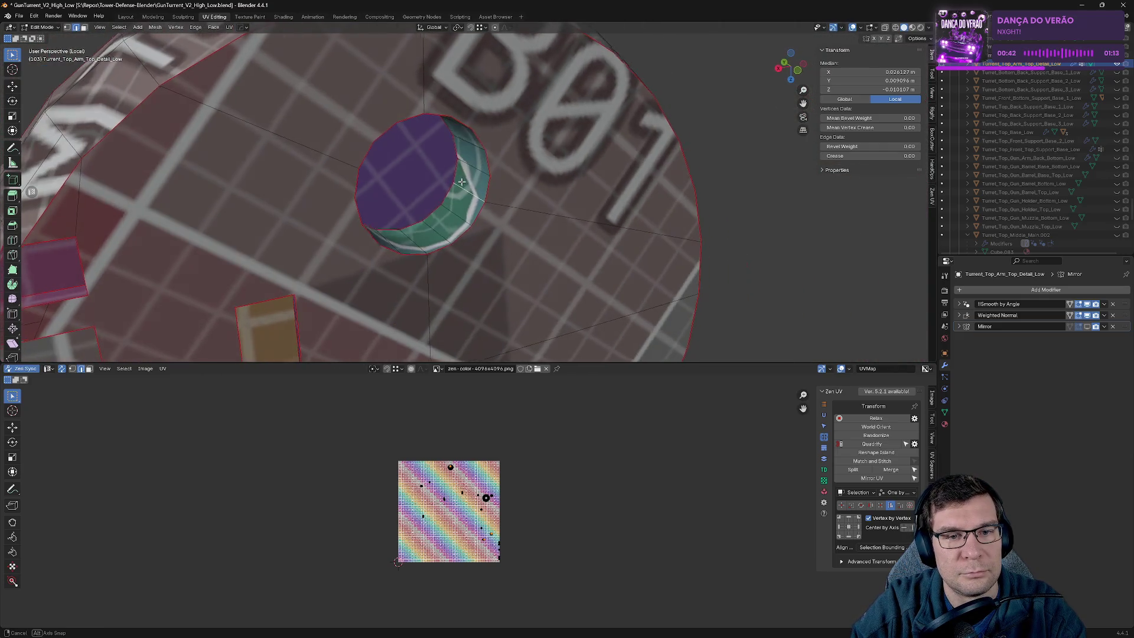
key("alt+a")
left_click(519, 181)
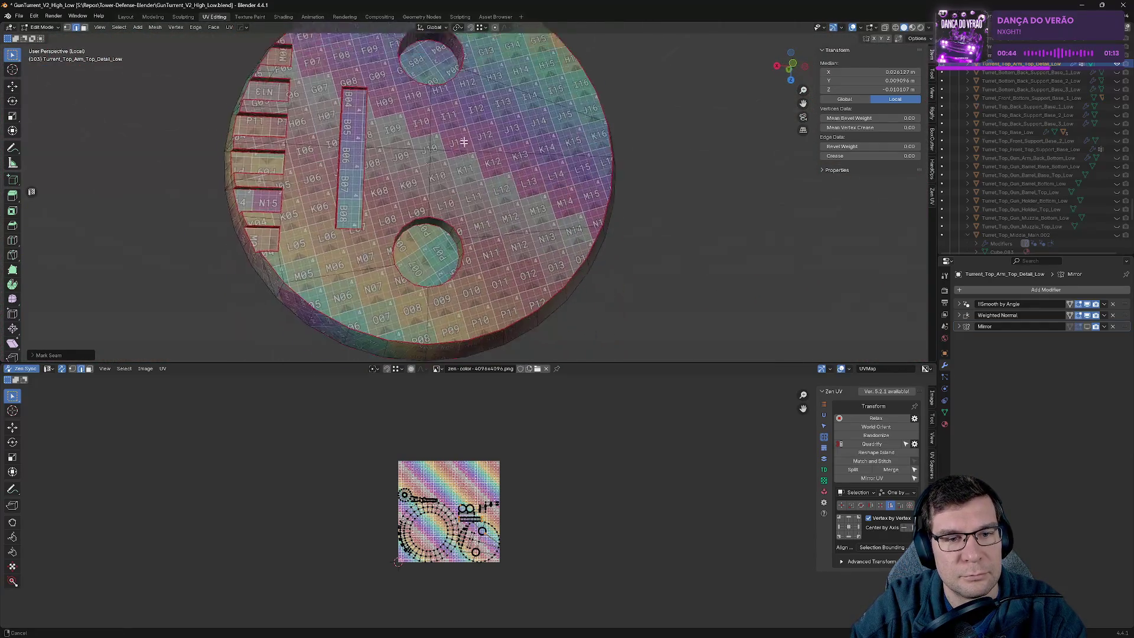
Mark seams around the disc's hole so the hole wall re-unwraps.
mouse_move(464, 142)
middle_mouse_down()
mouse_move(467, 207)
mouse_move(434, 150)
middle_mouse_up()
key("alt+a")
left_click(502, 177)
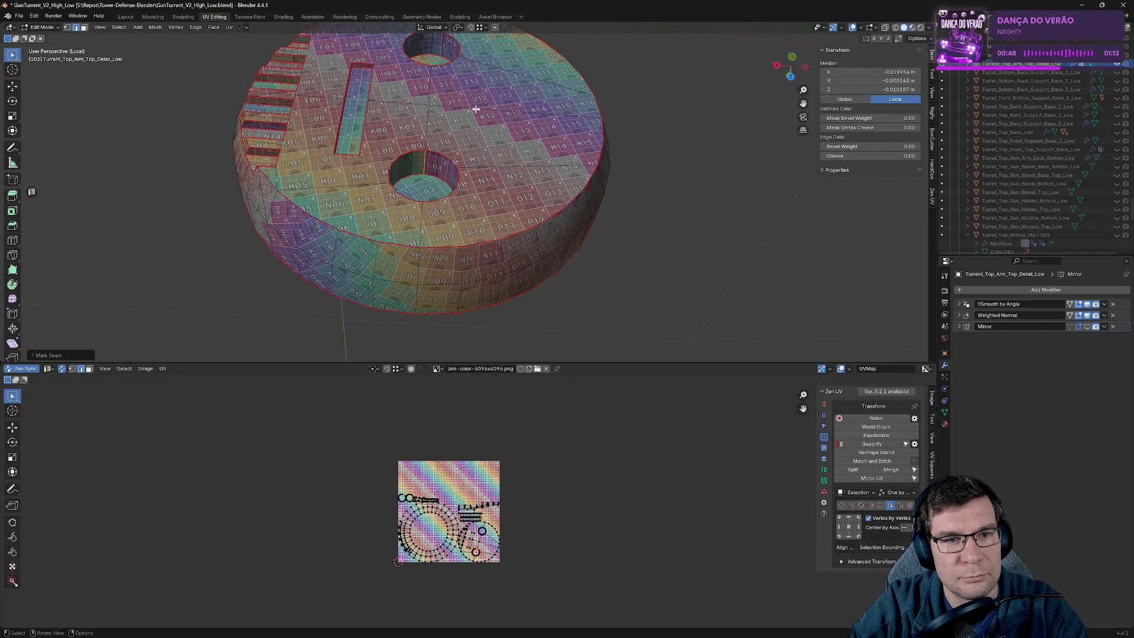
middle_click_drag(502, 177, 477, 217)
key("alt+a")
left_click(449, 121)
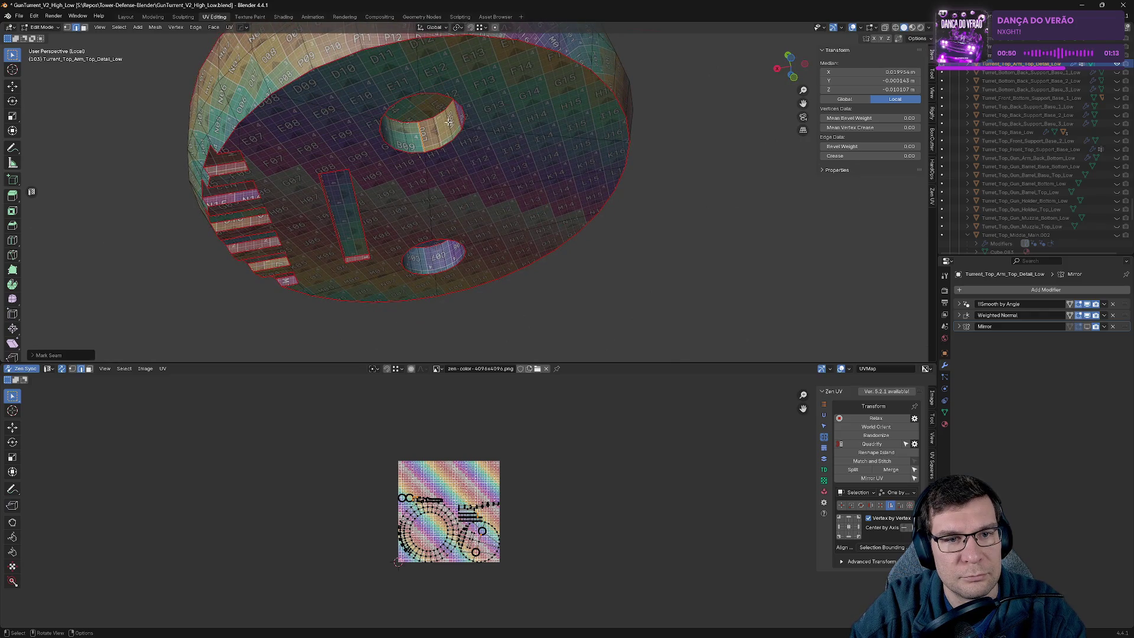
key("alt+a")
left_click(450, 121)
Select the long strip's edges and mark them as seams.
mouse_move(451, 121)
middle_mouse_down()
mouse_move(374, 102)
mouse_move(279, 103)
mouse_move(354, 101)
mouse_move(429, 194)
mouse_move(454, 188)
mouse_move(479, 201)
mouse_move(424, 112)
middle_mouse_up()
key("alt+a")
left_click(360, 101)
key("alt+a")
left_click(360, 101)
Mark seams on several more disc edges, then leave Local view.
left_click(415, 167)
left_click(414, 167)
left_click(490, 202, "shift")
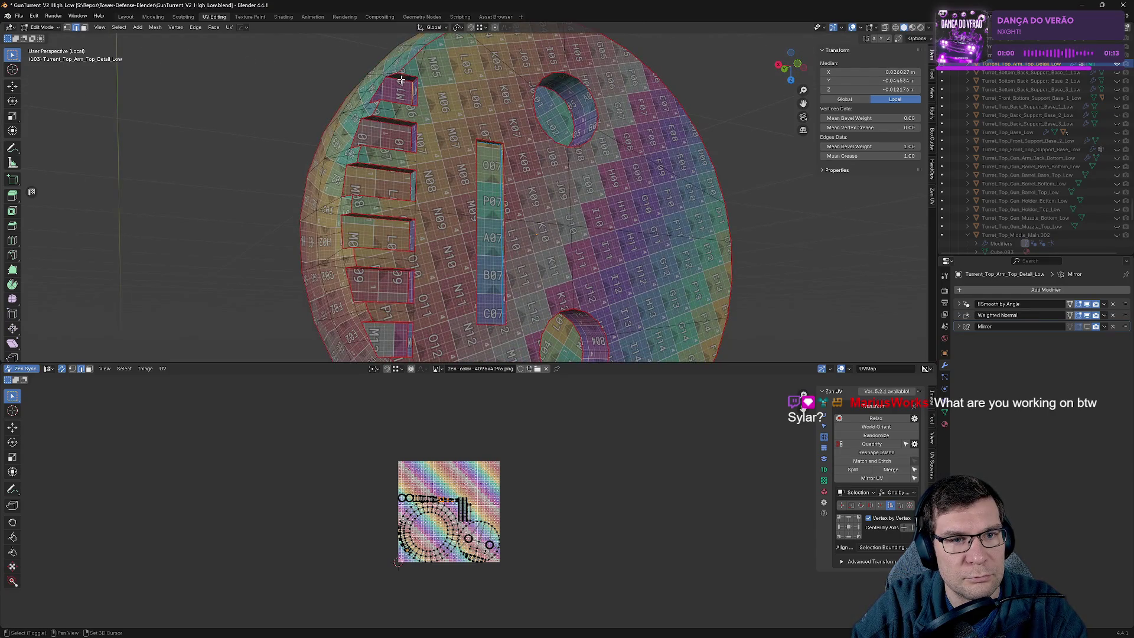
key("alt+q")
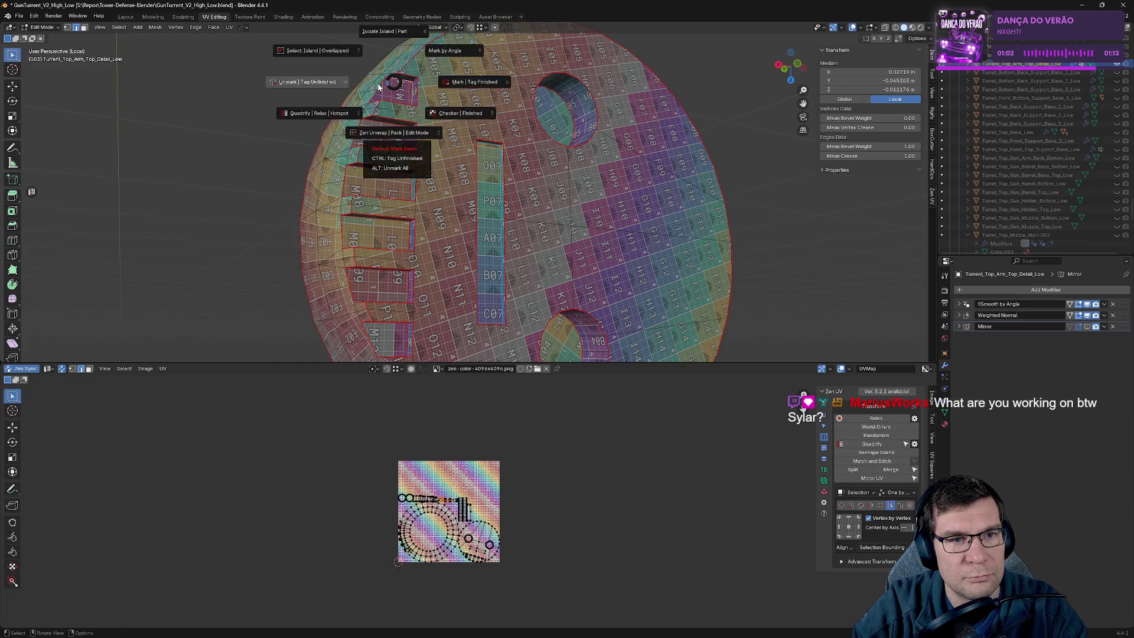
left_click(414, 163)
left_click(393, 127, "shift")
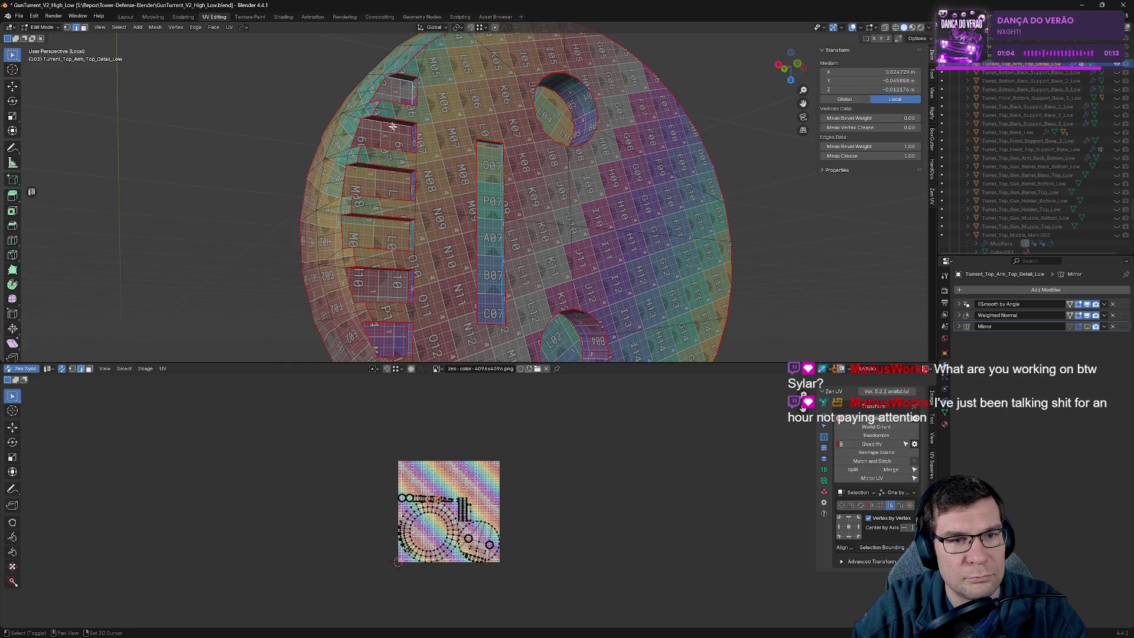
middle_click_drag(408, 138, 427, 168)
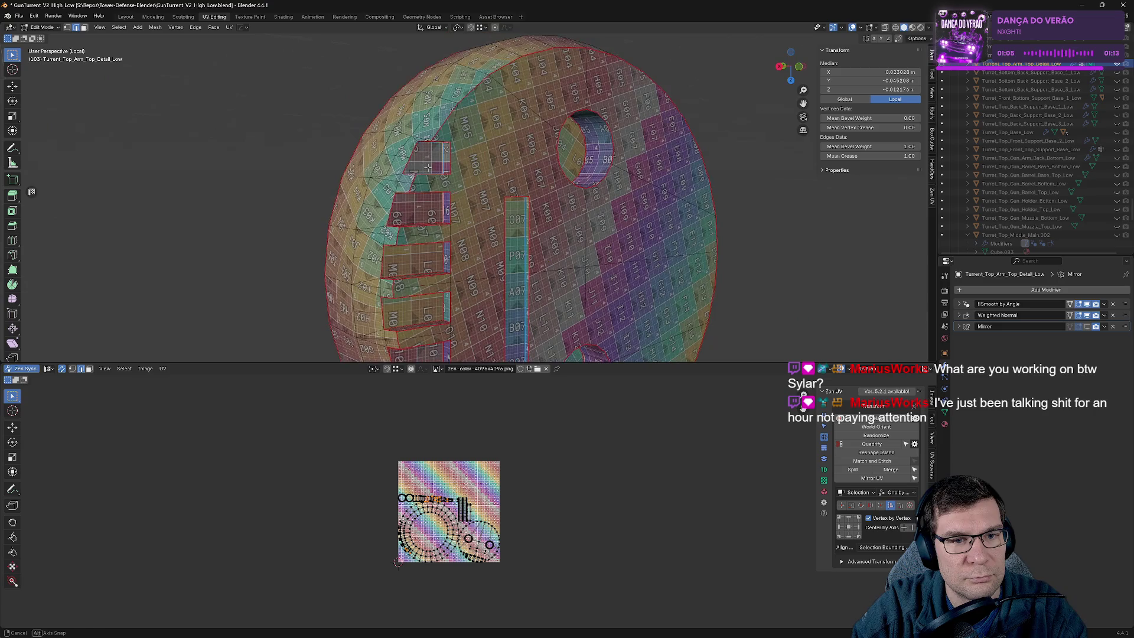
left_click(425, 222, "shift")
key("alt+q")
left_click(449, 263)
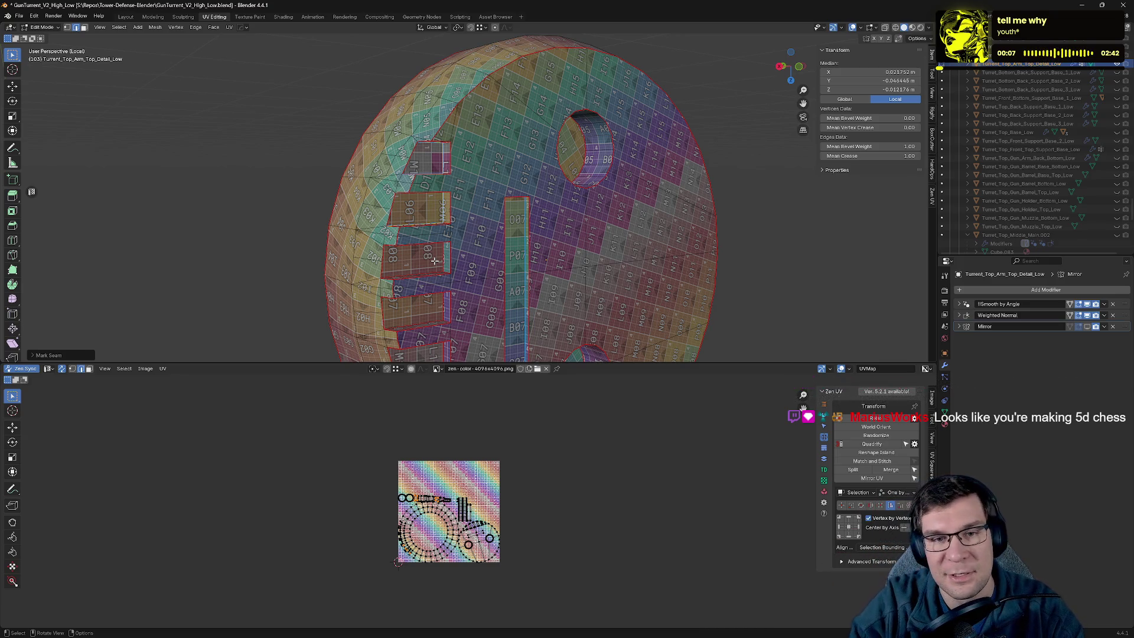
key("KP_Divide")
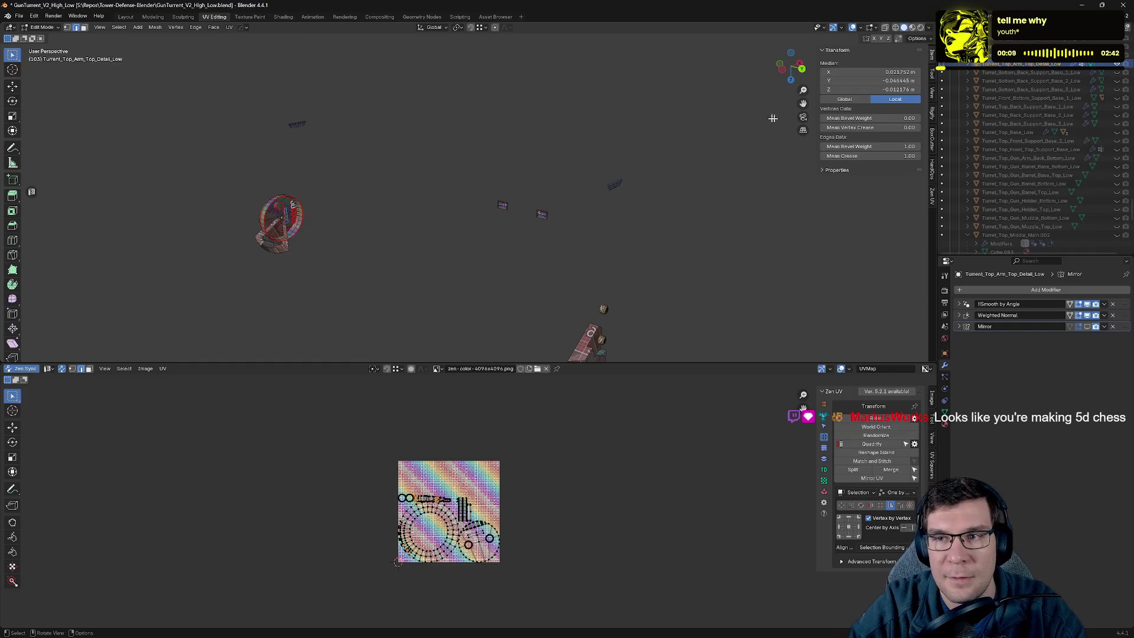
Tick the High collection, orbit the full high-poly turret, then untick it.
scroll(1061, 107, "up", 5)
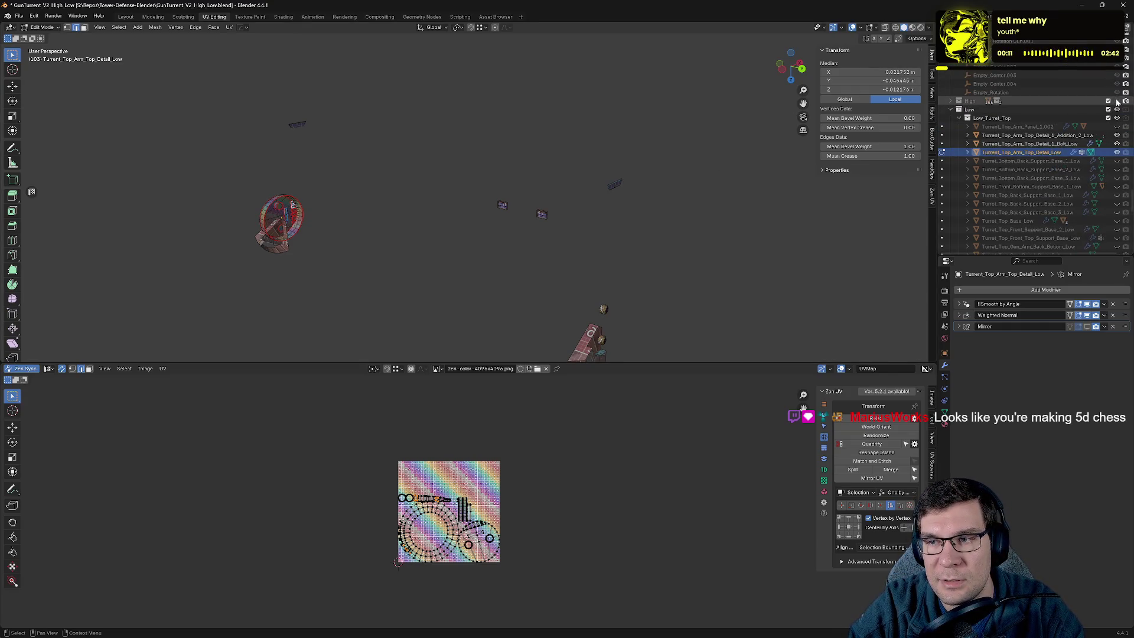
left_click(1117, 102)
mouse_move(608, 248)
middle_mouse_down()
mouse_move(600, 91)
mouse_move(529, 172)
mouse_move(618, 230)
mouse_move(519, 232)
middle_mouse_up()
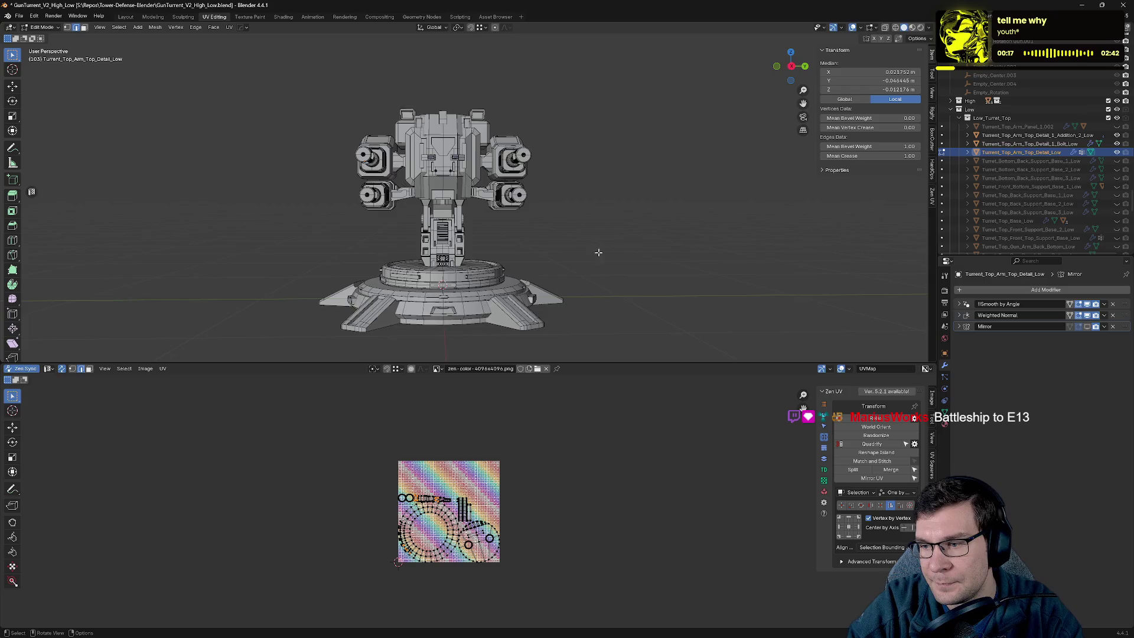
middle_click_drag(598, 252, 635, 255)
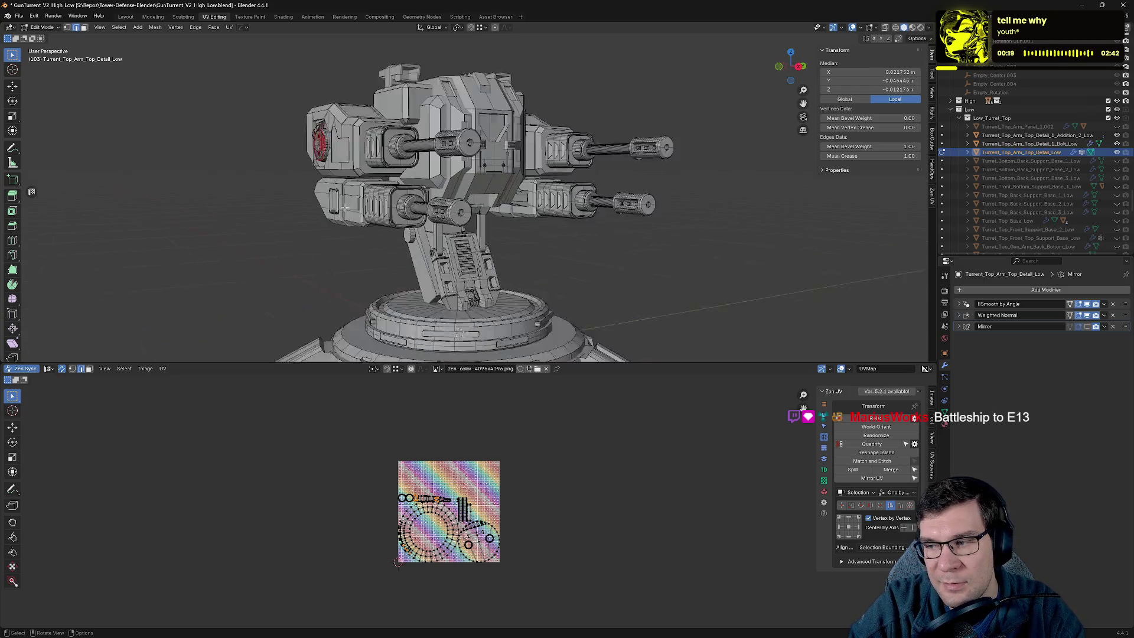
scroll(405, 220, "up", 5)
scroll(443, 155, "down", 5)
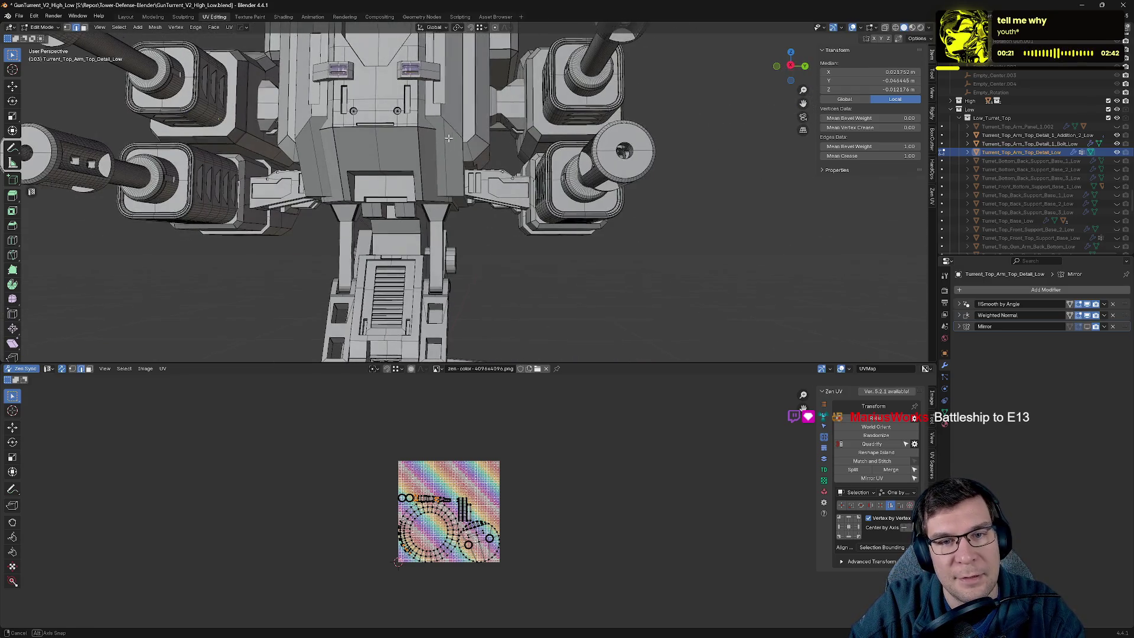
middle_click_drag(484, 175, 559, 184)
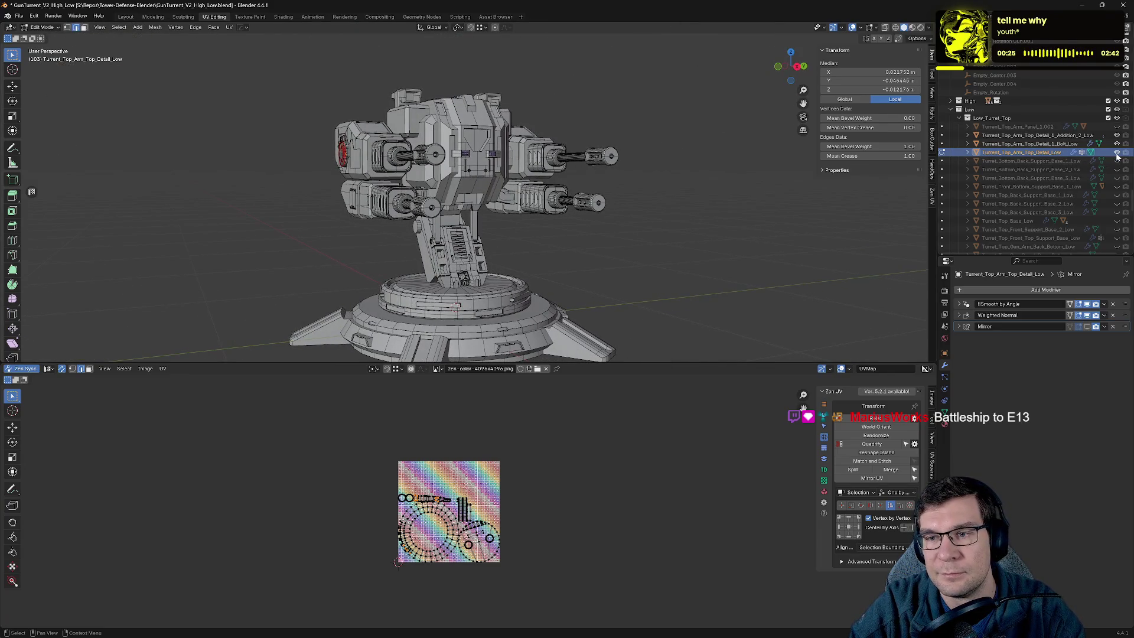
left_click(1108, 101)
Isolate the top-arm detail disc in Edit Mode and mark seams on two slot-side edges.
key("KP_Decimal")
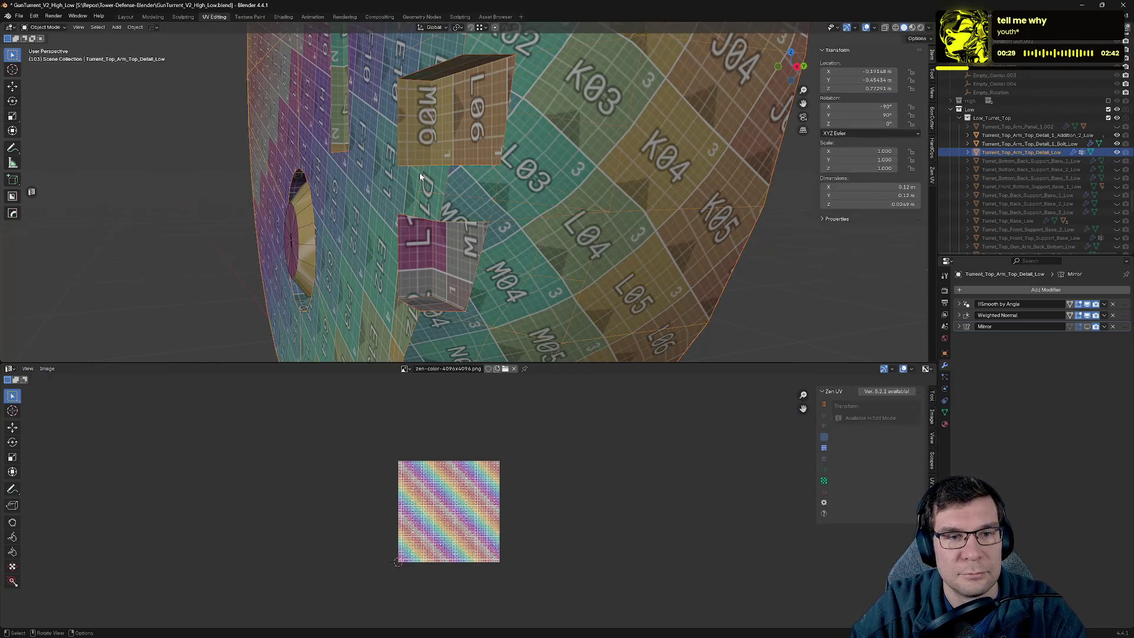
key("Tab")
mouse_move(431, 169)
middle_mouse_down()
mouse_move(461, 192)
mouse_move(466, 178)
middle_mouse_up()
scroll(467, 197, "up", 3)
left_click(472, 203)
left_click(490, 147, "shift")
right_click(458, 134)
left_click(457, 132)
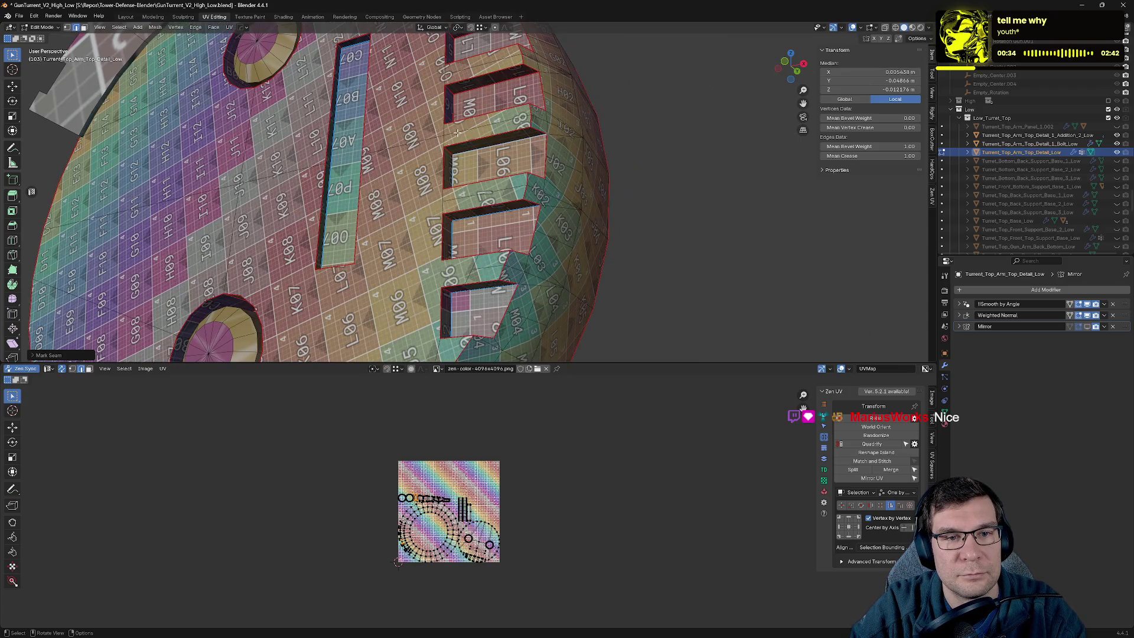
Mark a seam on another edge next to the slot.
key("alt+a")
middle_click_drag(458, 96, 467, 145)
left_click(456, 99)
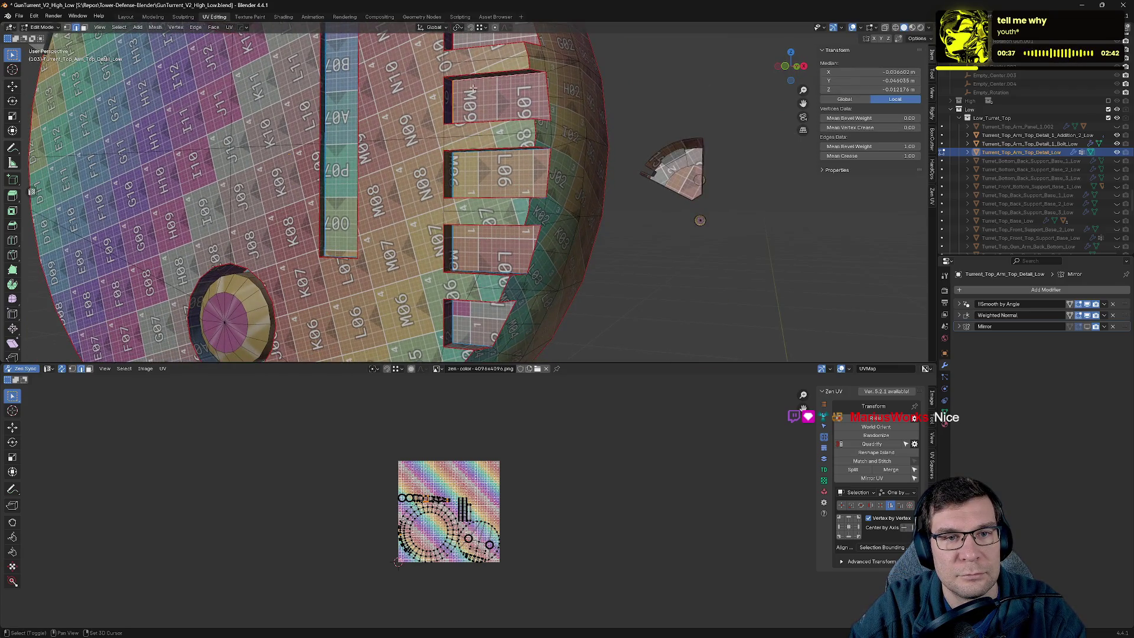
middle_click_drag(456, 98, 528, 218)
right_click(493, 133)
left_click(494, 133)
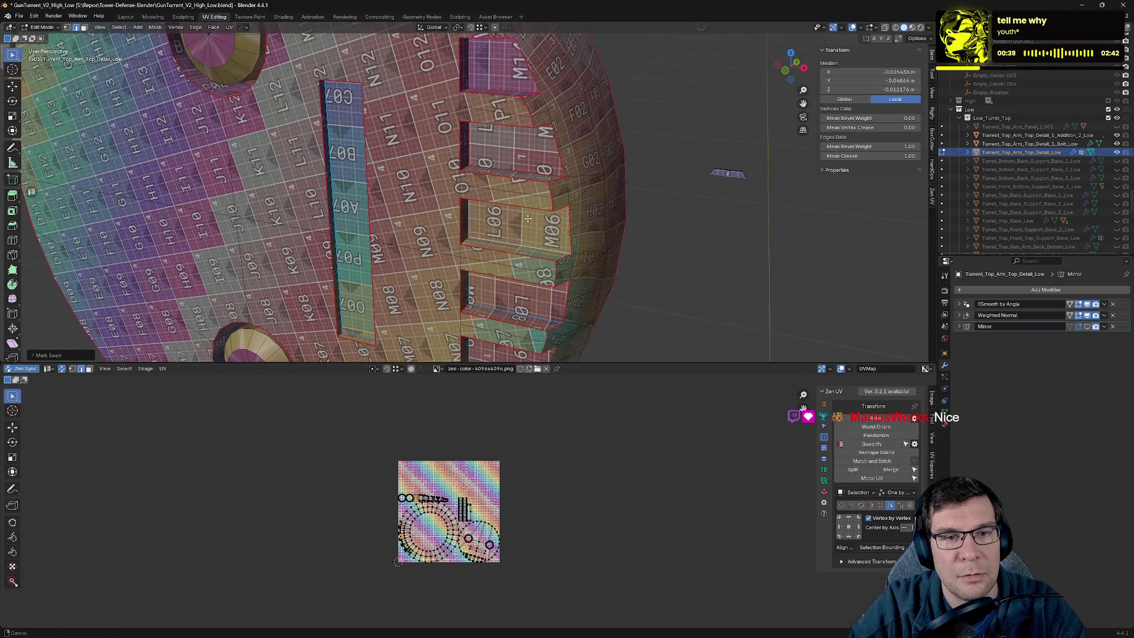
Mark seams on two more edges around the disc.
left_click(517, 175)
mouse_move(518, 174)
middle_mouse_down()
mouse_move(489, 98)
mouse_move(480, 127)
mouse_move(504, 163)
mouse_move(483, 161)
mouse_move(480, 173)
middle_mouse_up()
left_click(468, 109)
left_click(485, 150, "shift")
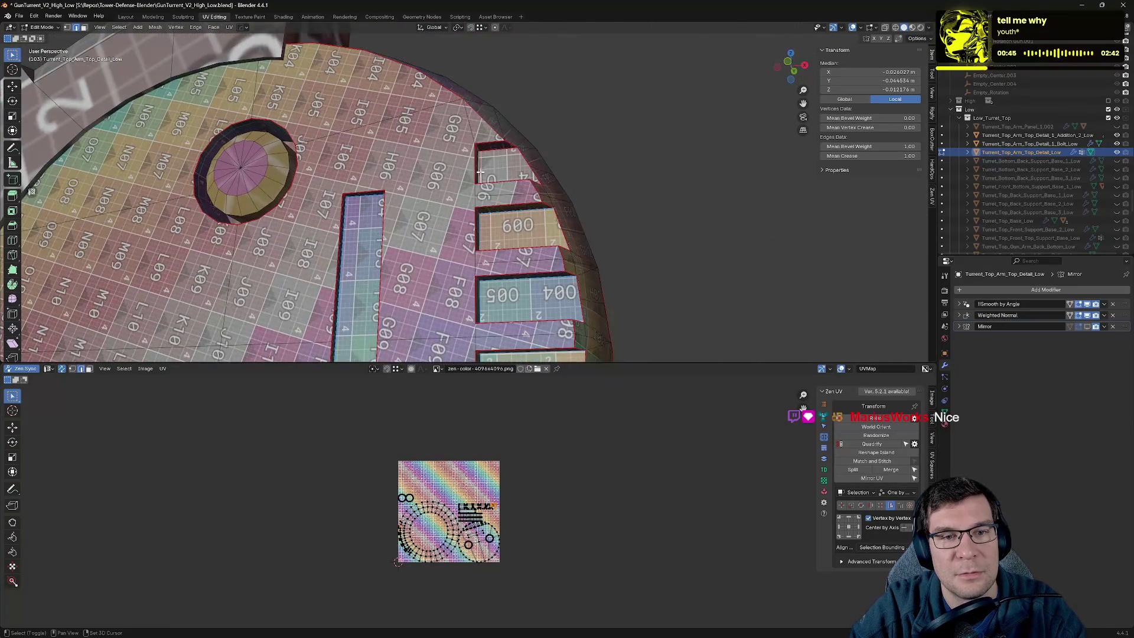
key("alt+v")
left_click(561, 157)
mouse_move(561, 157)
middle_mouse_down()
mouse_move(590, 178)
mouse_move(559, 182)
middle_mouse_up()
Re-isolate the disc in Edit Mode and turn it to show its outer face.
key("Tab")
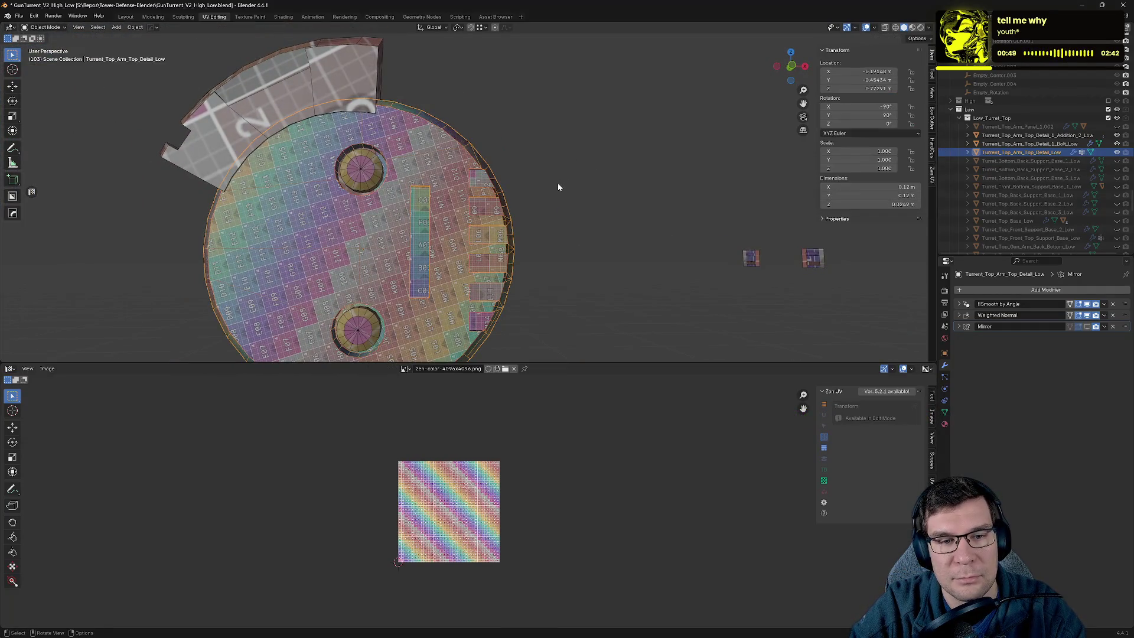
key("KP_Divide")
key("Tab")
scroll(558, 183, "up", 5)
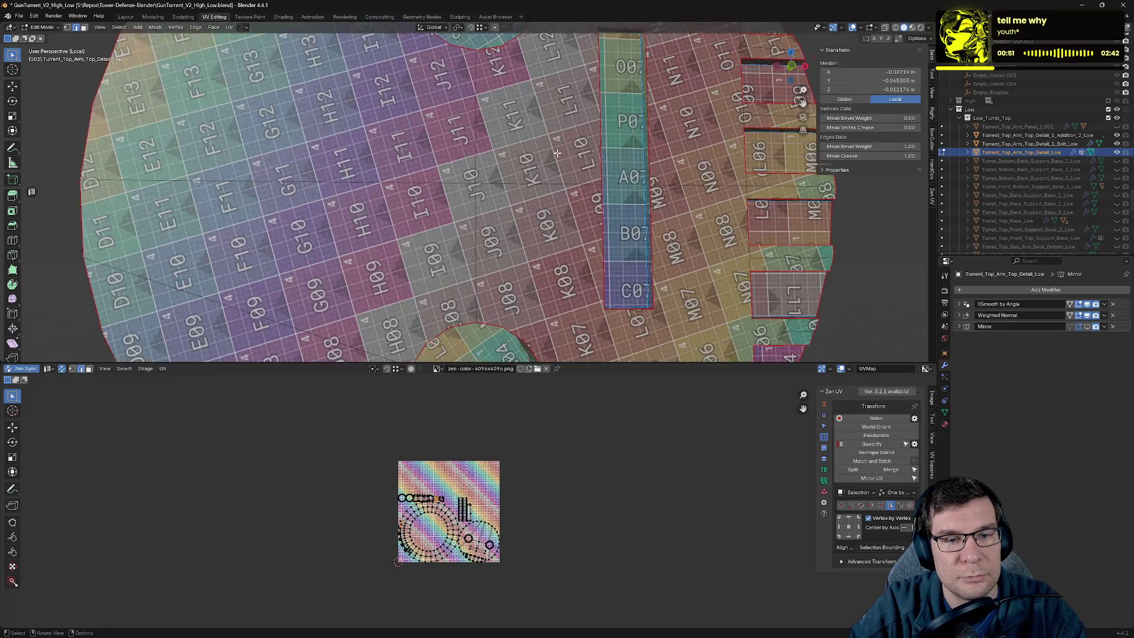
mouse_move(558, 183)
middle_mouse_down()
mouse_move(552, 221)
mouse_move(623, 112)
mouse_move(574, 159)
mouse_move(567, 76)
mouse_move(495, 195)
mouse_move(596, 165)
mouse_move(654, 166)
middle_mouse_up()
mouse_move(532, 206)
middle_mouse_down()
mouse_move(443, 197)
mouse_move(392, 274)
mouse_move(479, 242)
mouse_move(478, 233)
mouse_move(424, 150)
mouse_move(365, 185)
middle_mouse_up()
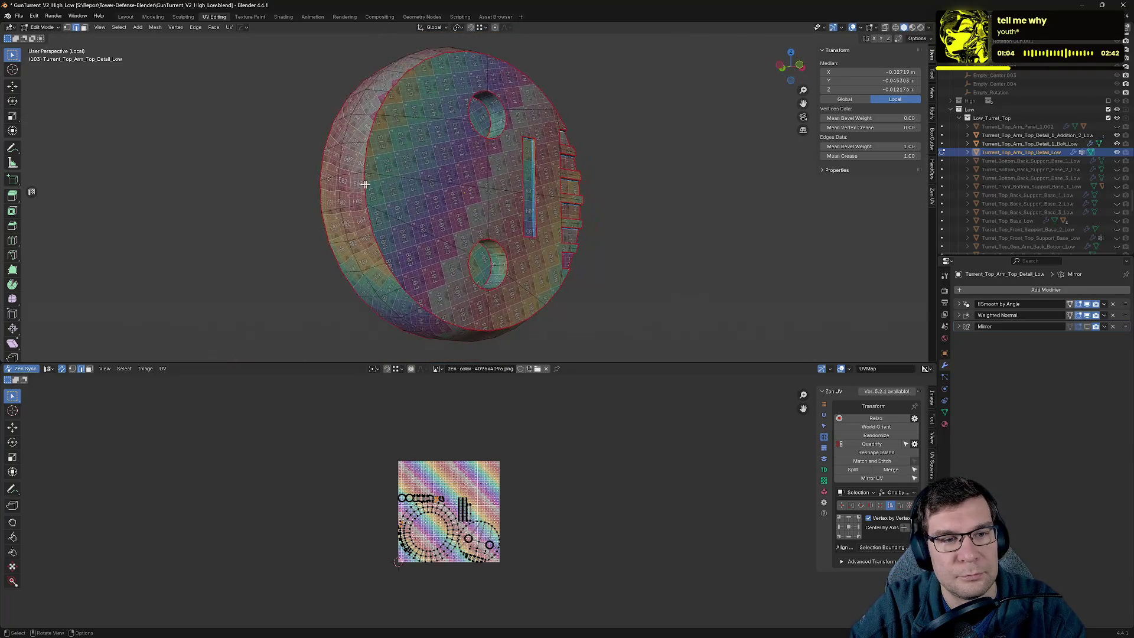
Mark a seam on the disc's rim edge and re-unwrap it.
left_click(323, 177)
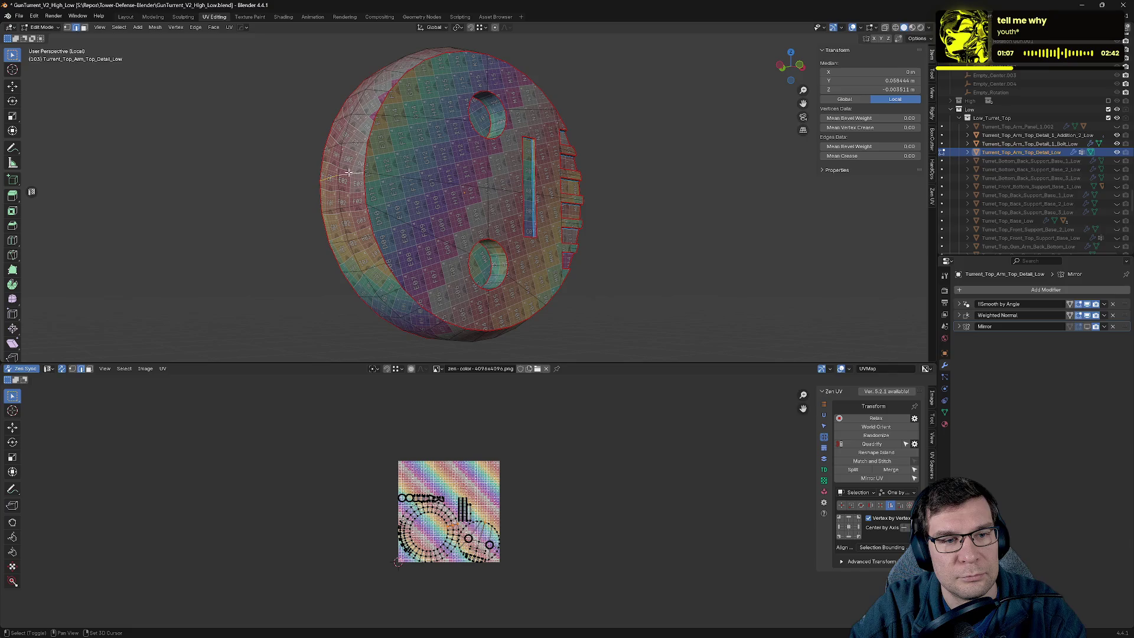
key("alt+e")
left_click(307, 174)
key("alt+e")
left_click(316, 240)
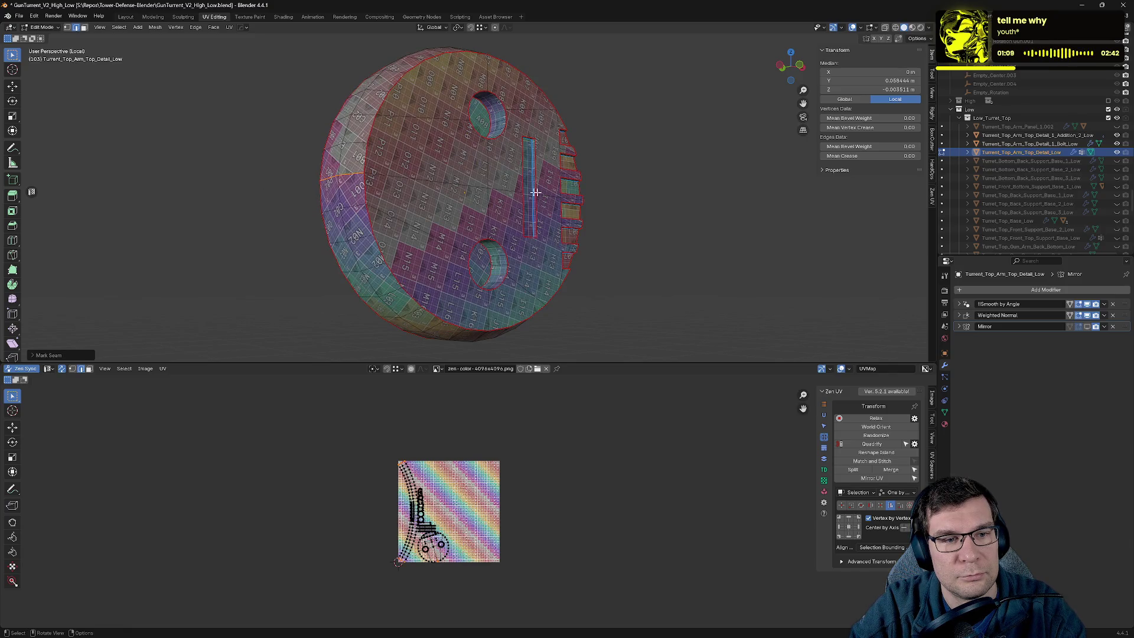
Select the connected rim strip with UV selection sync turned off.
left_click(721, 210)
mouse_move(721, 210)
middle_mouse_down()
mouse_move(590, 202)
mouse_move(542, 176)
middle_mouse_up()
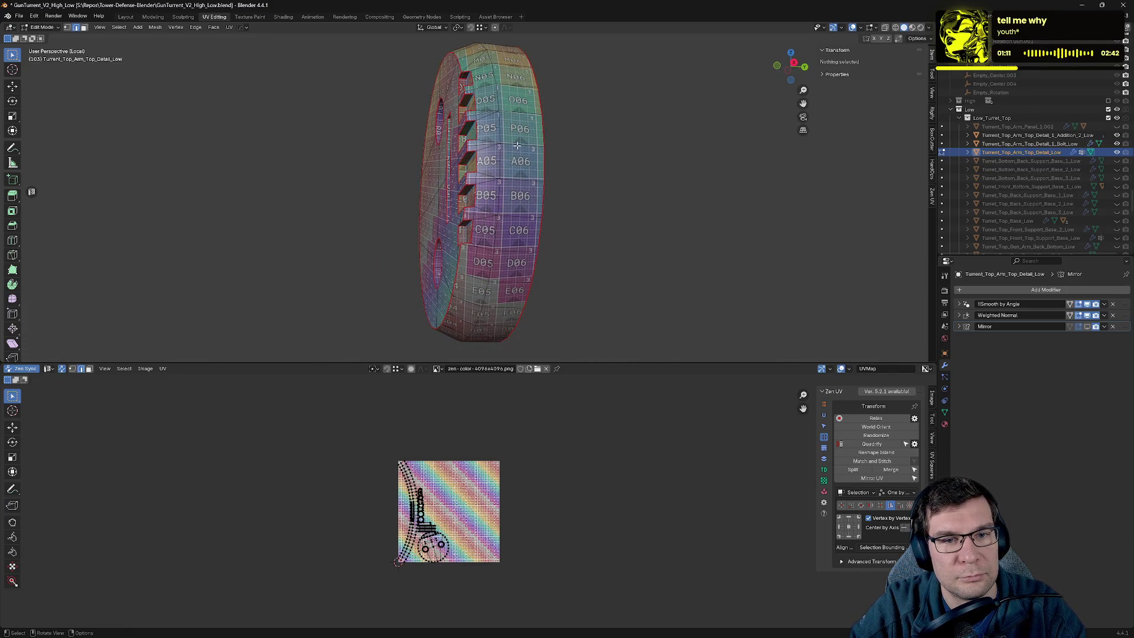
scroll(412, 498, "up", 2)
middle_click_drag(506, 244, 449, 259)
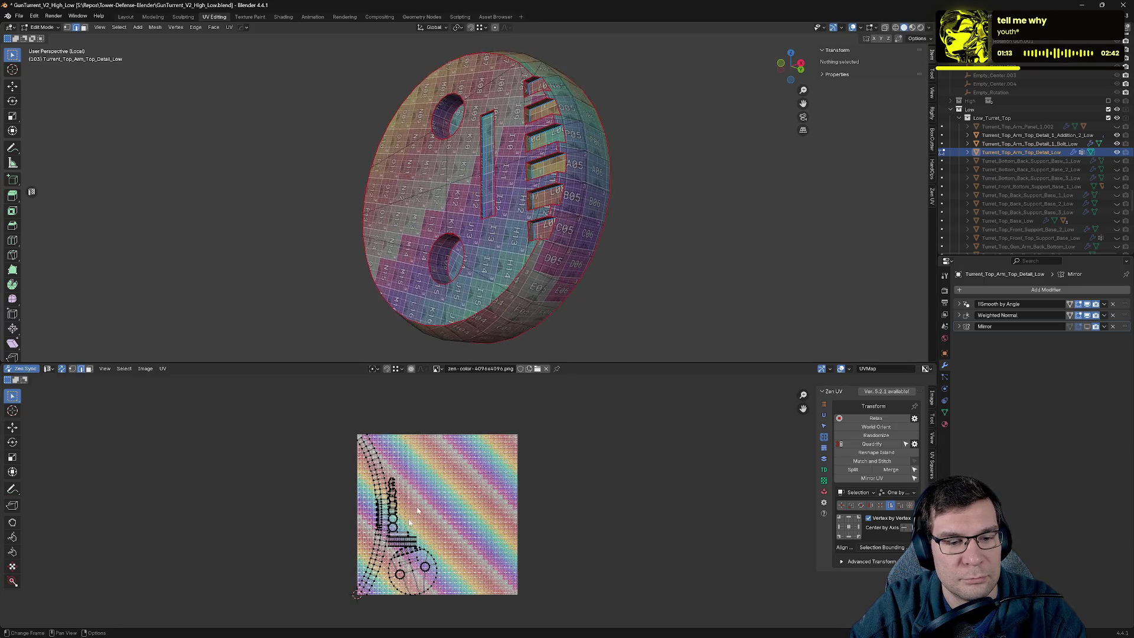
left_click(378, 474)
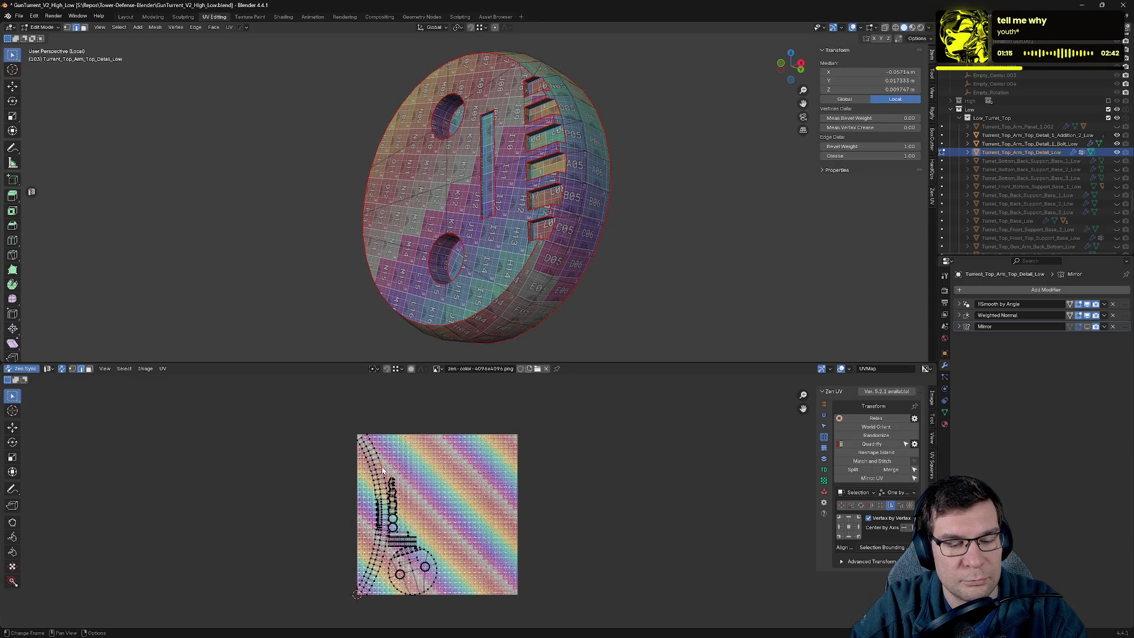
key("l")
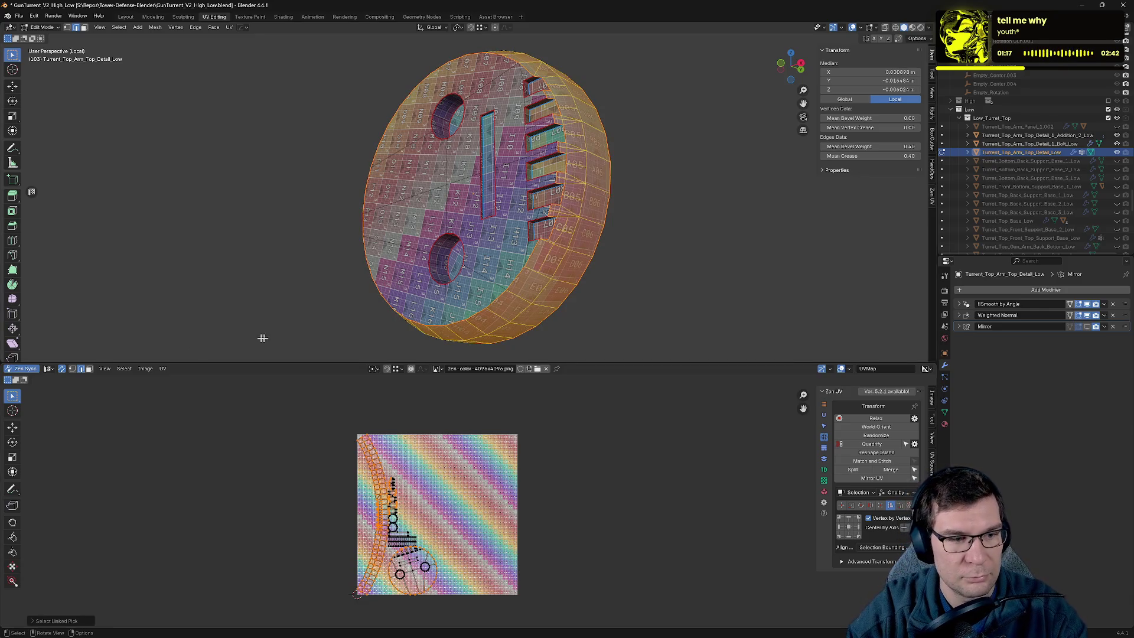
left_click(61, 368)
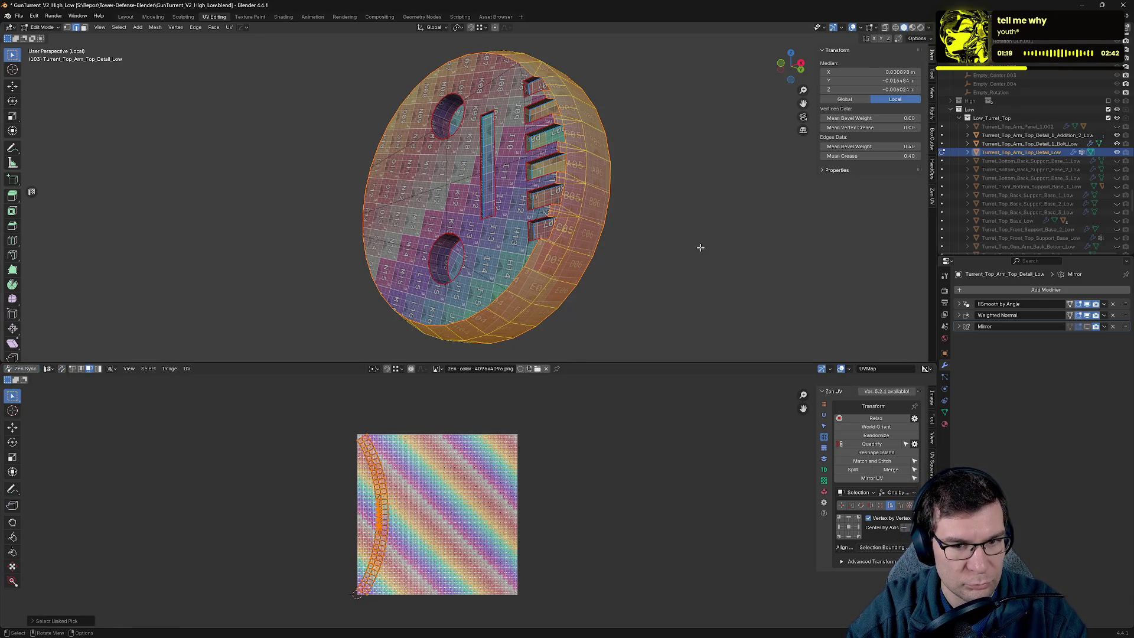
key("a")
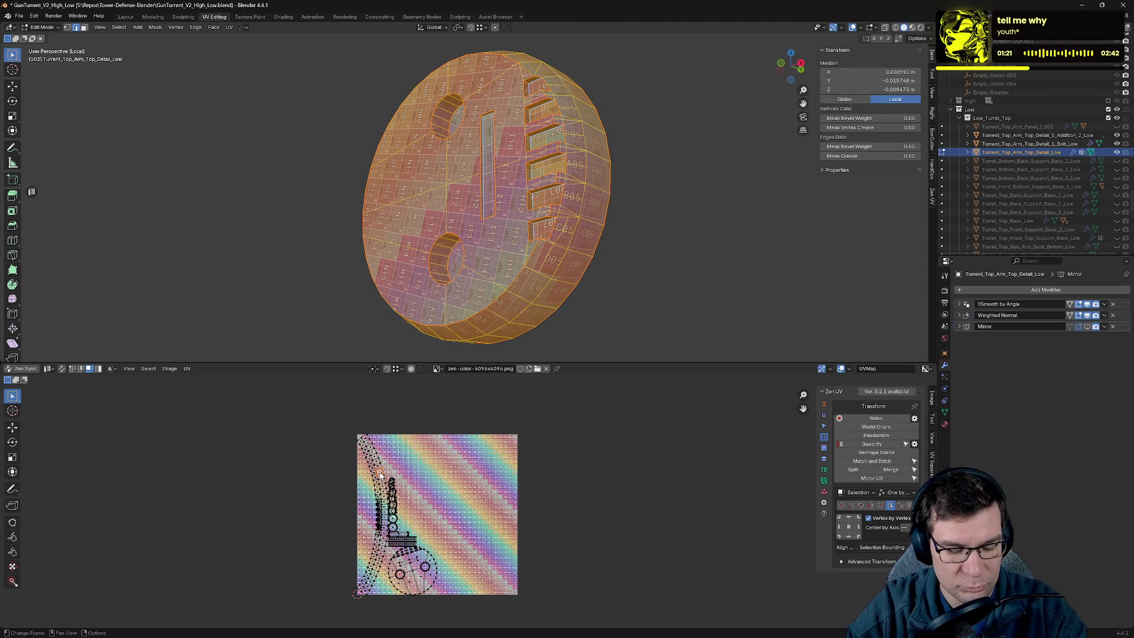
Move the rim island left of the texture and straighten it into a grid with Quadrify.
key("g")
left_click(309, 475)
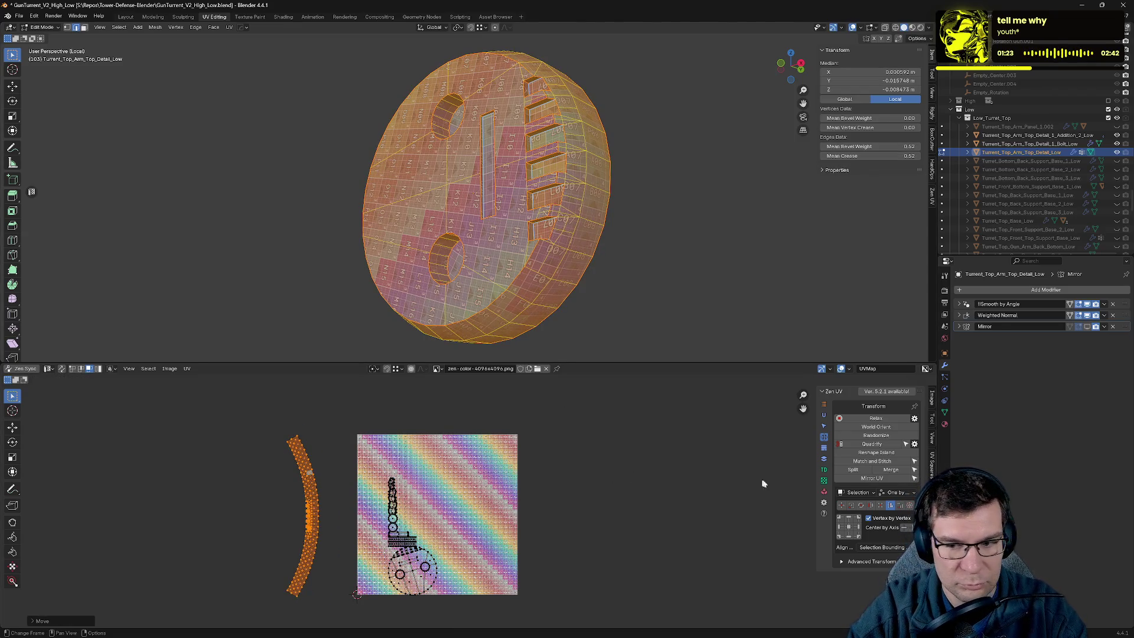
left_click(871, 443)
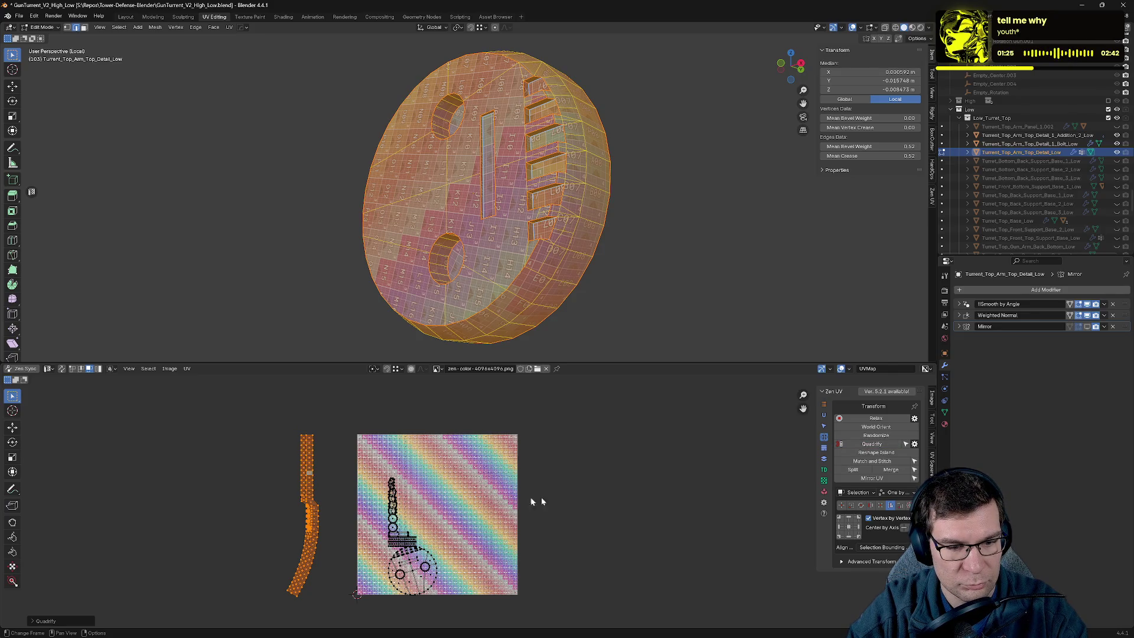
scroll(541, 502, "down", 2)
left_click(391, 472)
scroll(366, 485, "up", 3)
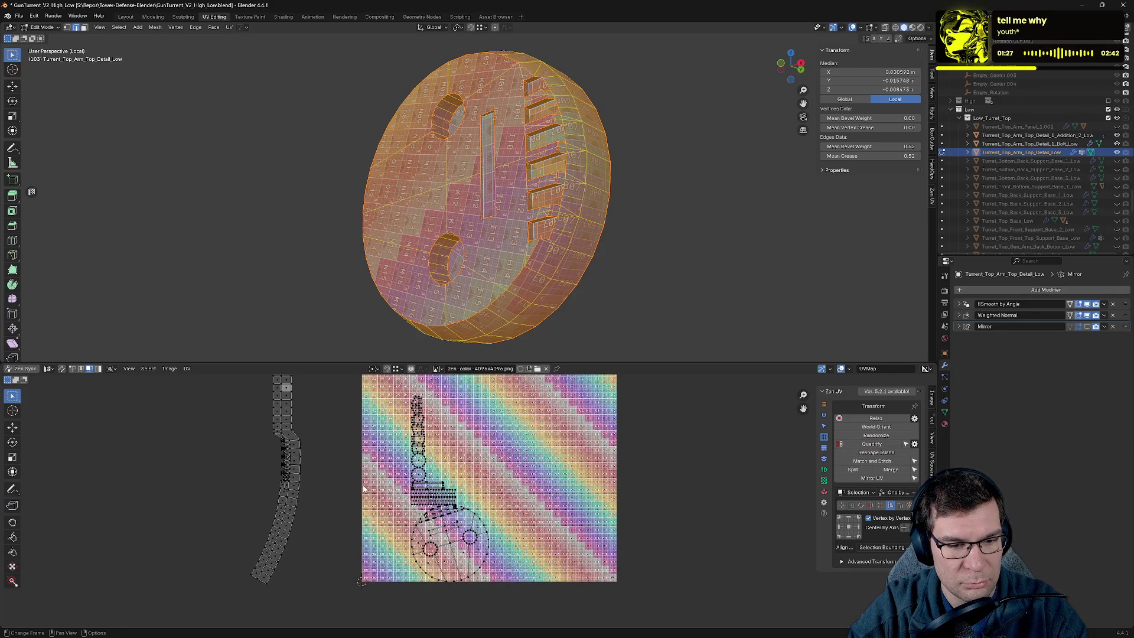
key("ctrl+z")
key("ctrl+z")
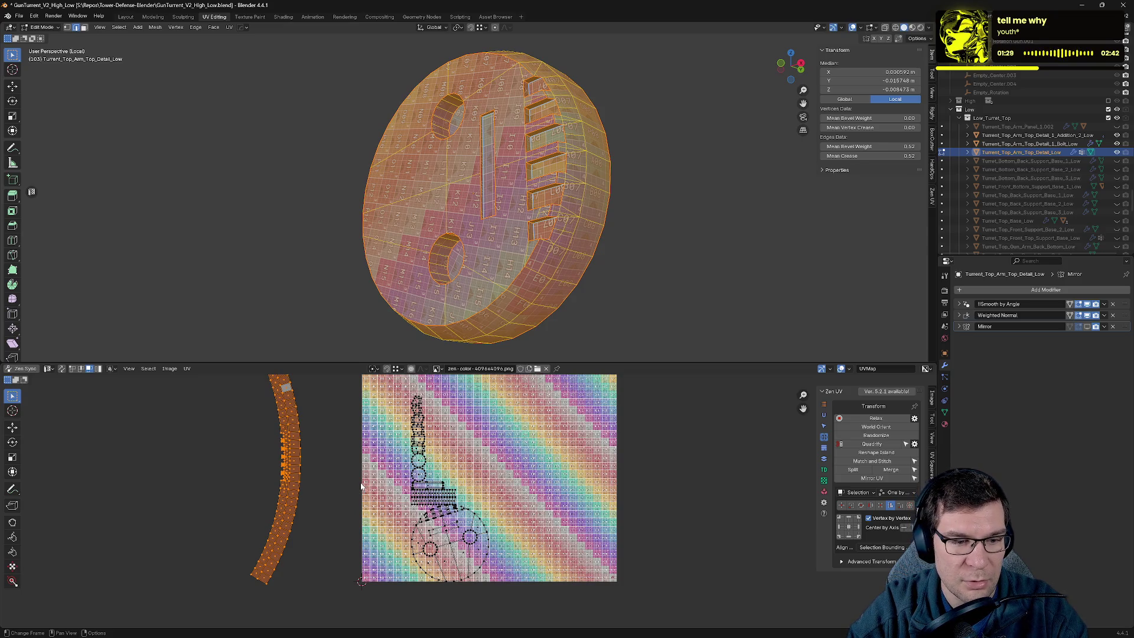
scroll(361, 485, "down", 2)
left_click(358, 446)
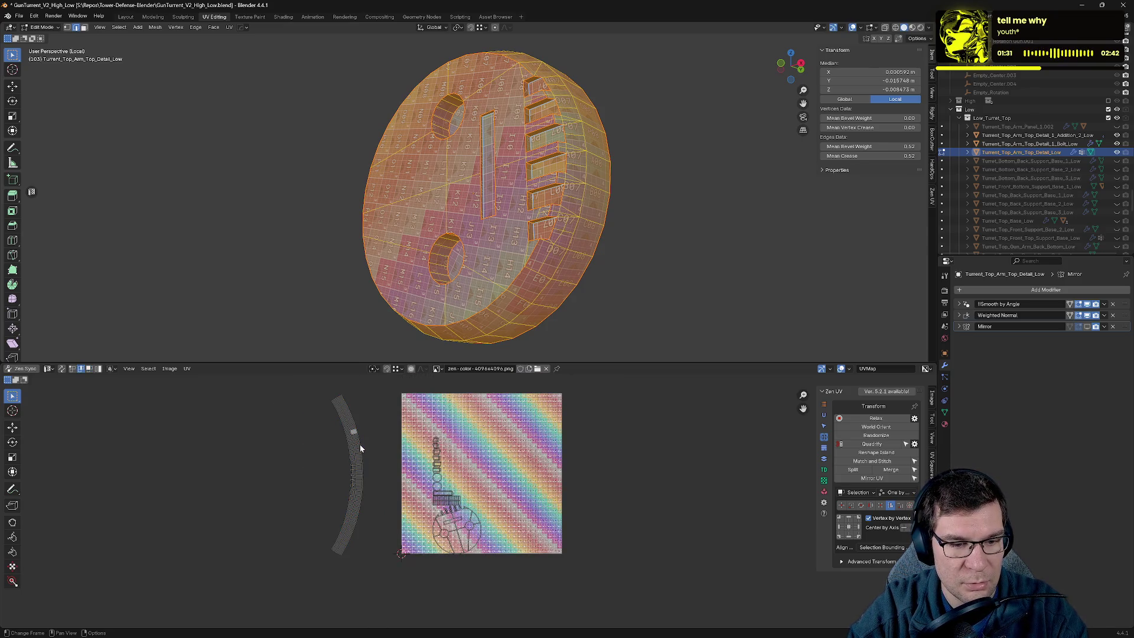
left_click(884, 446)
scroll(342, 485, "up", 3)
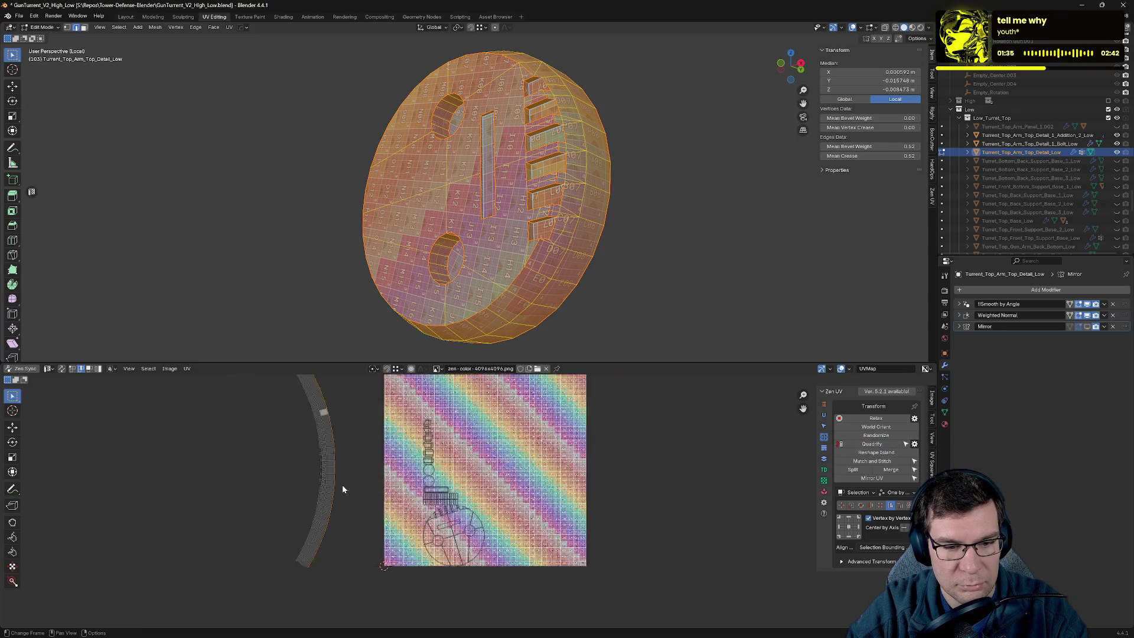
scroll(310, 431, "up", 2)
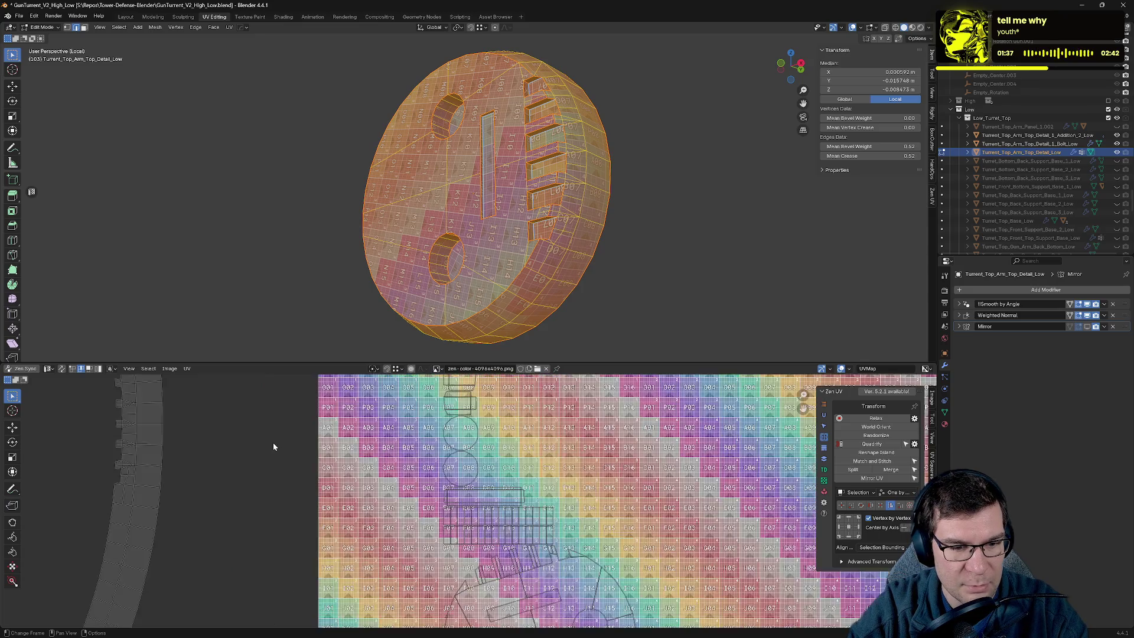
Place the straightened rim island inside the texture square, then return to Object Mode with all parts visible.
middle_click_drag(273, 442, 545, 507)
scroll(528, 512, "down", 2)
scroll(528, 512, "down", 2)
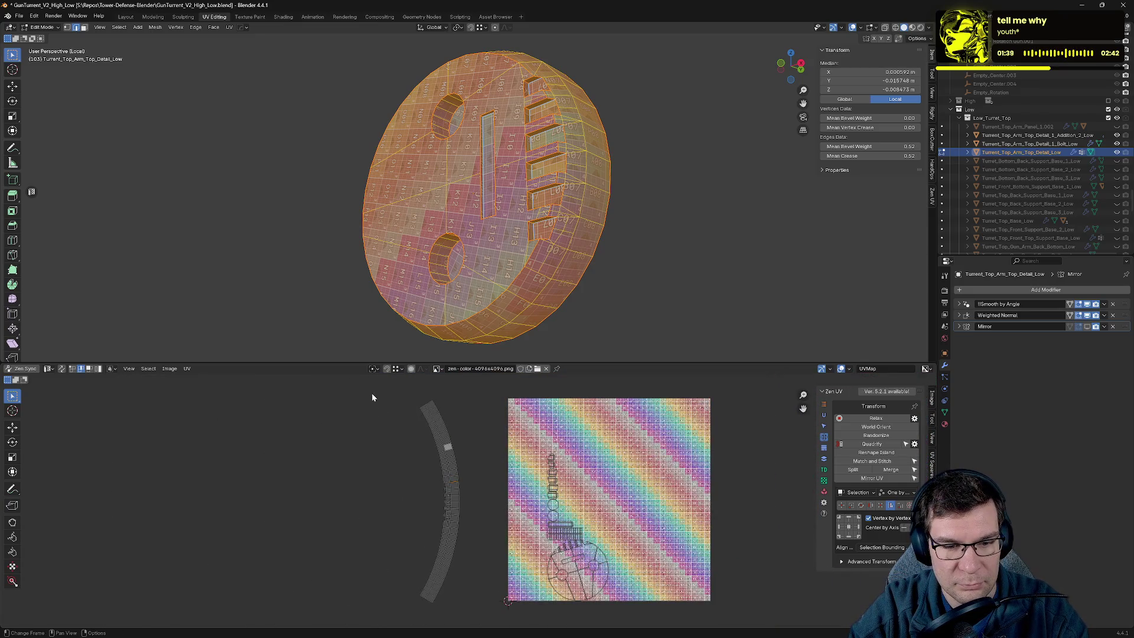
left_click_drag(374, 385, 493, 627)
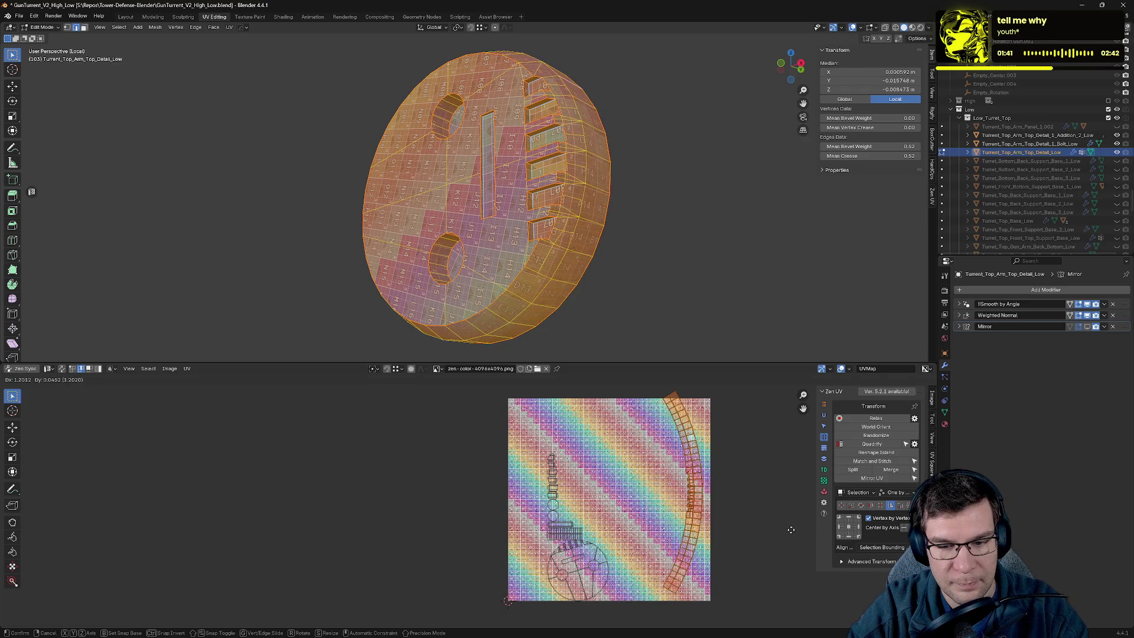
left_click(779, 538)
key("r")
left_click(779, 537)
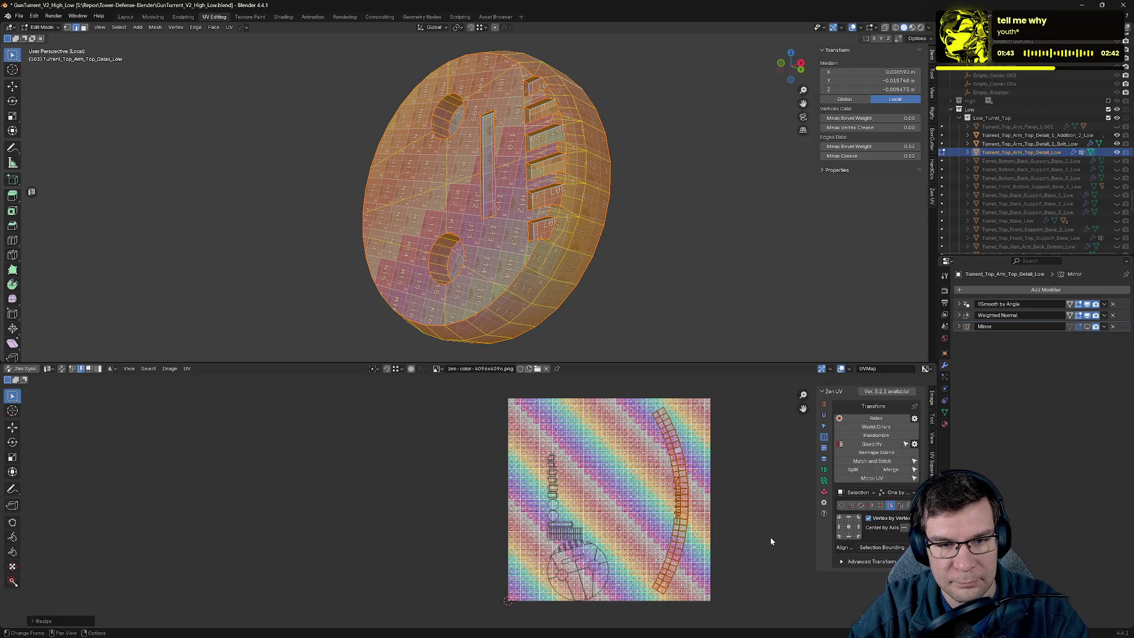
key("Tab")
key("KP_Divide")
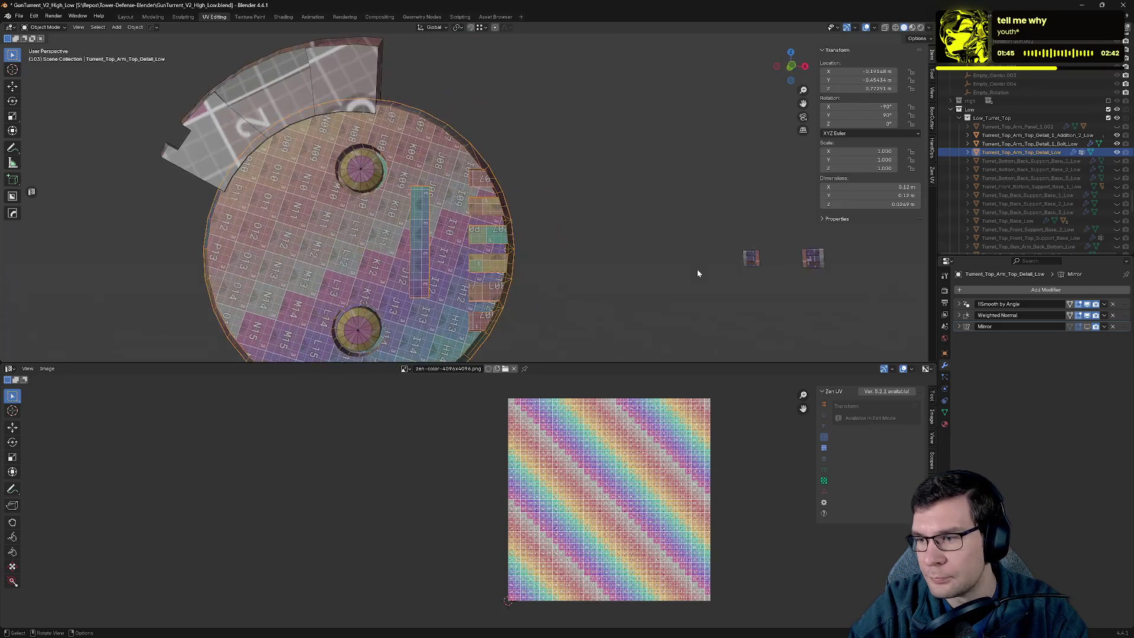
Save the file, hide the finished disc and select Turret_Top_Arm_Top_Detail_1_Bolt_Low.
mouse_move(417, 241)
middle_mouse_down()
mouse_move(527, 178)
mouse_move(591, 191)
middle_mouse_up()
key("ctrl+s")
middle_click_drag(602, 248, 620, 172)
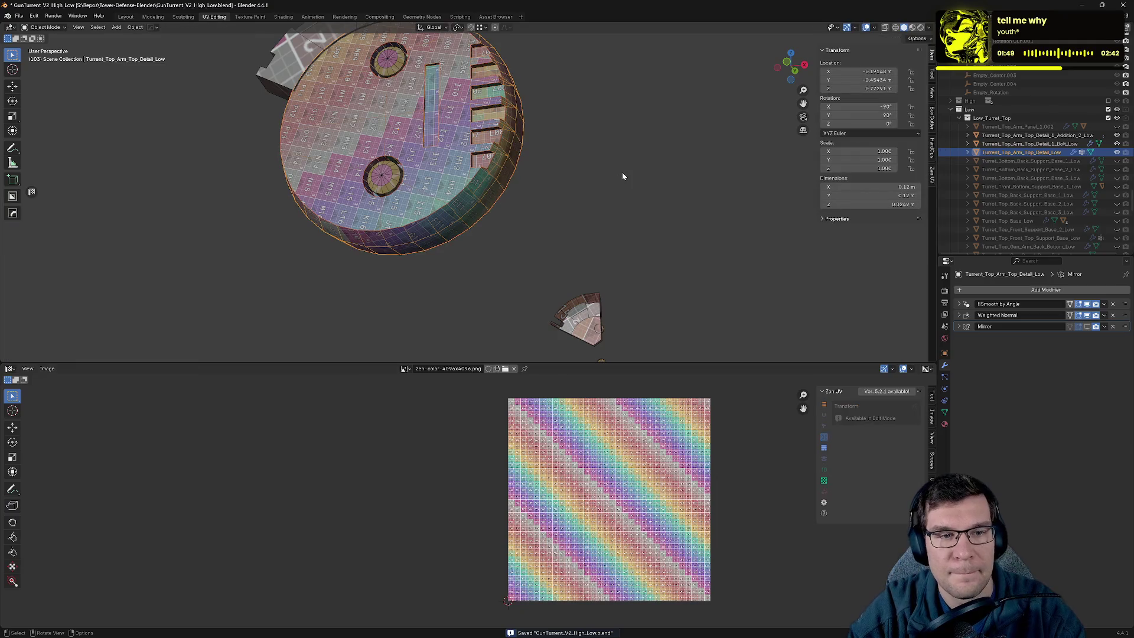
left_click(1116, 152)
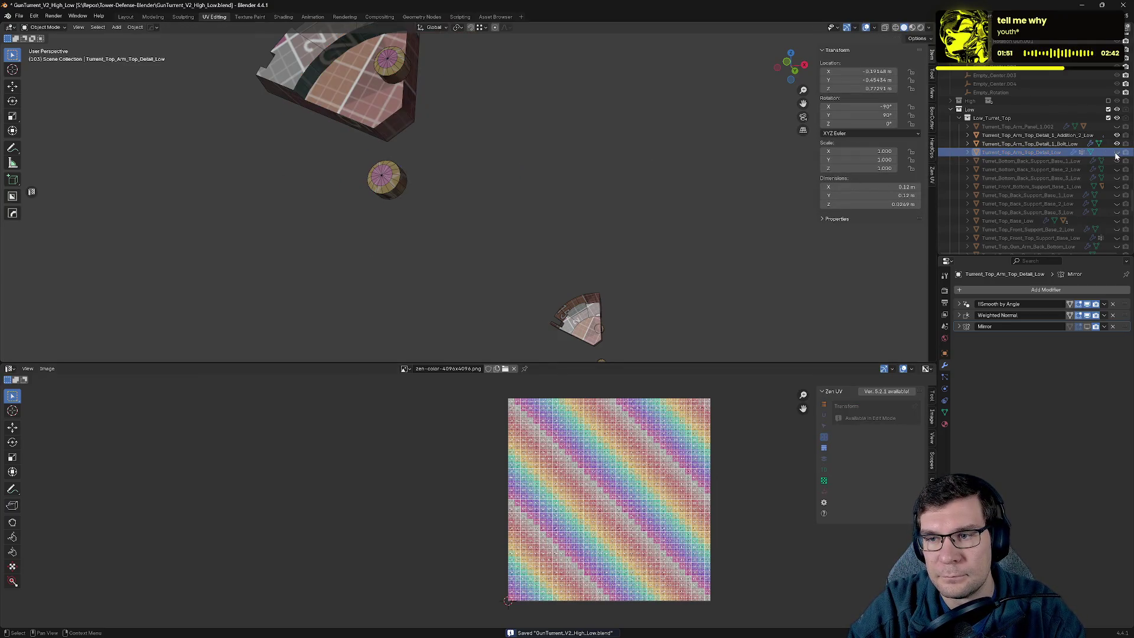
left_click(993, 144)
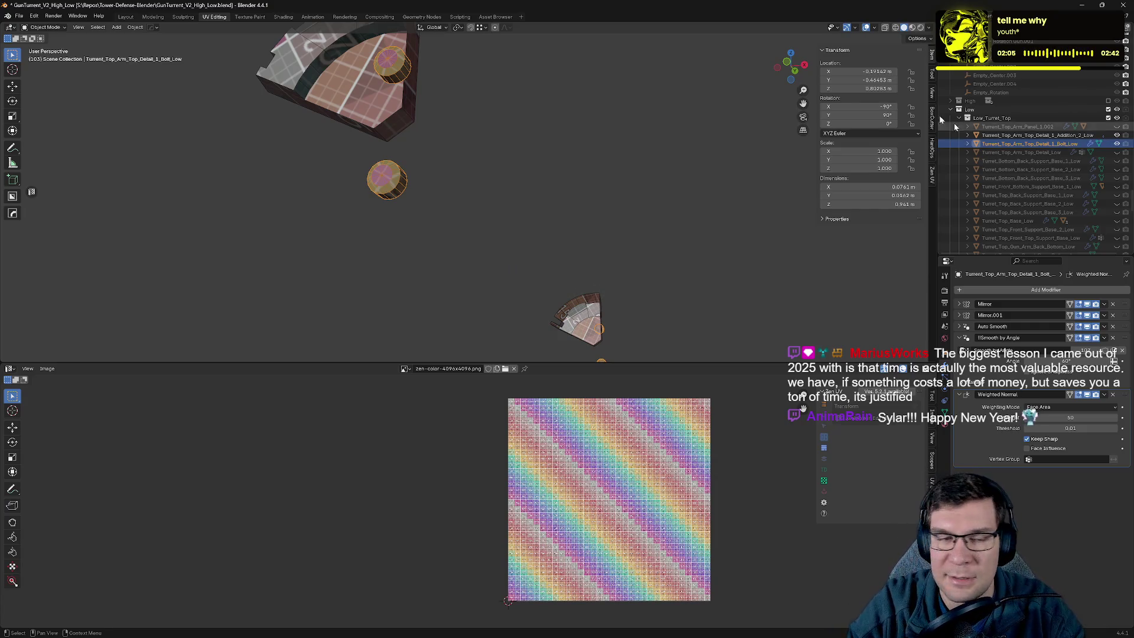
Frame the bolt in Edit Mode and mark a seam along one of its side edges.
mouse_move(401, 162)
middle_mouse_down("shift")
mouse_move(614, 225)
mouse_move(597, 190)
mouse_move(618, 218)
mouse_move(543, 284)
middle_mouse_up("shift")
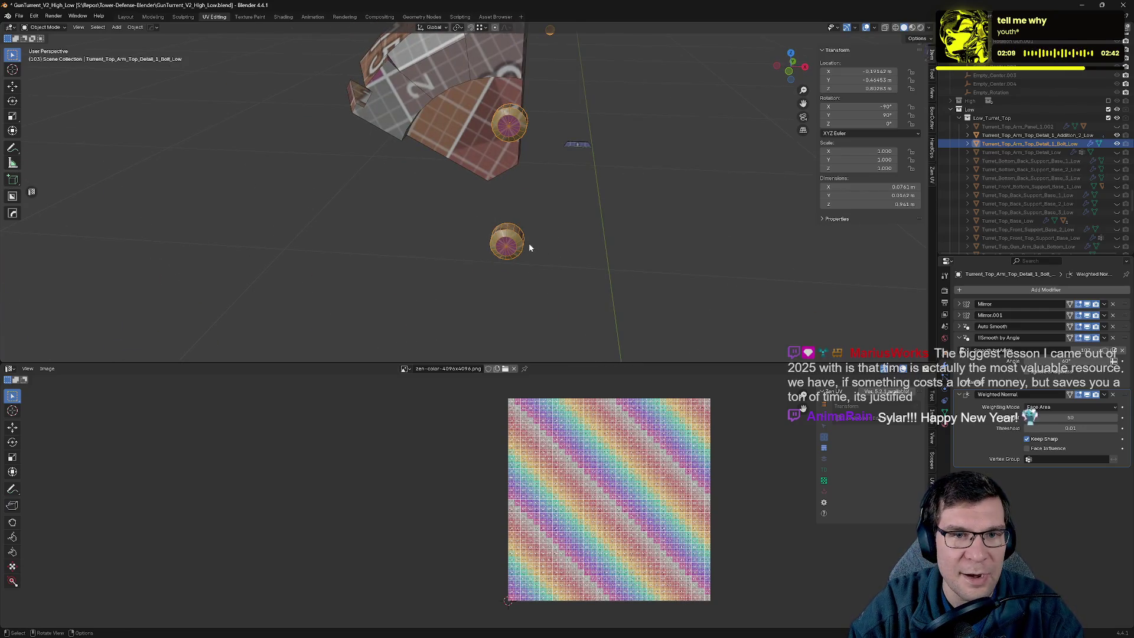
key("KP_Decimal")
key("Tab")
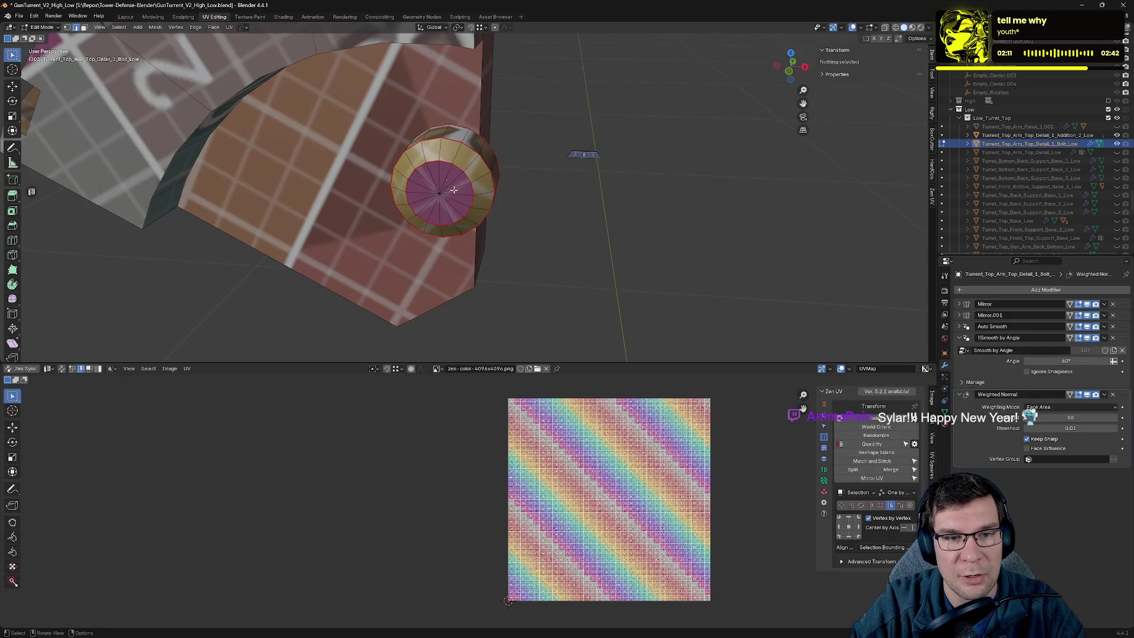
mouse_move(451, 197)
middle_mouse_down()
mouse_move(499, 170)
mouse_move(472, 160)
mouse_move(542, 197)
mouse_move(506, 220)
middle_mouse_up()
left_click(478, 161, "alt")
right_click(506, 220)
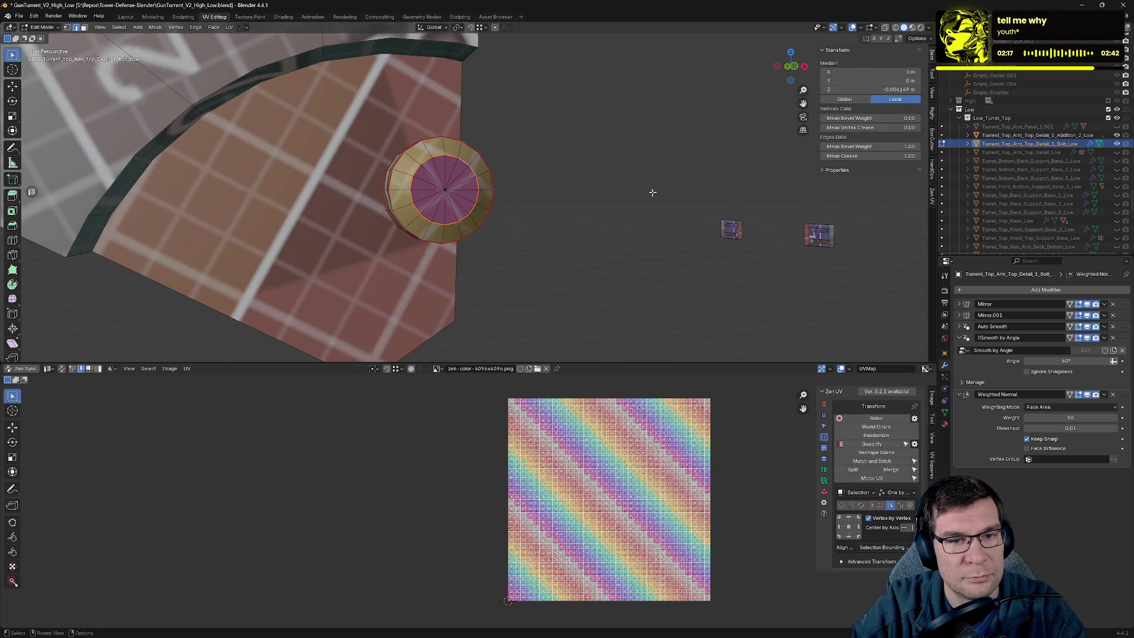
key("grave")
left_click(570, 189)
left_click(511, 191)
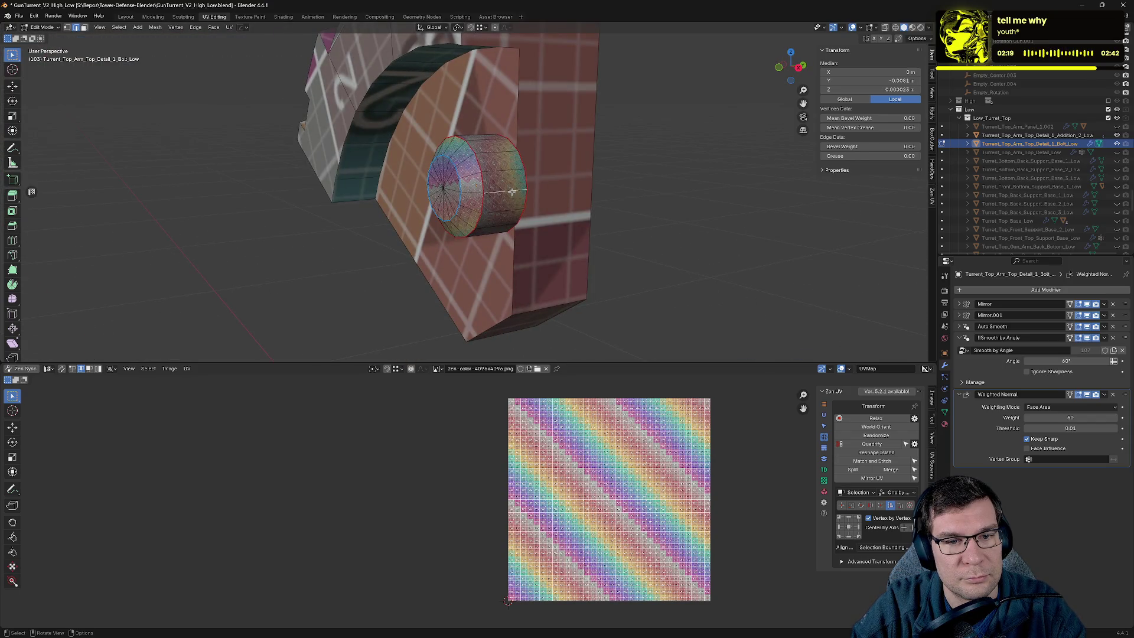
right_click(512, 191)
left_click(514, 195)
mouse_move(625, 195)
middle_mouse_down()
mouse_move(671, 205)
mouse_move(591, 236)
middle_mouse_up()
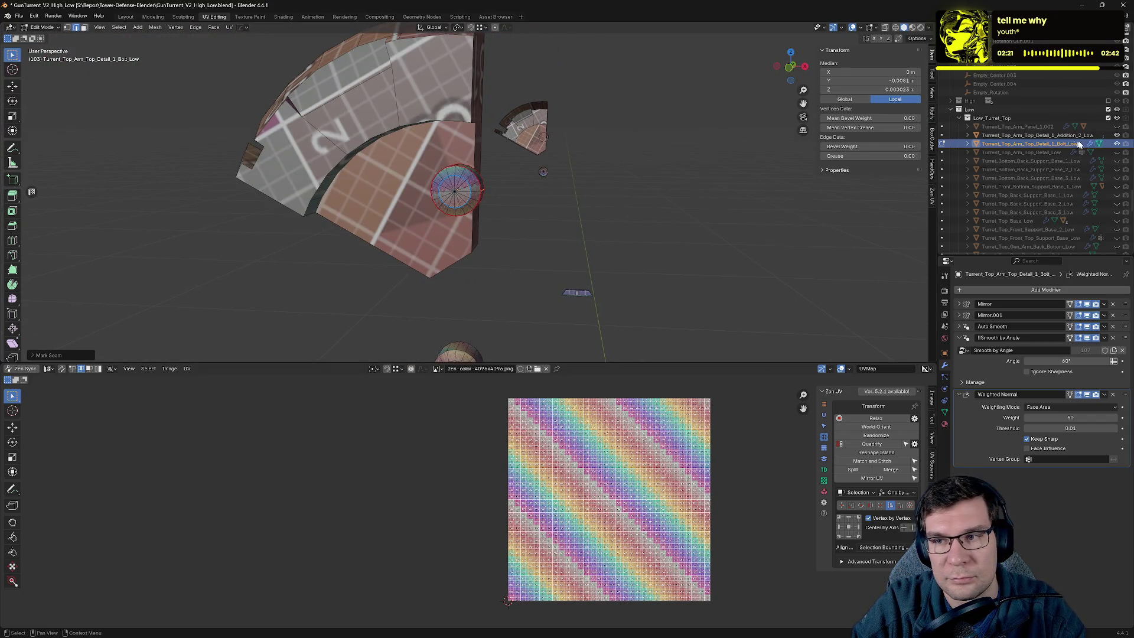
Hide the seamed bolt, collapse its Smooth by Angle panel and select the next part.
left_click(1116, 143)
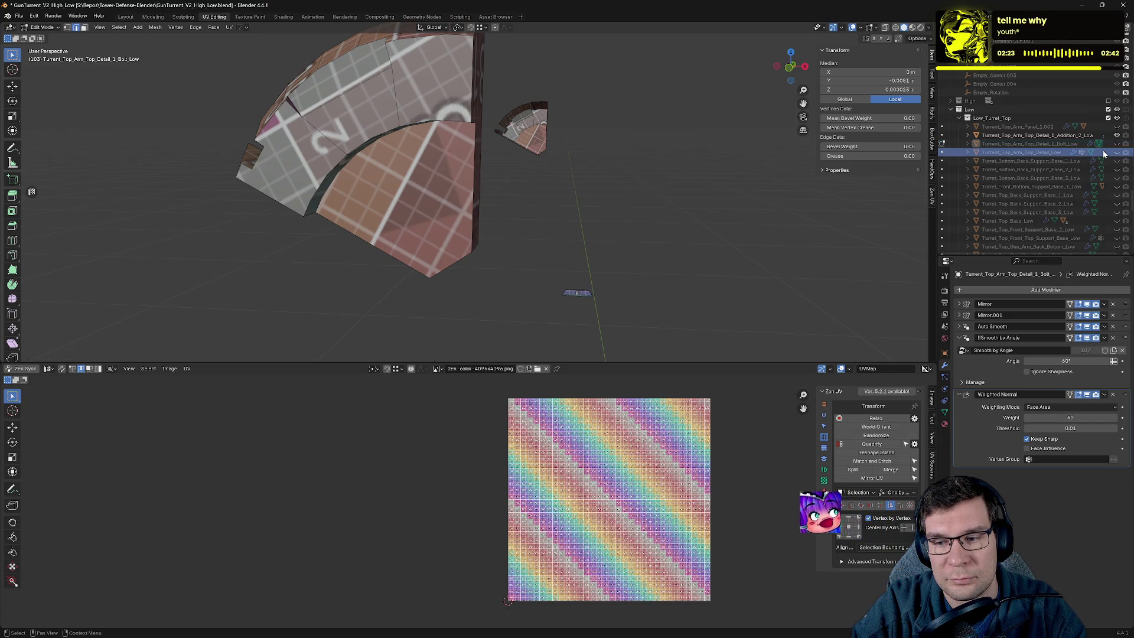
left_click(960, 337)
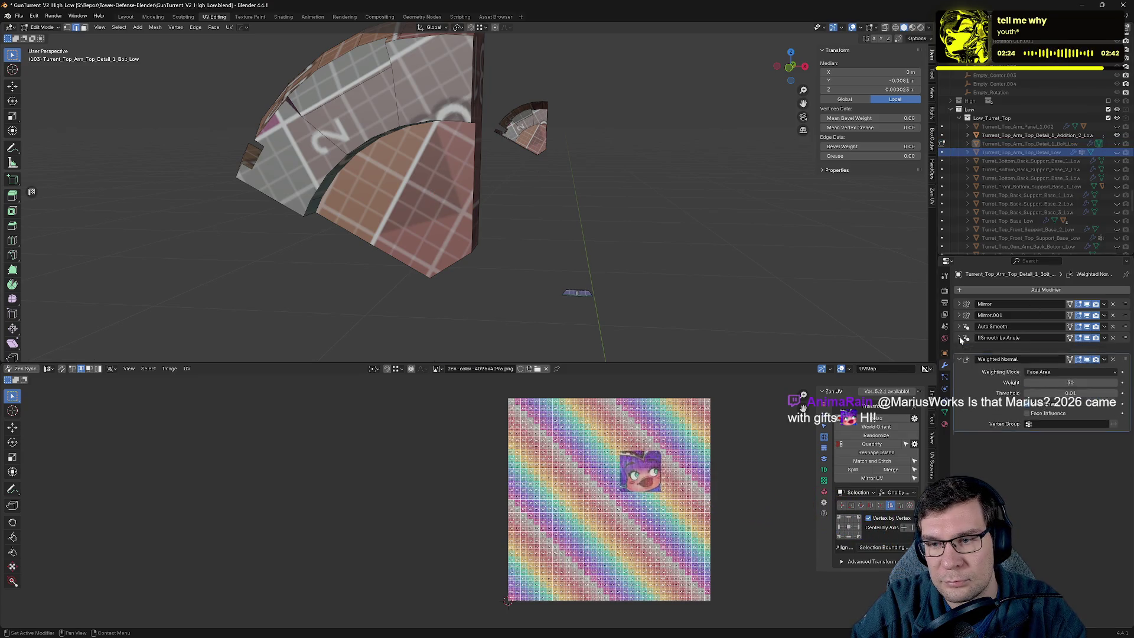
left_click(999, 161)
key("Tab")
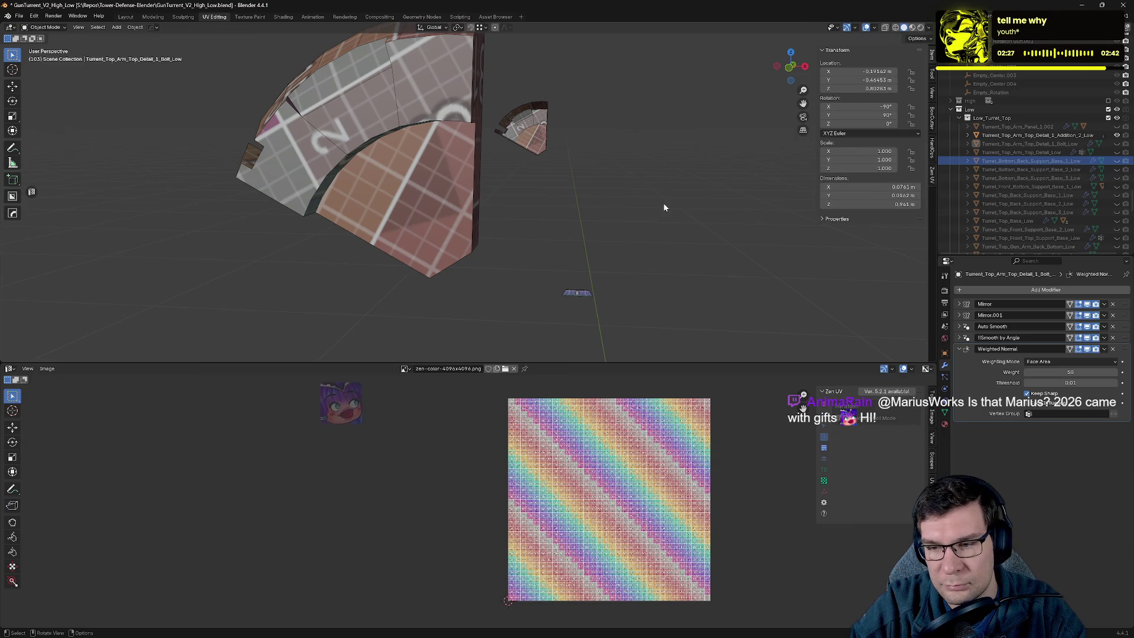
Review each turret part's modifiers, showing Mirror in the viewport on Turret_Bottom_Back_Support_Base_2_Low.
left_click(1014, 171)
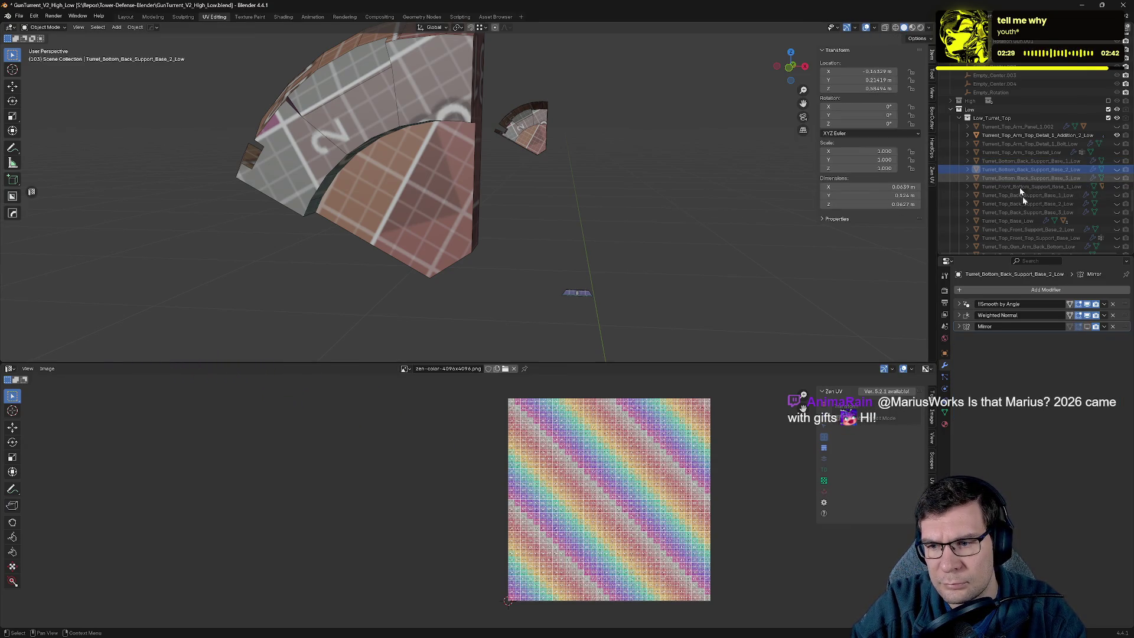
left_click(1087, 326)
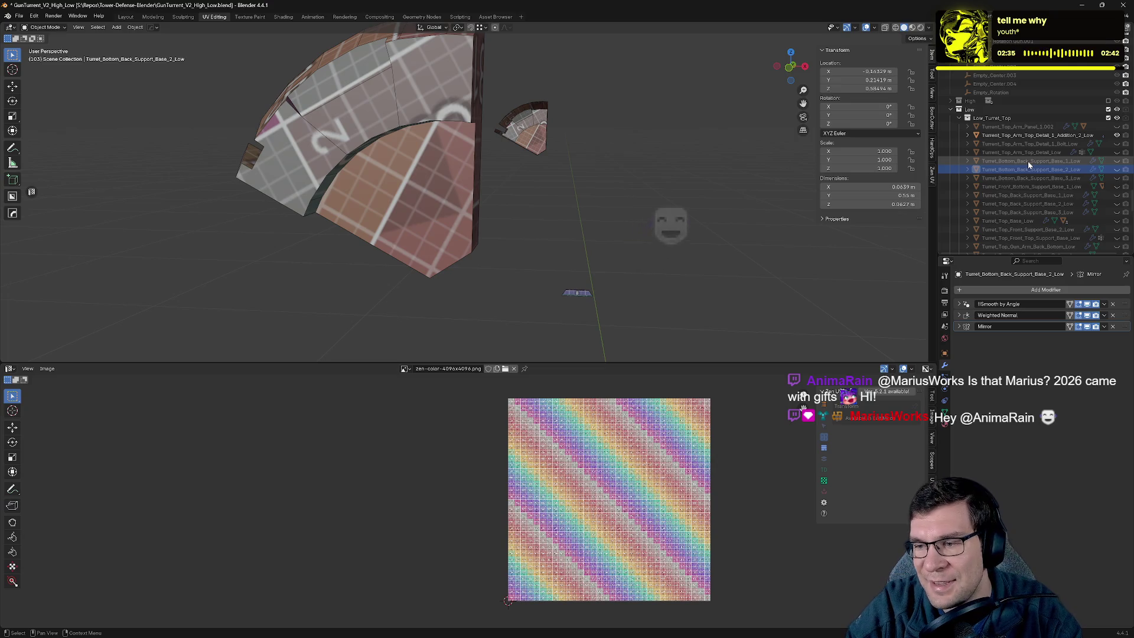
left_click(1025, 162)
left_click(1018, 151)
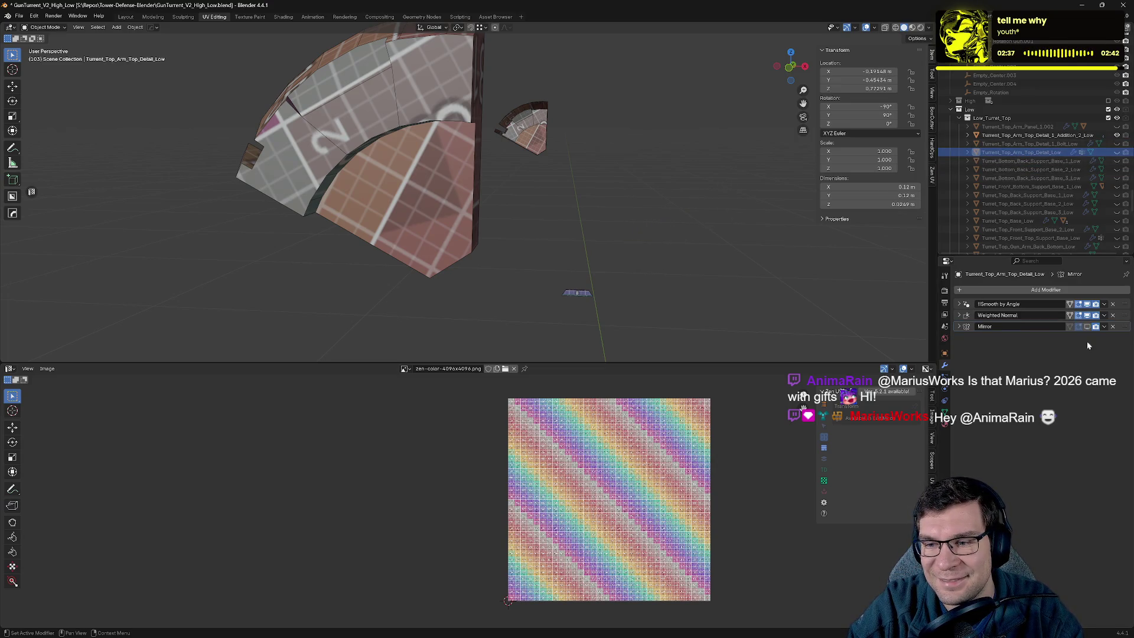
left_click(1038, 143)
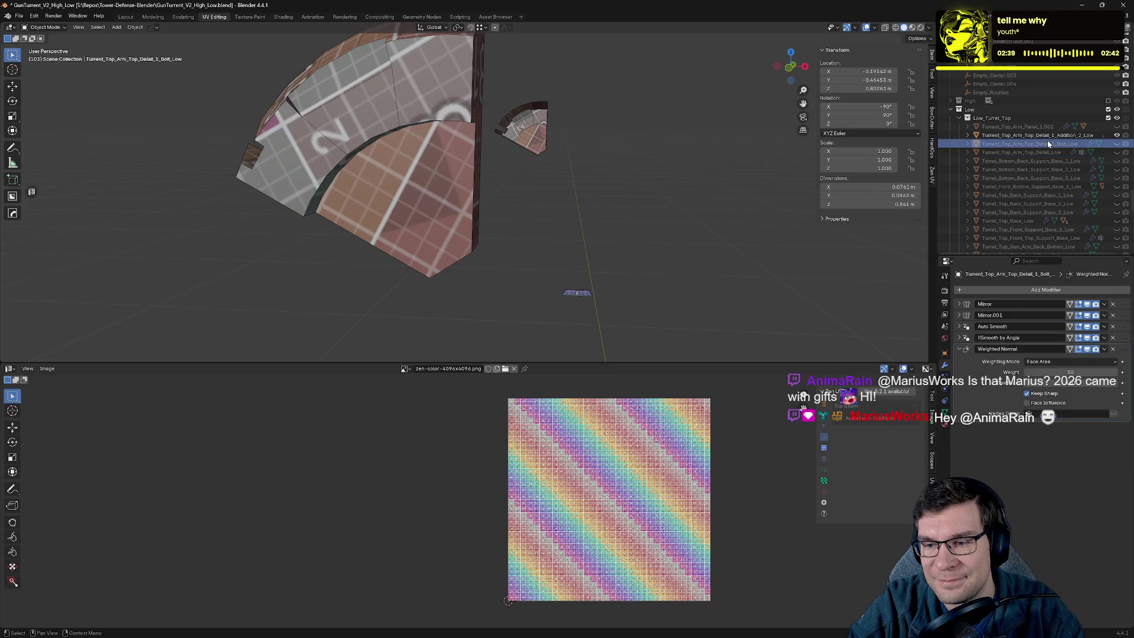
key("Down")
key("Down")
key("Down")
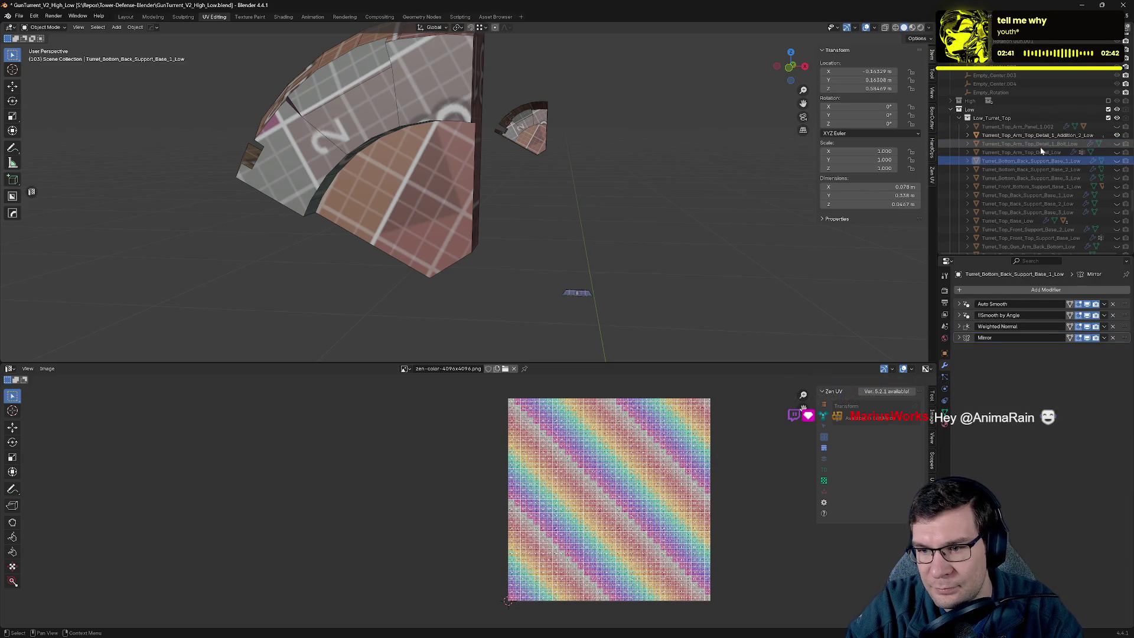
key("Down")
key("Down")
key("Down")
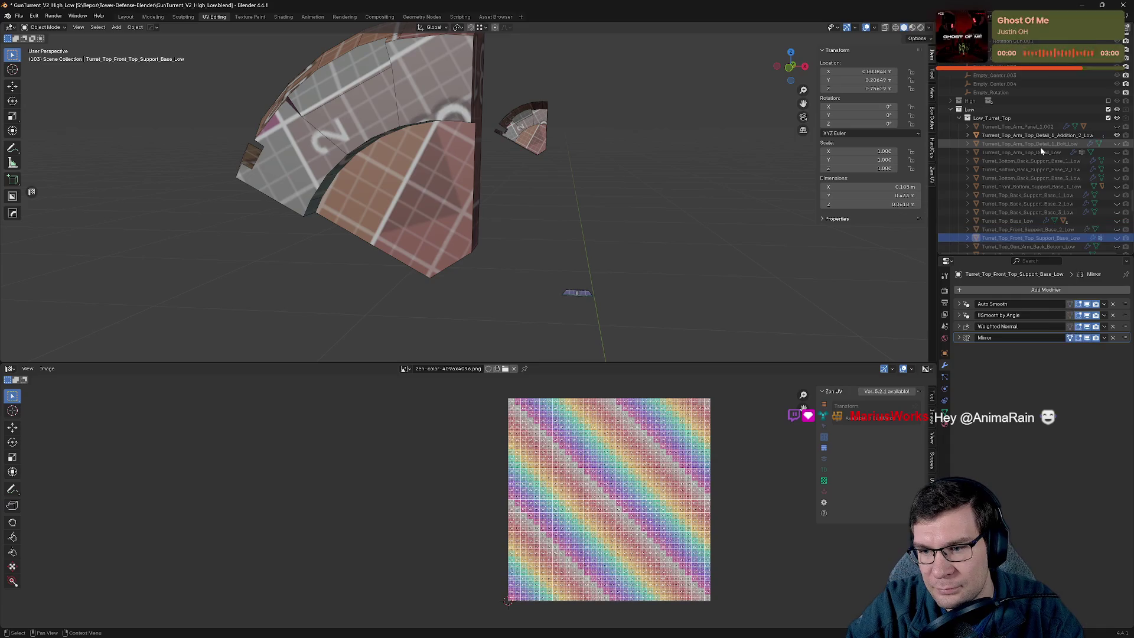
key("Down")
key("Down")
key("Down")
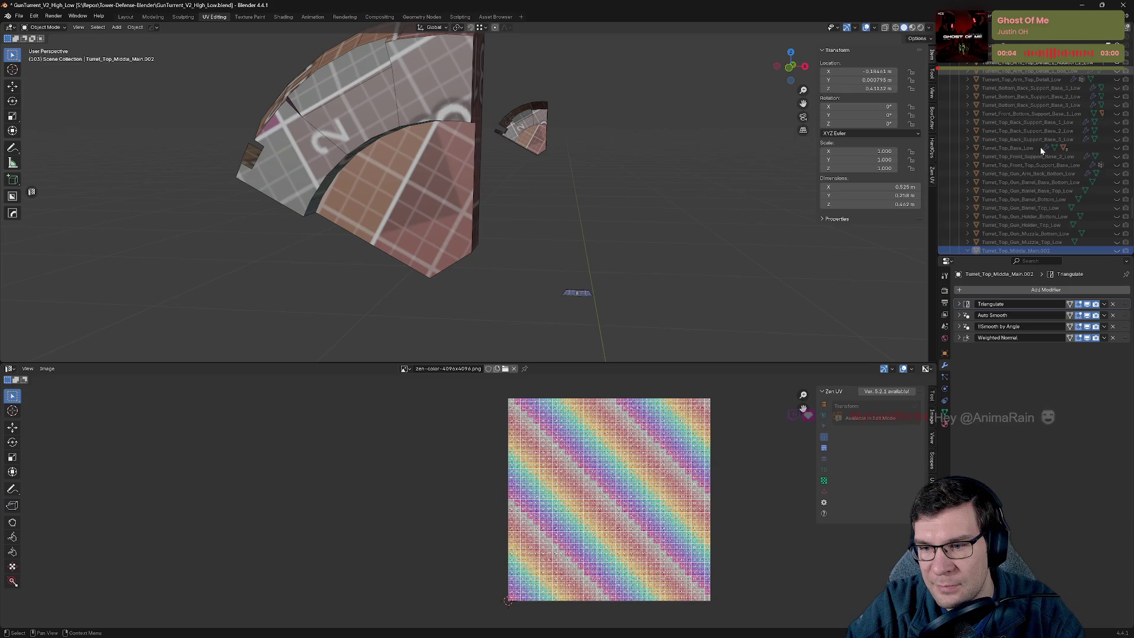
key("Down")
key("Down")
key("Down")
key("Down")
key("Down")
key("Down")
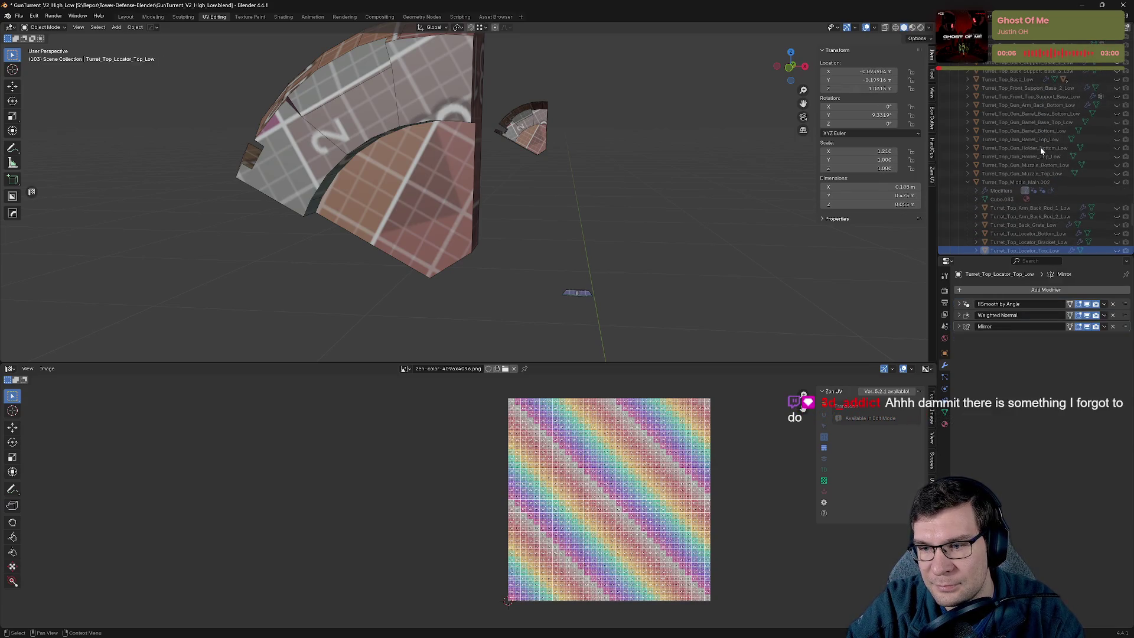
key("Up")
key("Up")
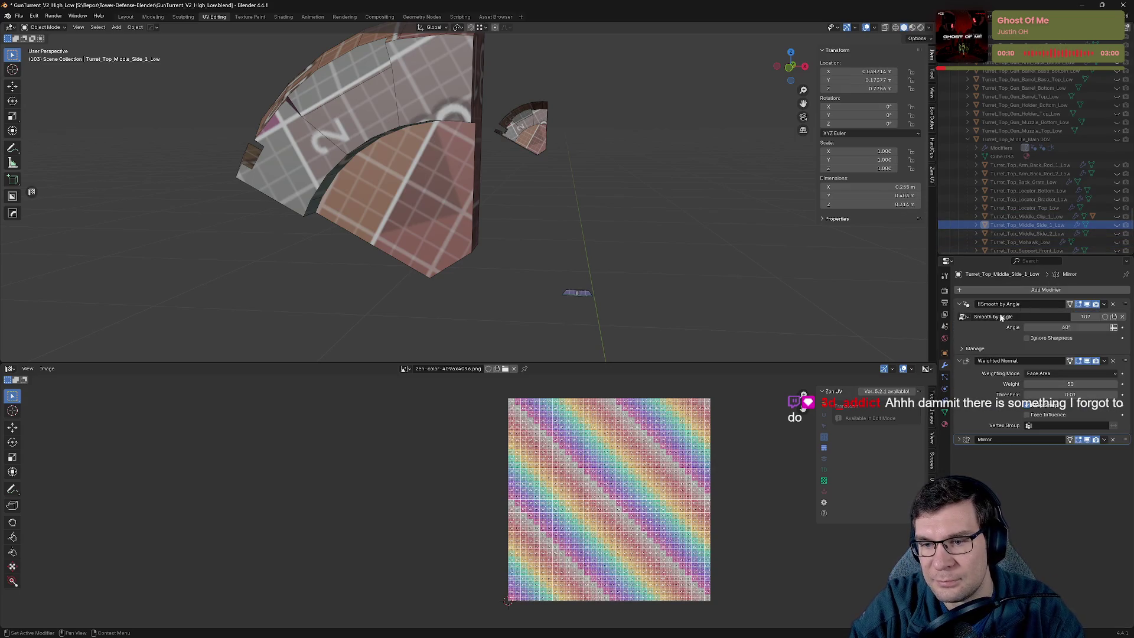
Collapse the modifier panels and drag Mirror below Weighted Normal on Turret_Top_Top_Side_Section_Low.
left_click(998, 303, "ctrl")
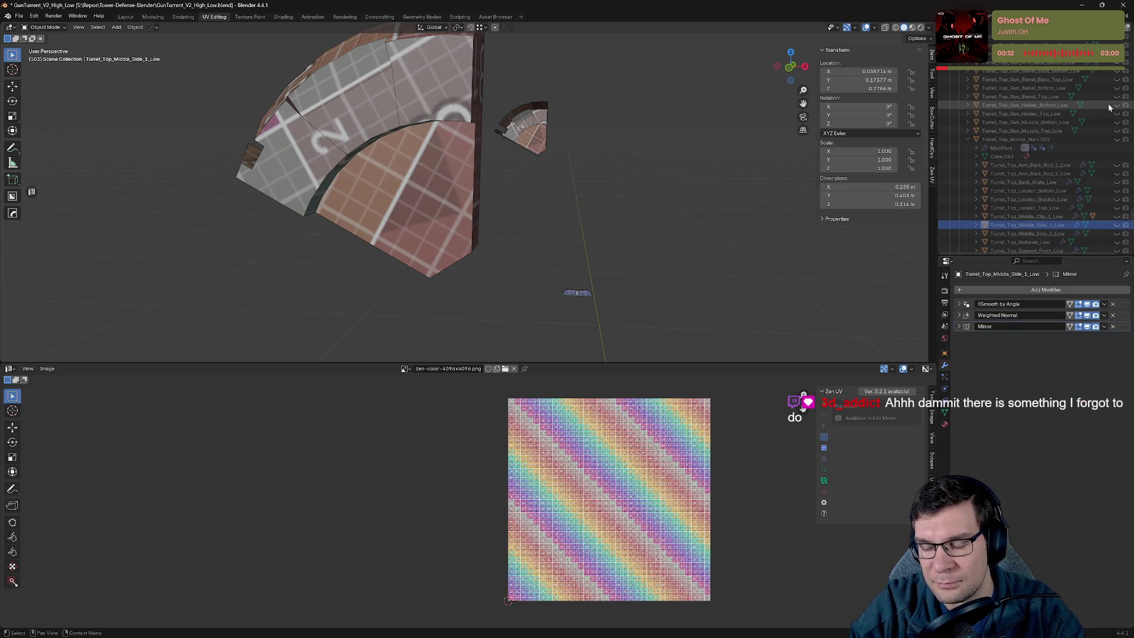
key("Down")
key("Down")
key("Down")
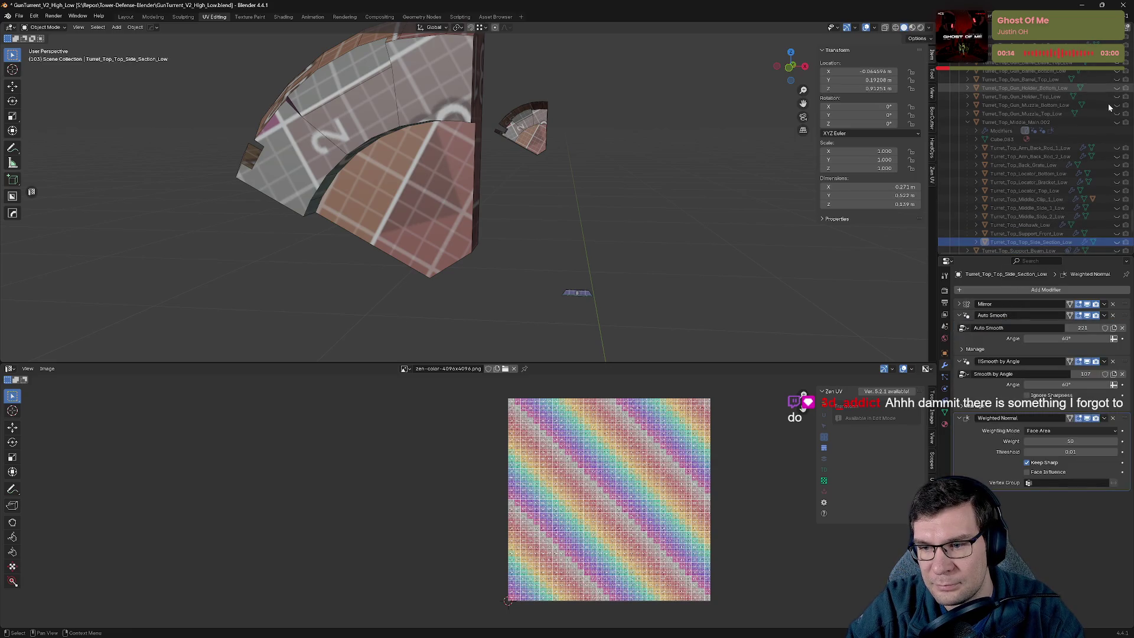
left_click(959, 315)
left_click(959, 326)
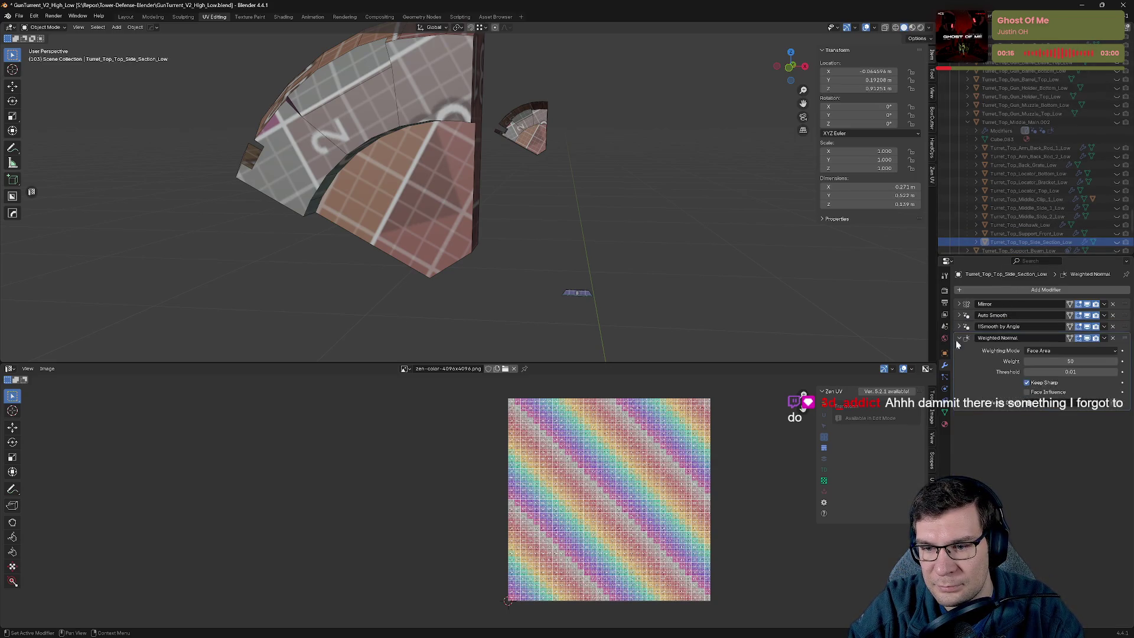
left_click(957, 338)
left_click_drag(1125, 304, 1125, 340)
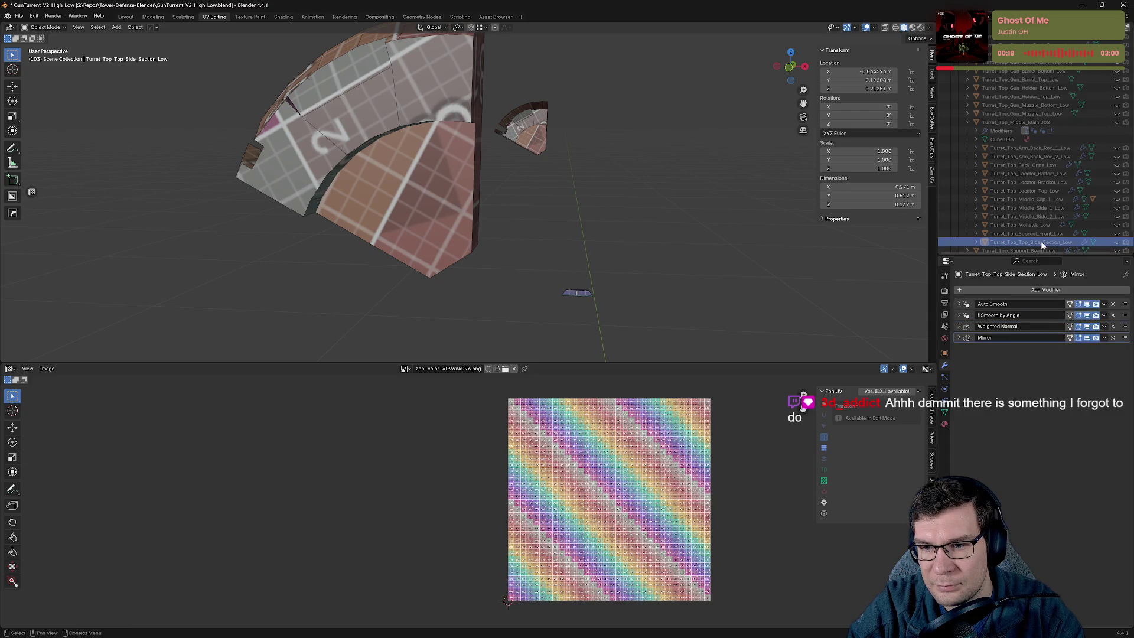
Collapse Barrel_Test_Low's modifier panels and select the arm detail addition part.
key("Down")
key("Down")
key("Down")
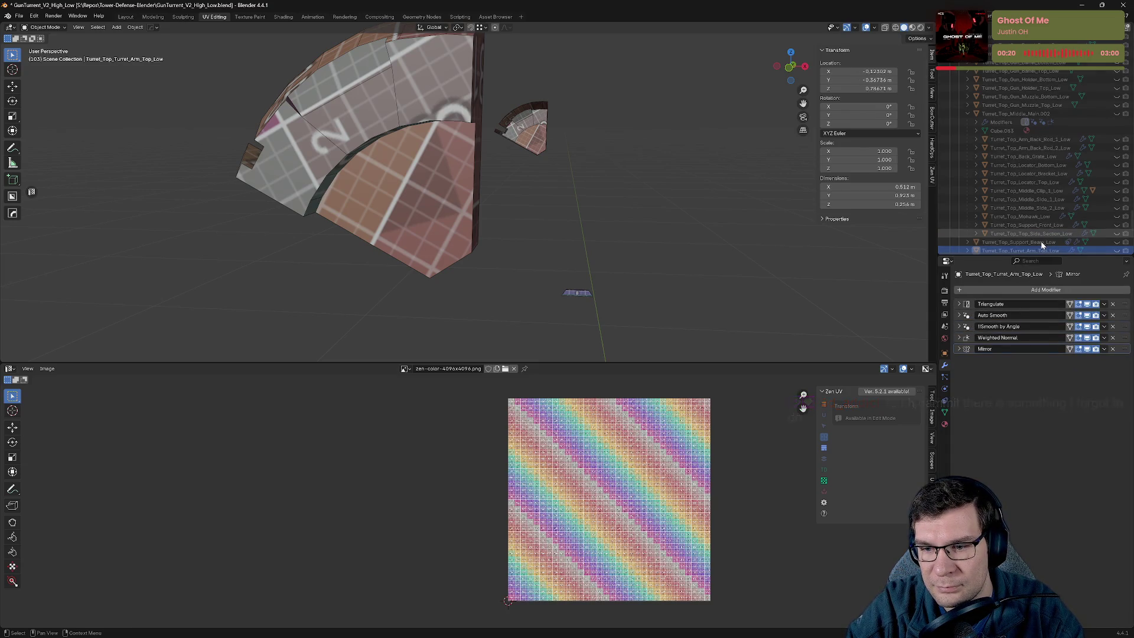
key("Down")
key("Down")
key("Down")
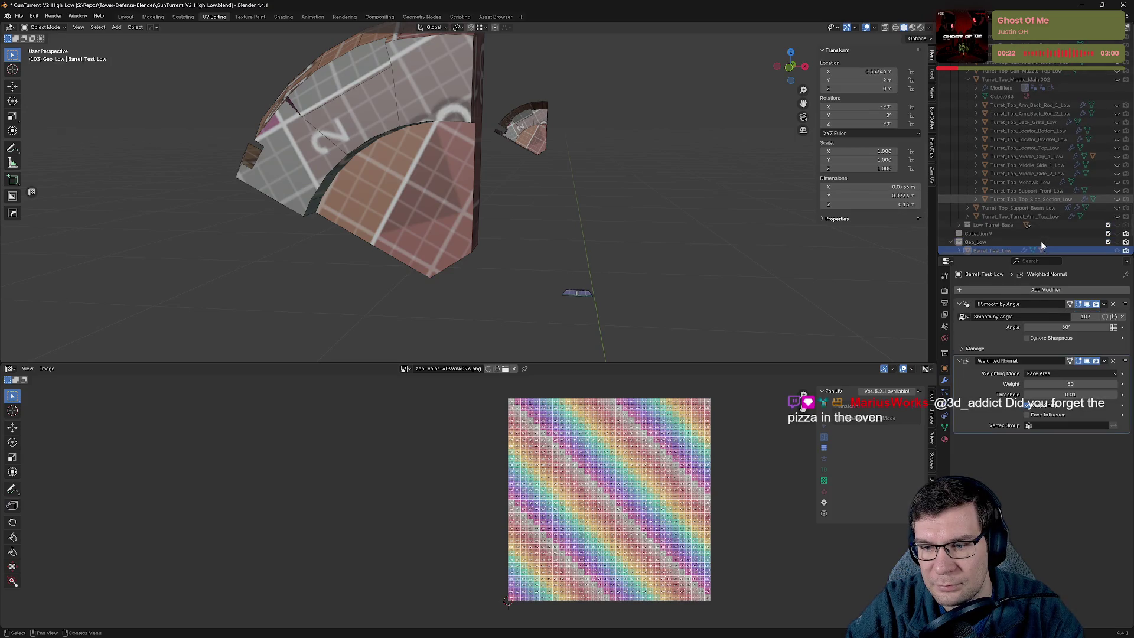
left_click(959, 303)
left_click(959, 314)
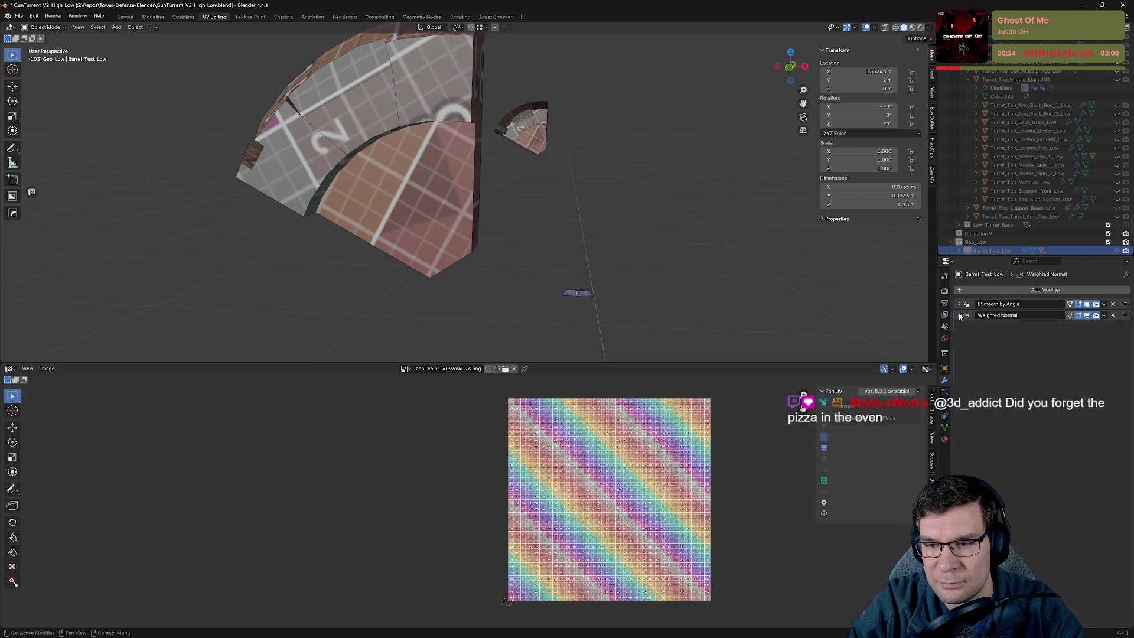
key("Down")
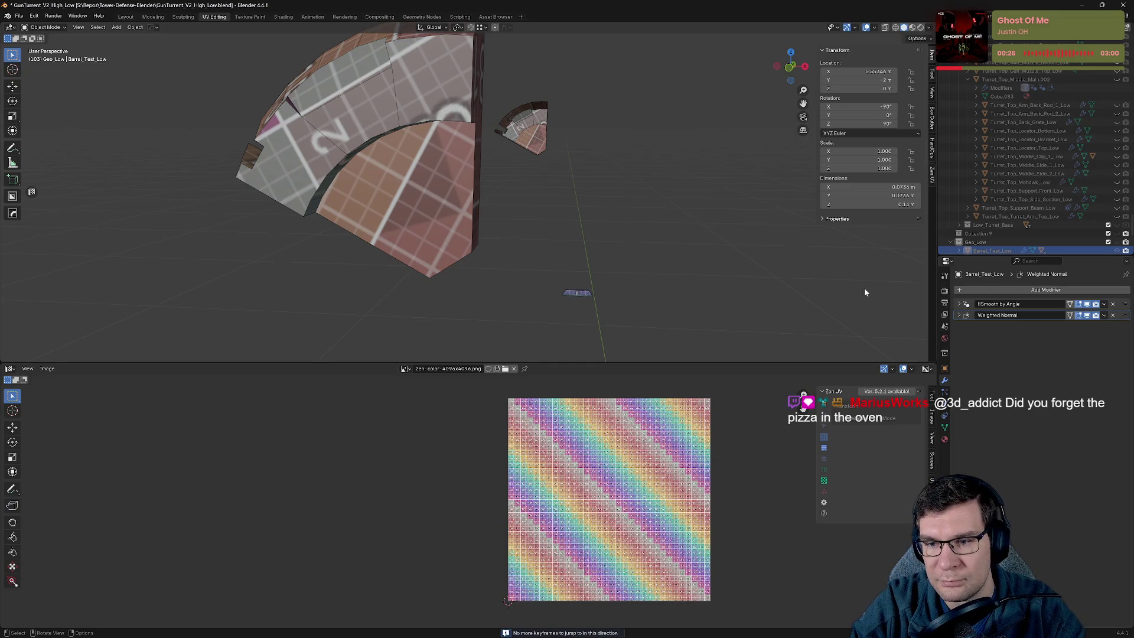
scroll(1016, 177, "up", 10)
left_click(1015, 191)
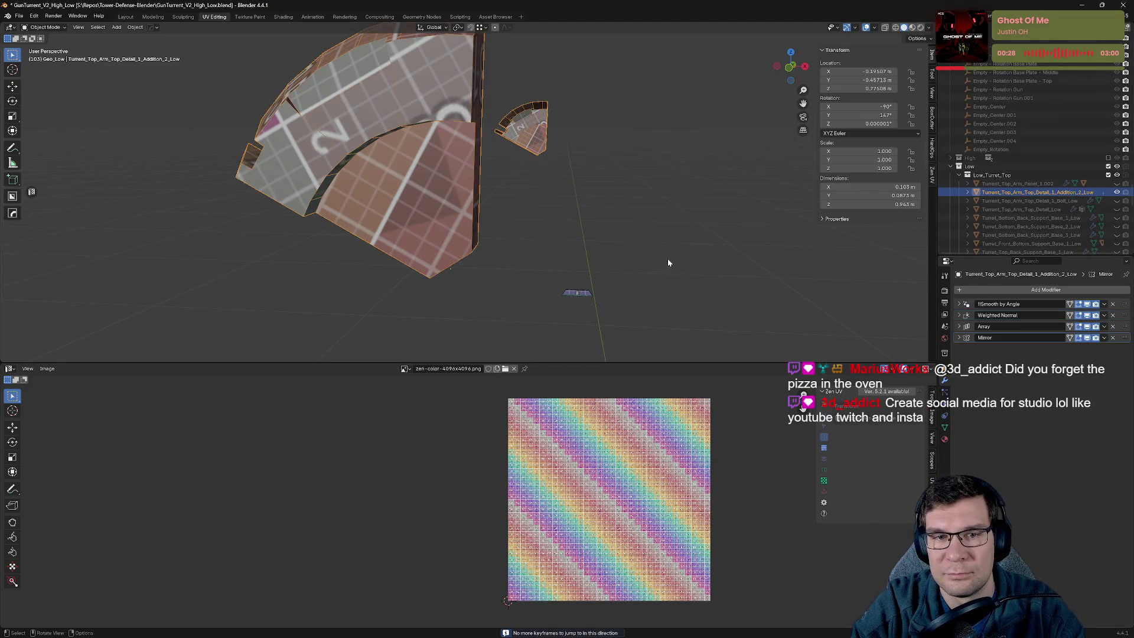
Inspect the arm detail addition part's mesh in Edit Mode with everything selected.
key("Tab")
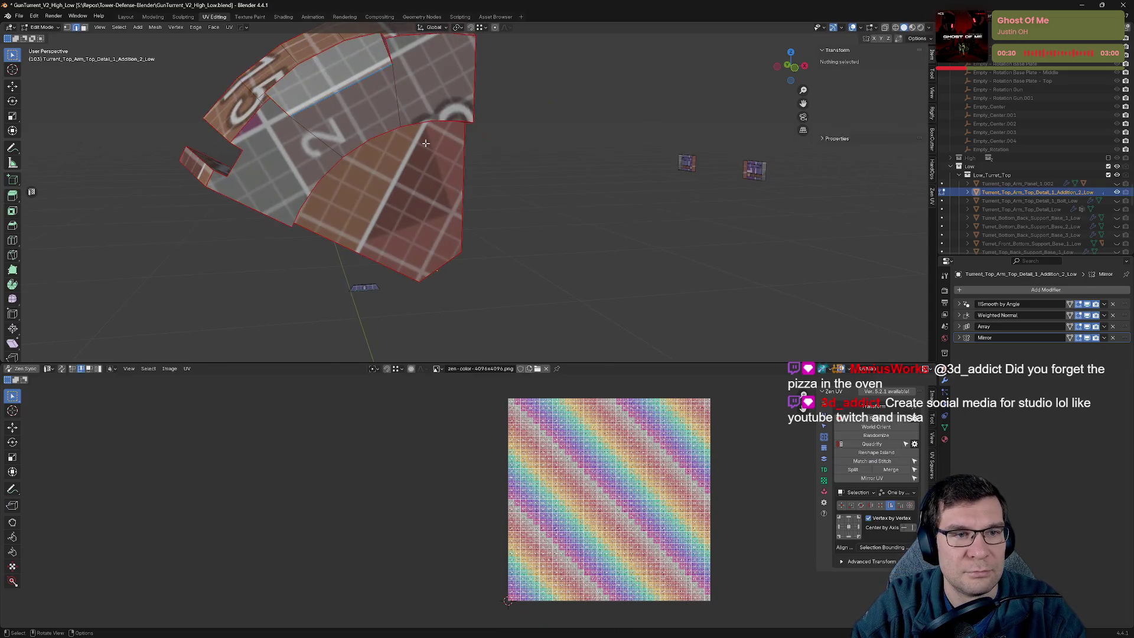
mouse_move(425, 142)
middle_mouse_down()
mouse_move(620, 260)
mouse_move(623, 229)
mouse_move(671, 233)
mouse_move(655, 231)
middle_mouse_up()
left_click(413, 177, "shift")
middle_click_drag(413, 177, 406, 164)
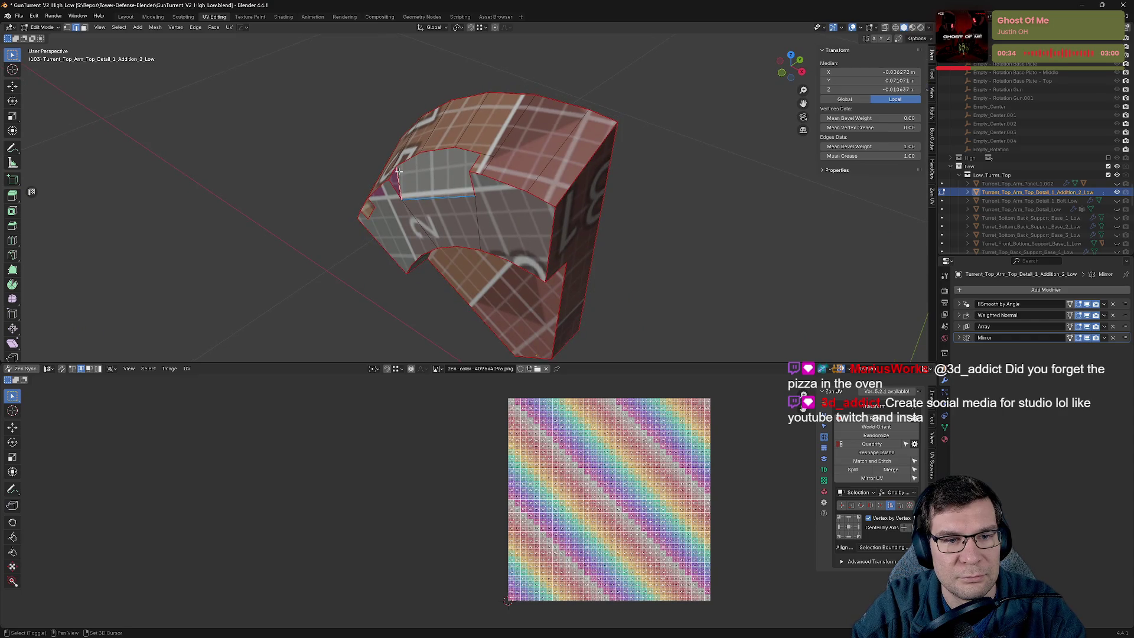
middle_click_drag(457, 202, 724, 256)
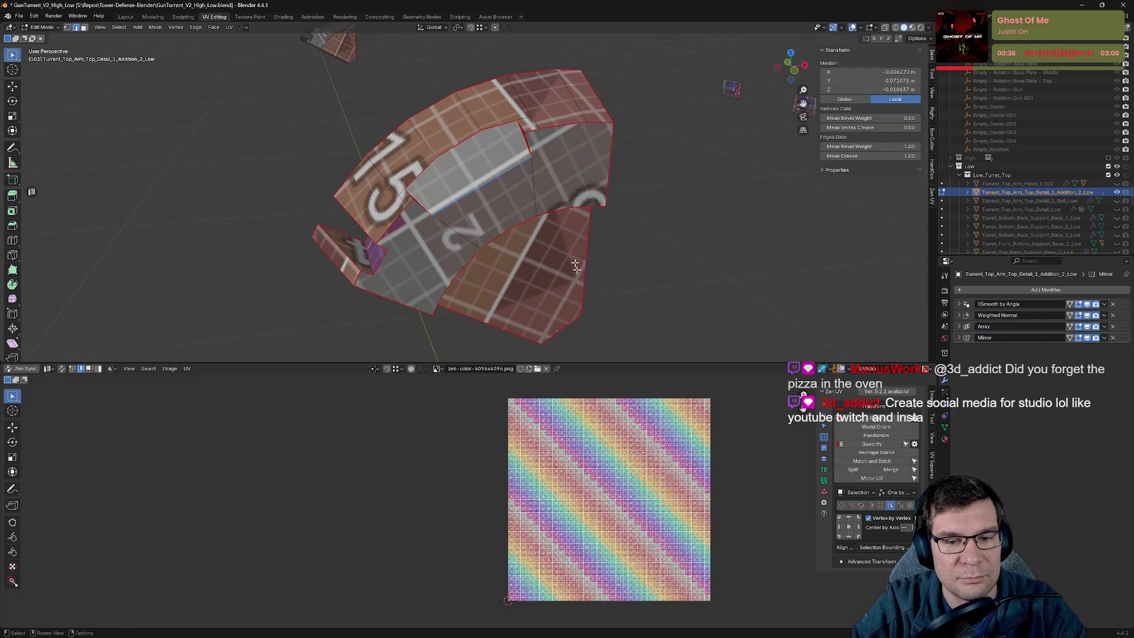
key("a")
key("Tab")
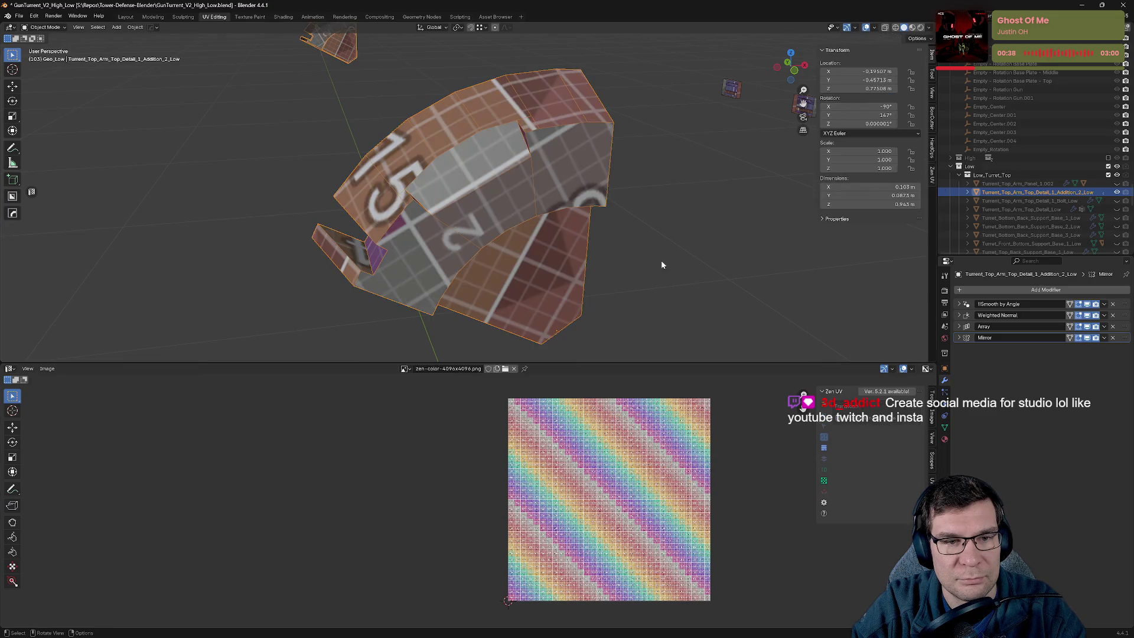
Isolate the part in local view and zoom in on it.
key("KP_Divide")
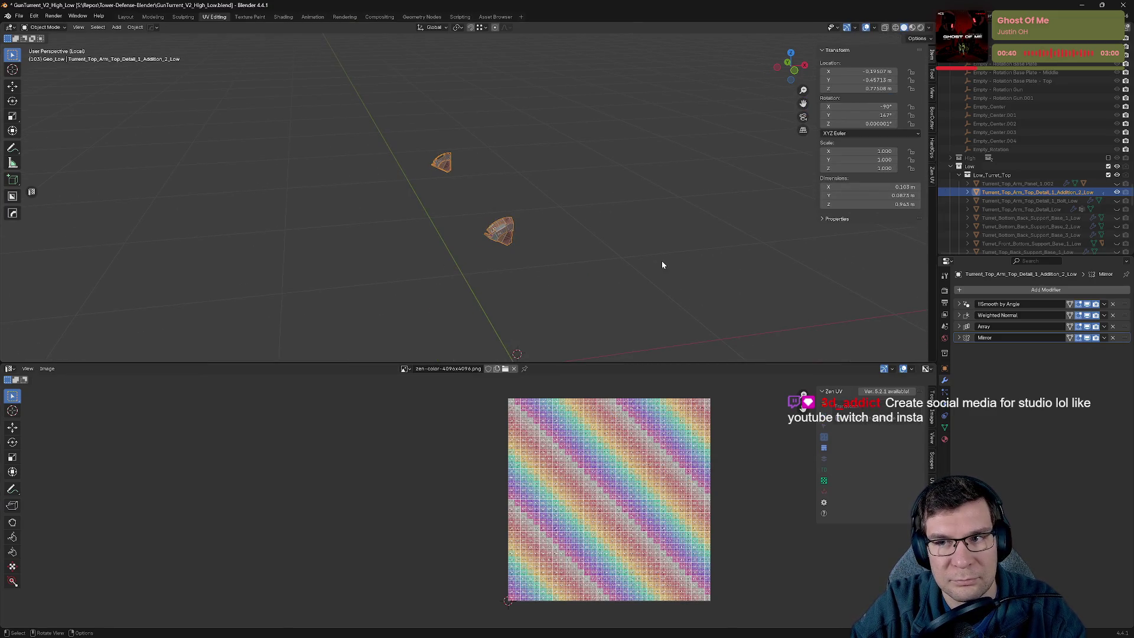
key("Tab")
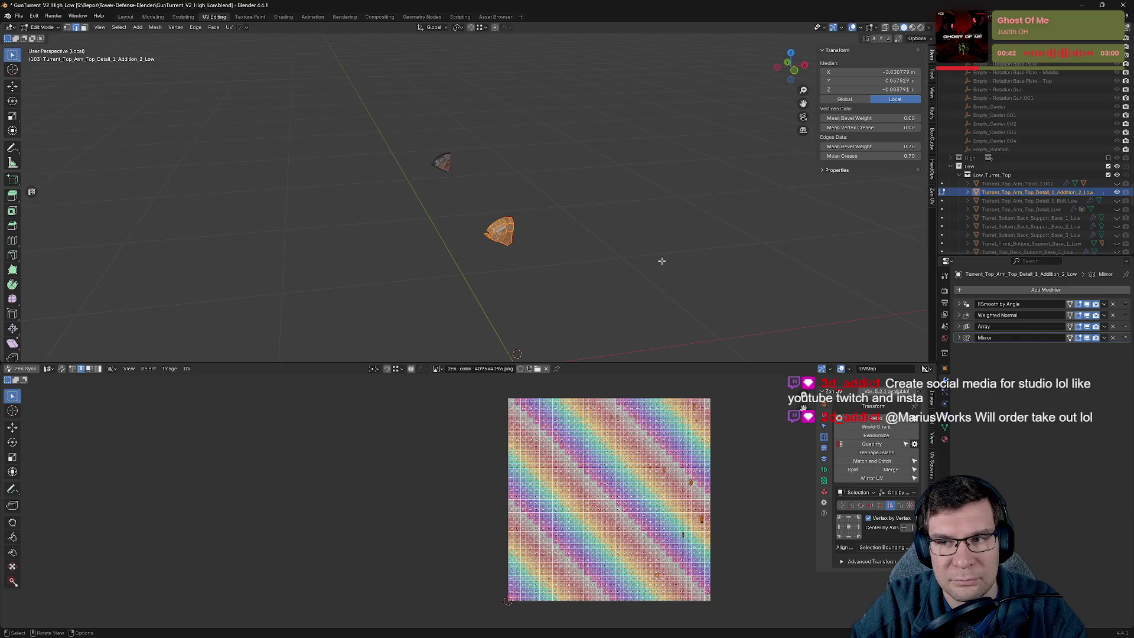
scroll(661, 260, "up", 3)
scroll(715, 467, "up", 3)
key("Tab")
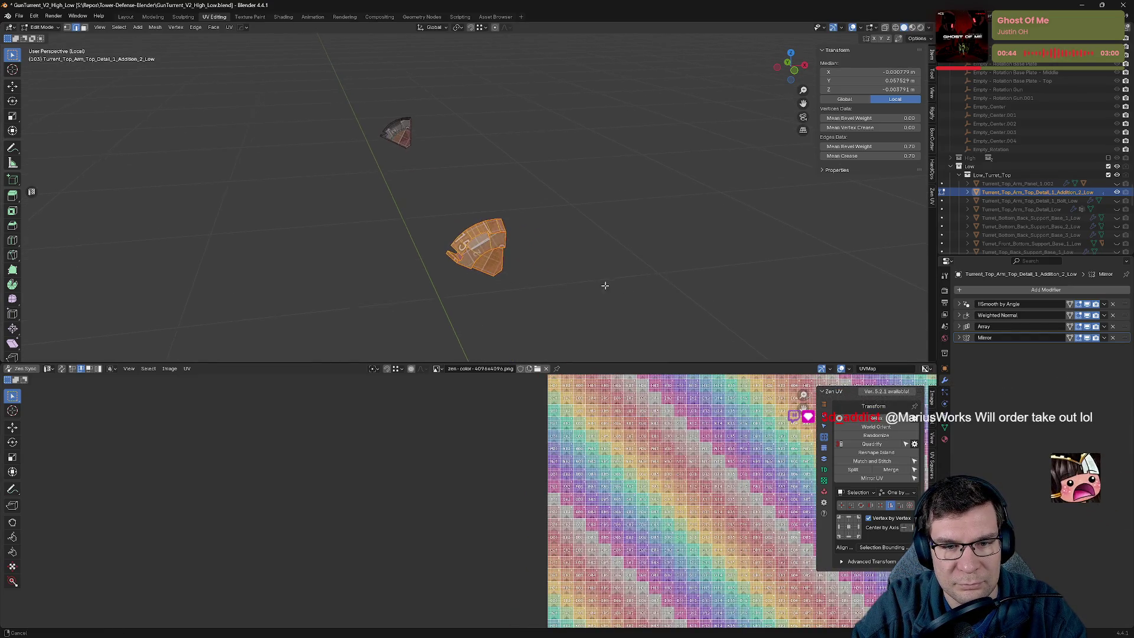
scroll(514, 258, "up", 6)
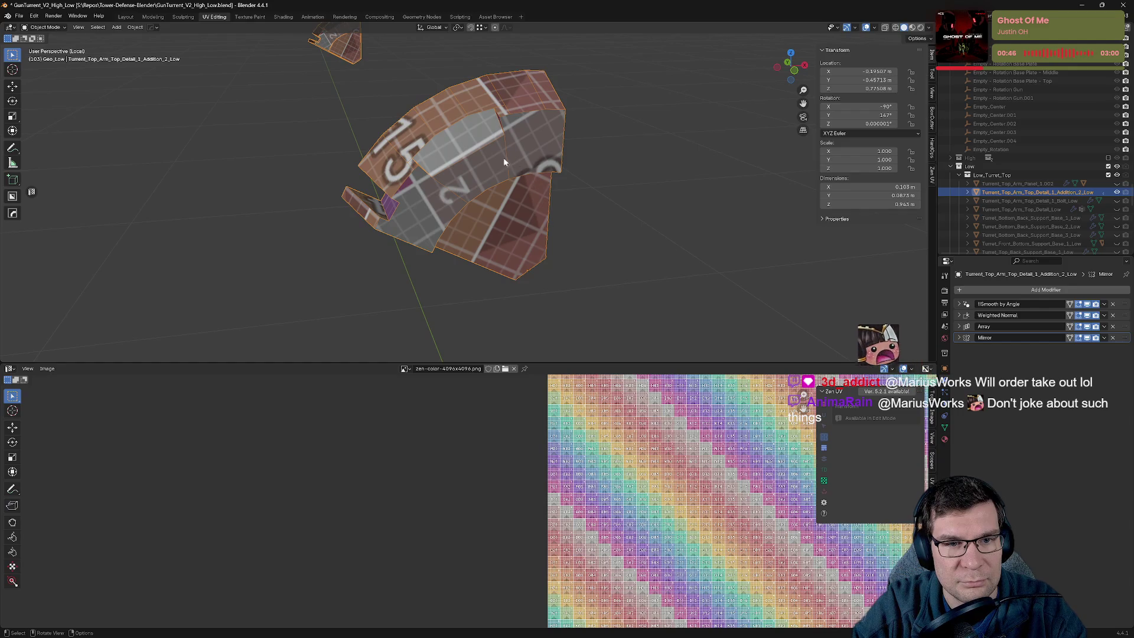
Mark a seam on the selected edges on the part's underside.
key("Tab")
key("alt+a")
middle_click_drag(520, 177, 545, 174)
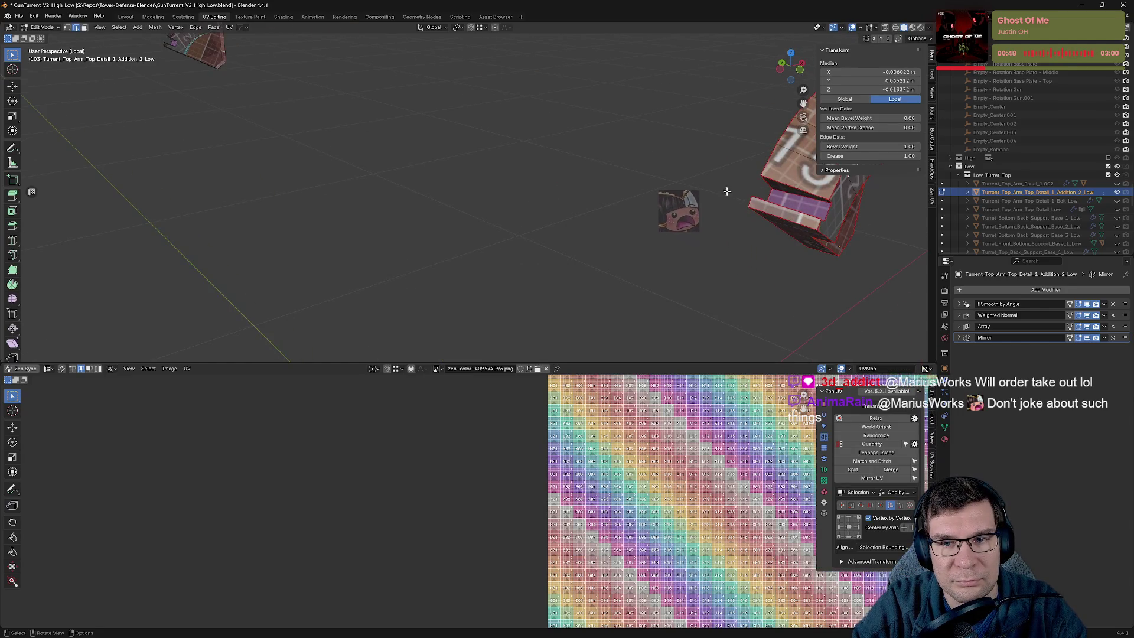
mouse_move(820, 195)
middle_mouse_down()
mouse_move(718, 229)
mouse_move(459, 274)
mouse_move(594, 277)
middle_mouse_up()
scroll(478, 248, "up", 2)
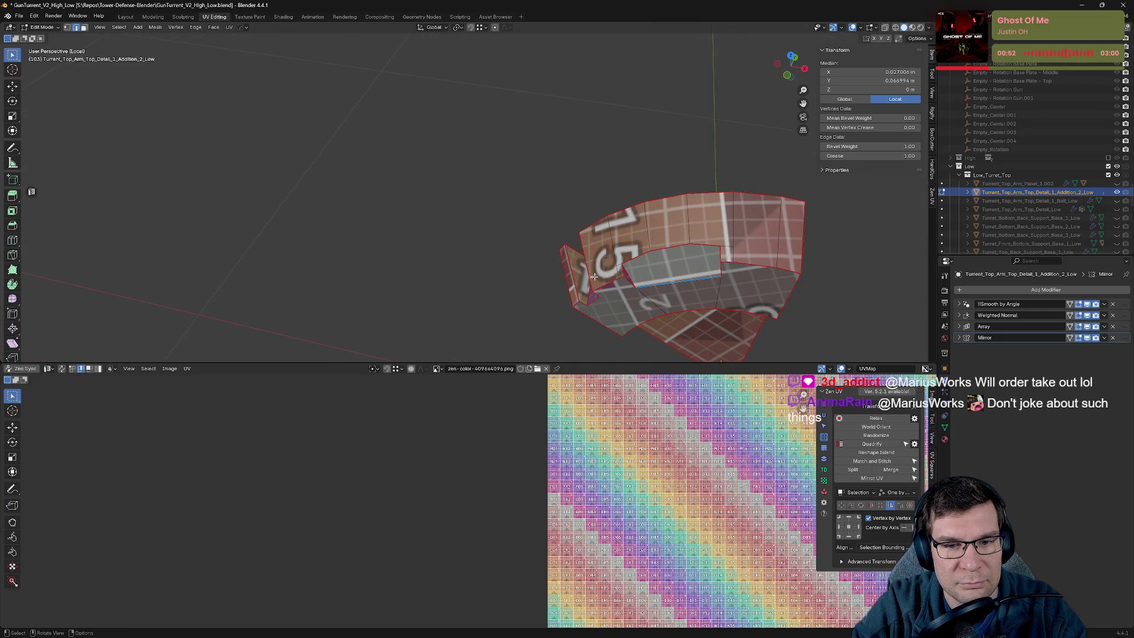
left_click(587, 292, "shift")
right_click(589, 291)
left_click(606, 289)
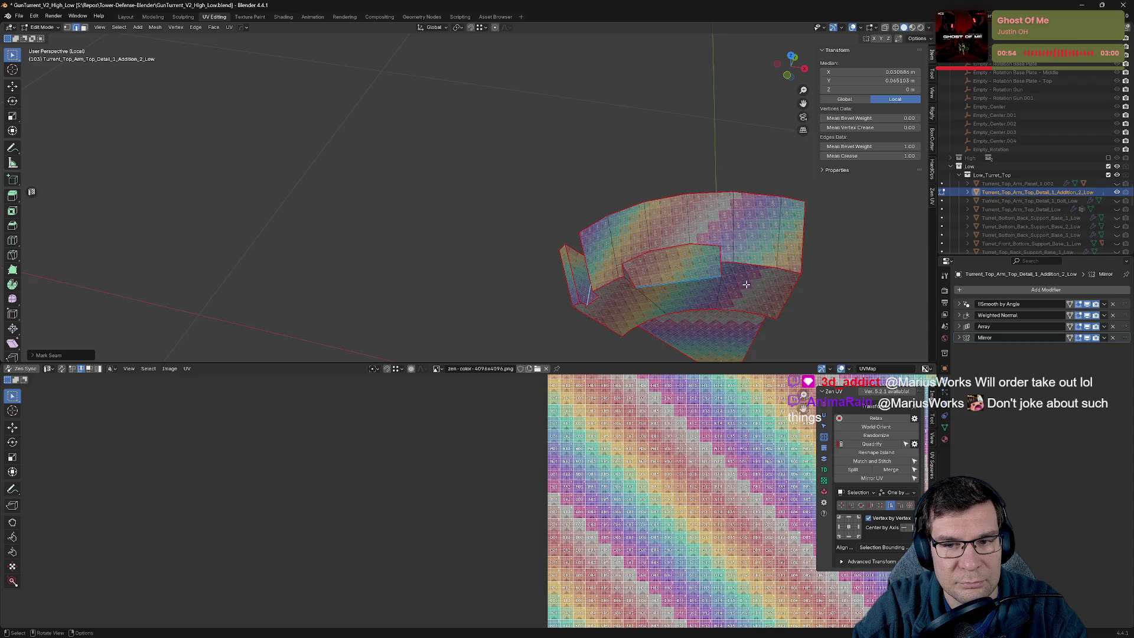
mouse_move(746, 284)
middle_mouse_down()
mouse_move(780, 248)
mouse_move(623, 286)
mouse_move(630, 217)
middle_mouse_up()
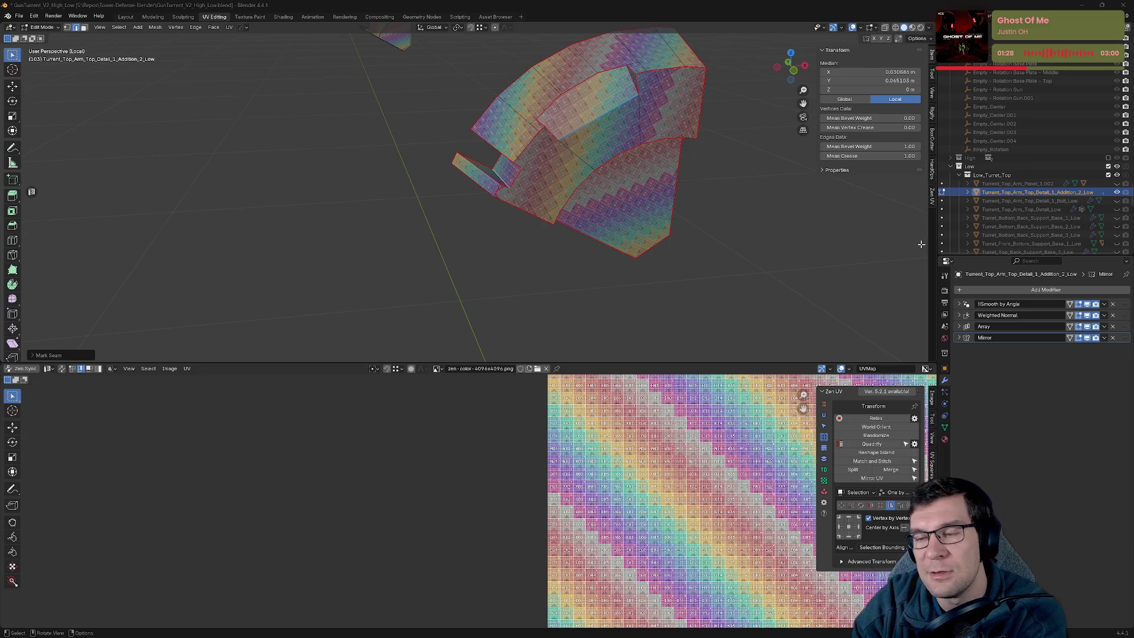
Check the part's checker UV islands, then hide it and its mirrored copy in Object Mode.
mouse_move(749, 182)
middle_mouse_down()
mouse_move(641, 182)
mouse_move(701, 185)
mouse_move(605, 233)
mouse_move(563, 199)
mouse_move(785, 245)
mouse_move(635, 242)
mouse_move(540, 167)
mouse_move(555, 161)
mouse_move(514, 129)
mouse_move(554, 124)
middle_mouse_up()
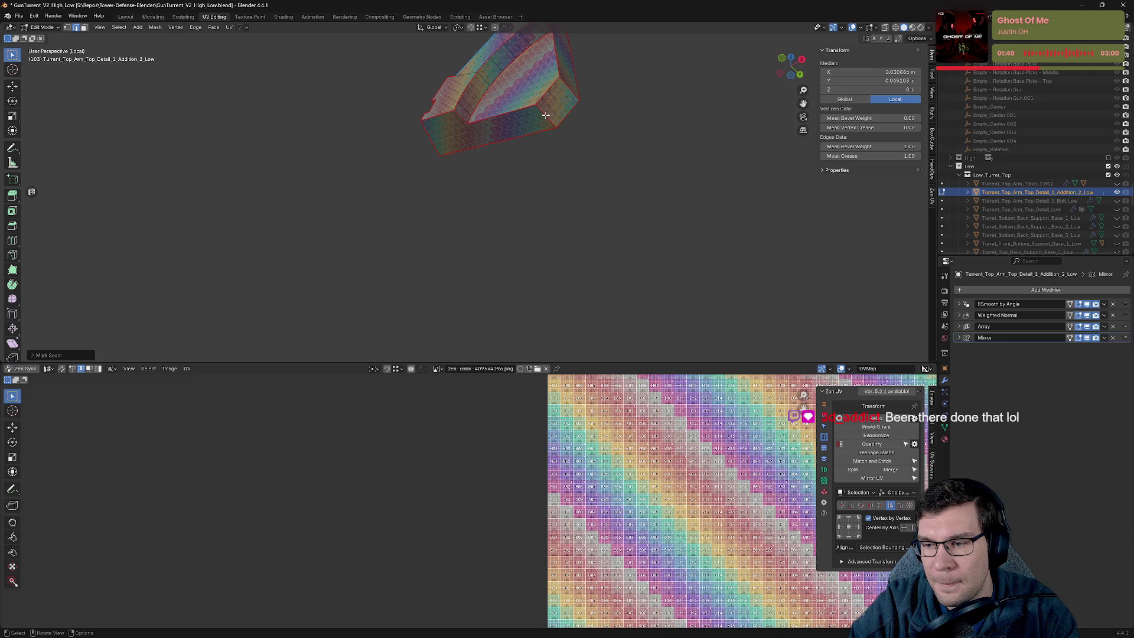
scroll(649, 230, "down", 3)
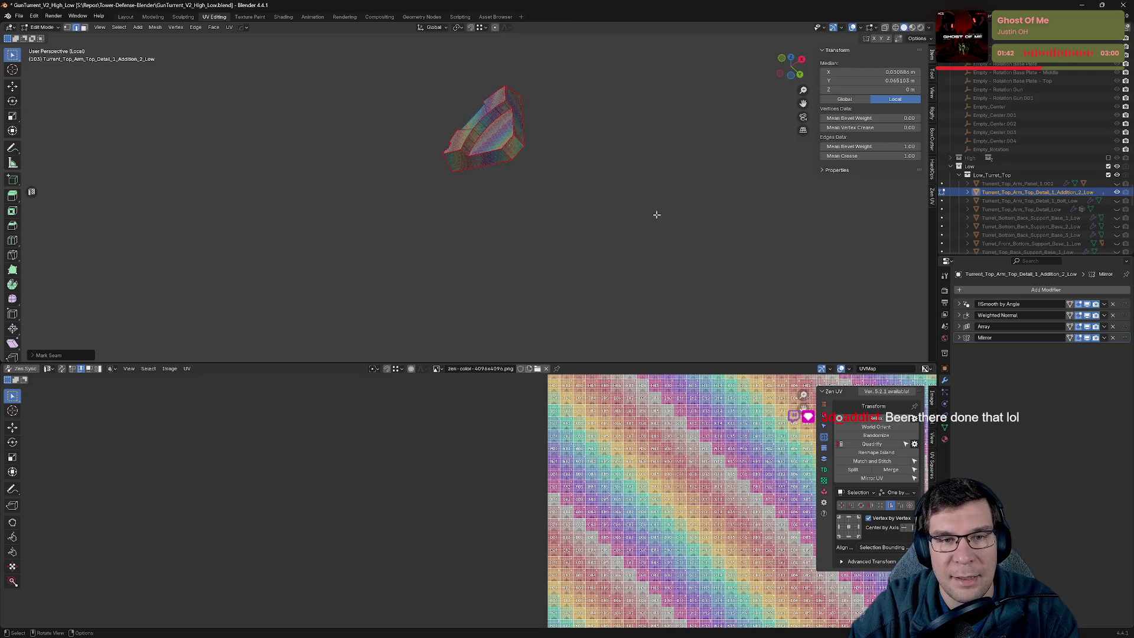
key("a")
key("KP_Divide")
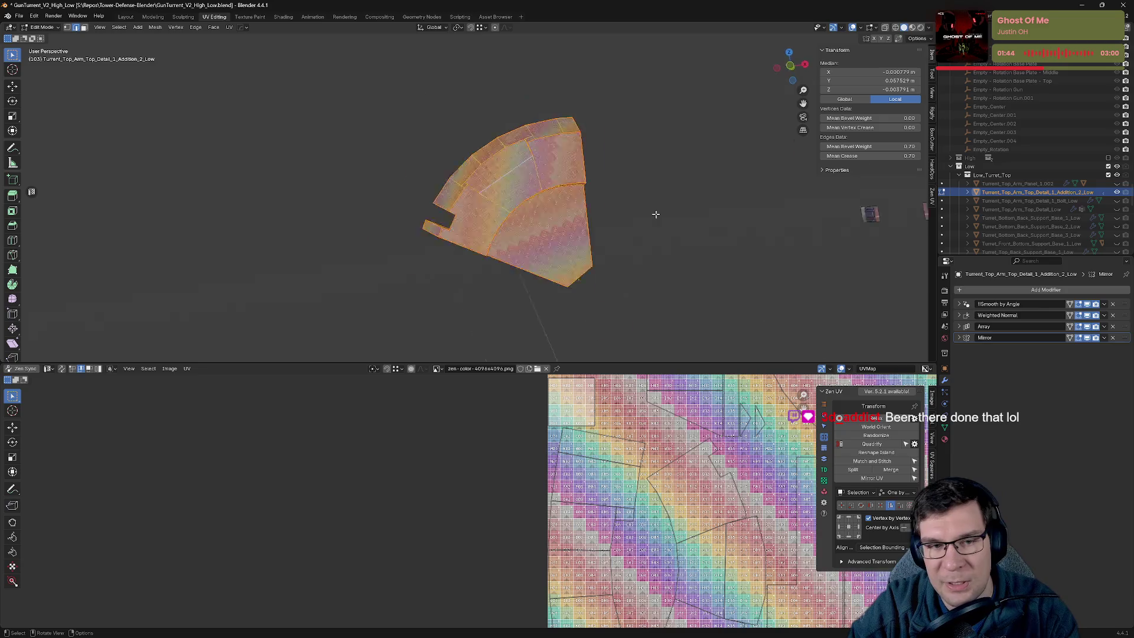
scroll(591, 189, "down", 2)
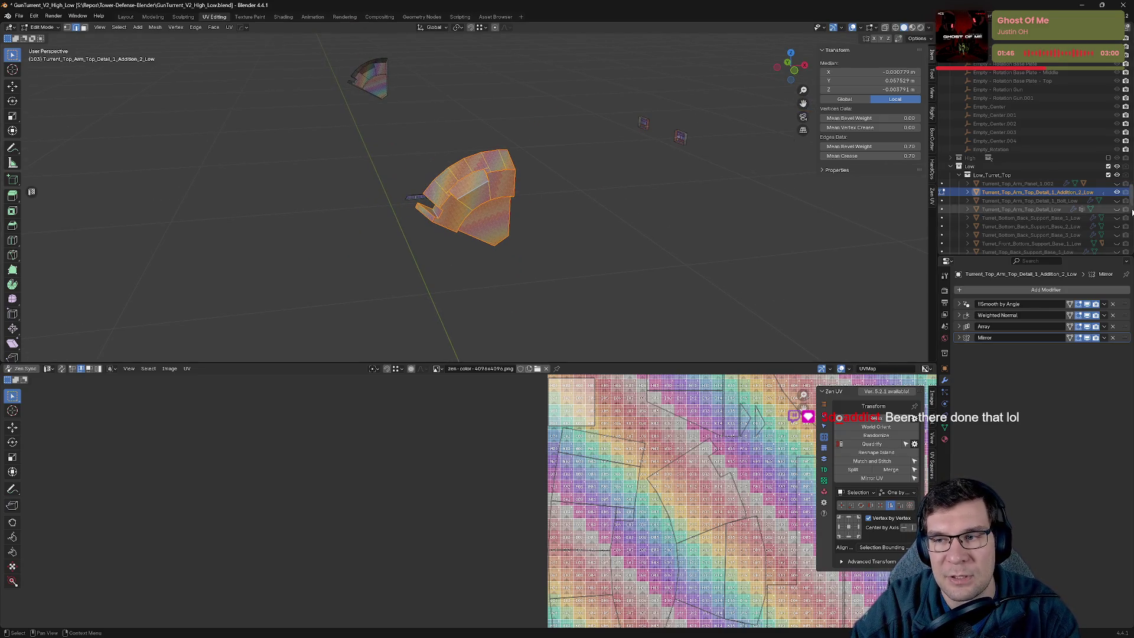
key("h")
key("Tab")
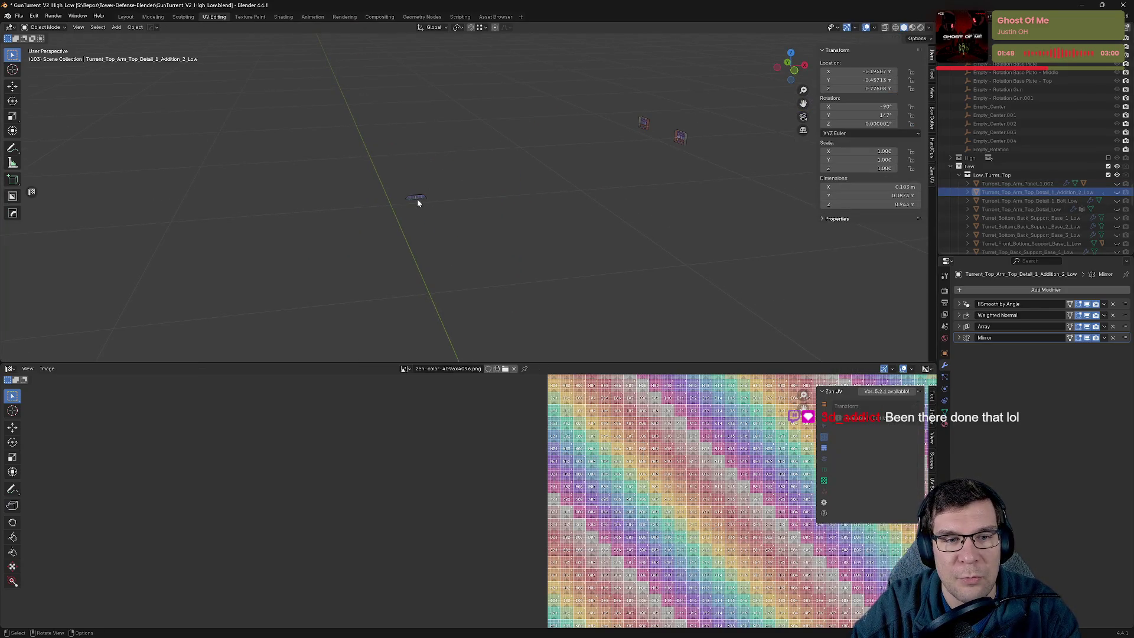
Mark two edge loops on Turret_Top_Arm_Panel_1_Detail.001 as seams and unwrap it.
left_click(417, 198)
key("KP_Decimal")
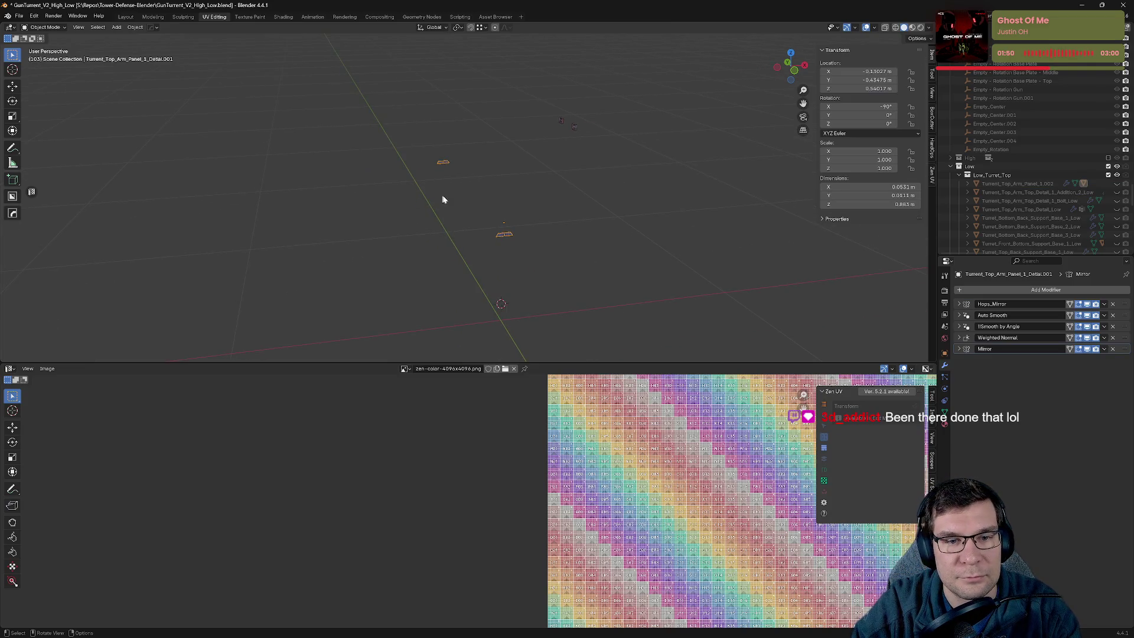
mouse_move(417, 202)
middle_mouse_down()
mouse_move(588, 286)
mouse_move(529, 223)
middle_mouse_up()
key("Tab")
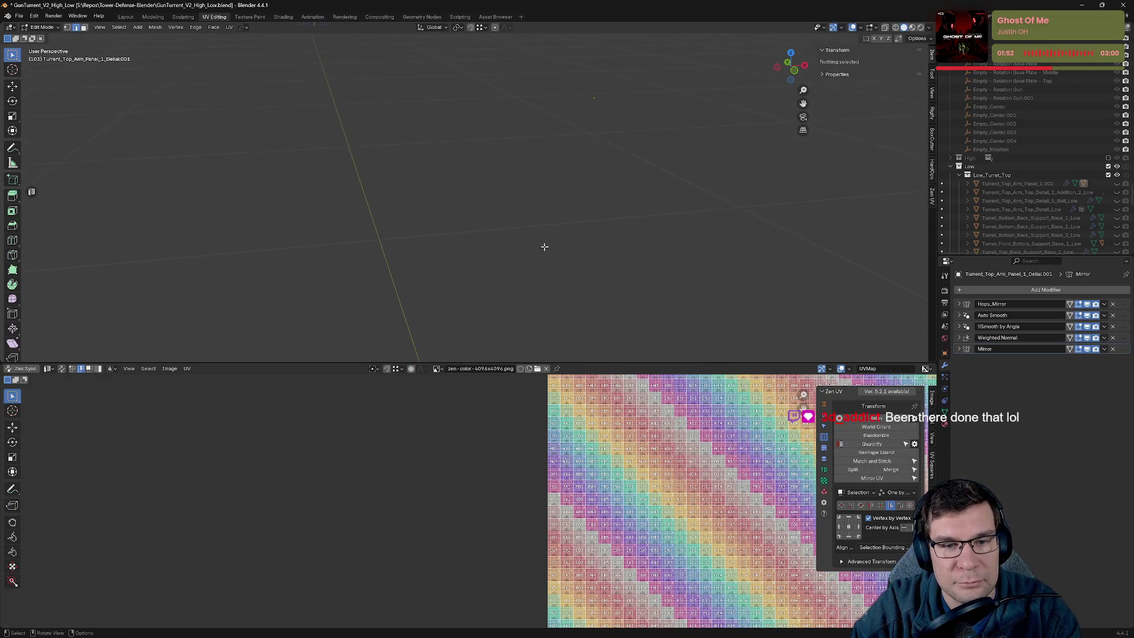
scroll(547, 147, "up", 3)
left_click(540, 159, "alt")
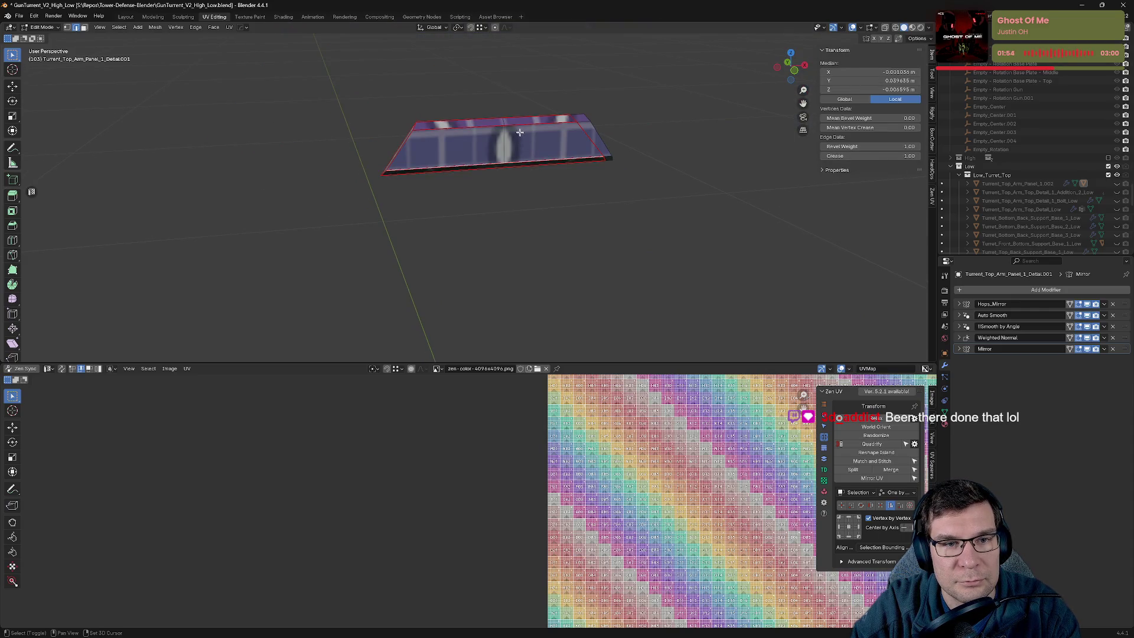
left_click(514, 125, "alt+shift")
key("alt+a")
left_click(470, 130)
middle_click_drag(471, 130, 460, 126)
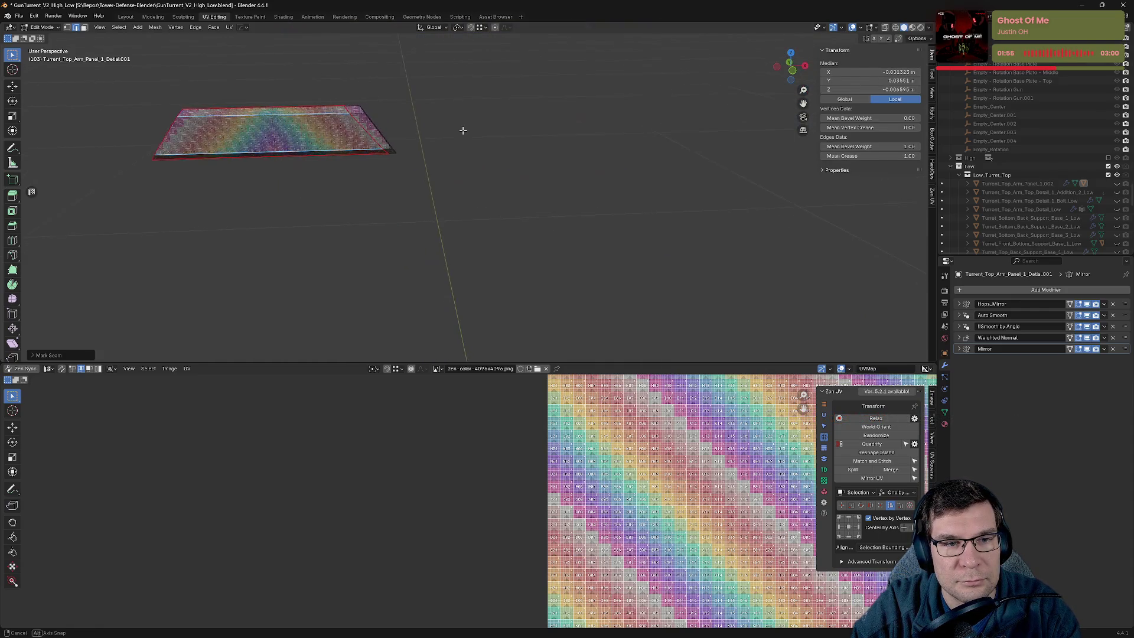
scroll(460, 125, "down", 2)
scroll(499, 94, "down", 2)
scroll(1015, 186, "down", 5)
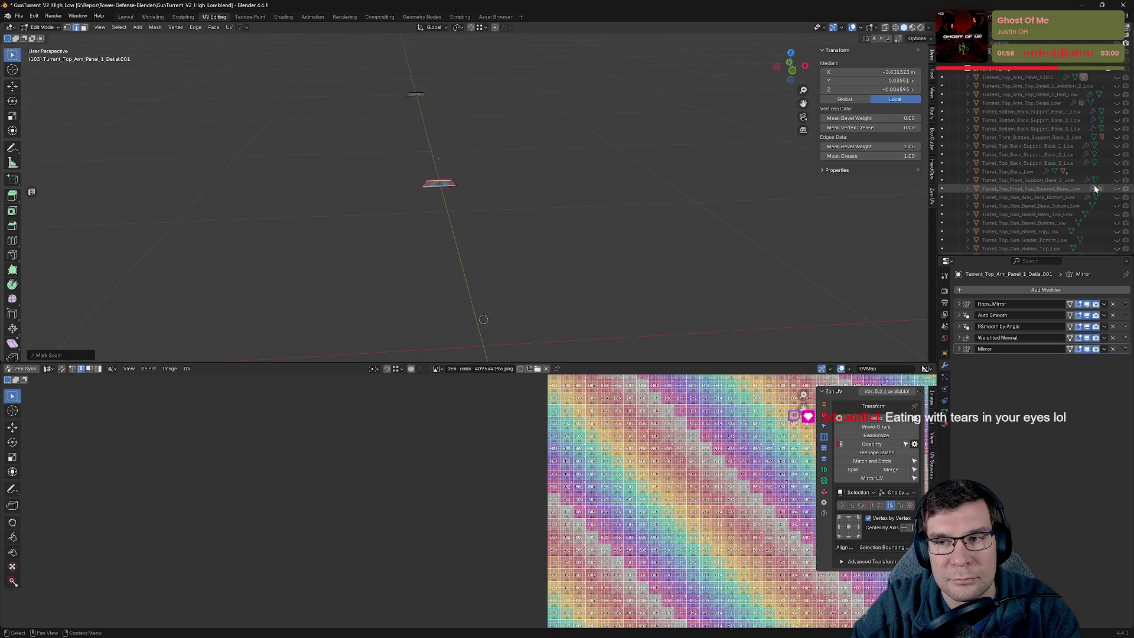
mouse_move(721, 185)
middle_mouse_down()
mouse_move(424, 359)
mouse_move(386, 130)
middle_mouse_up()
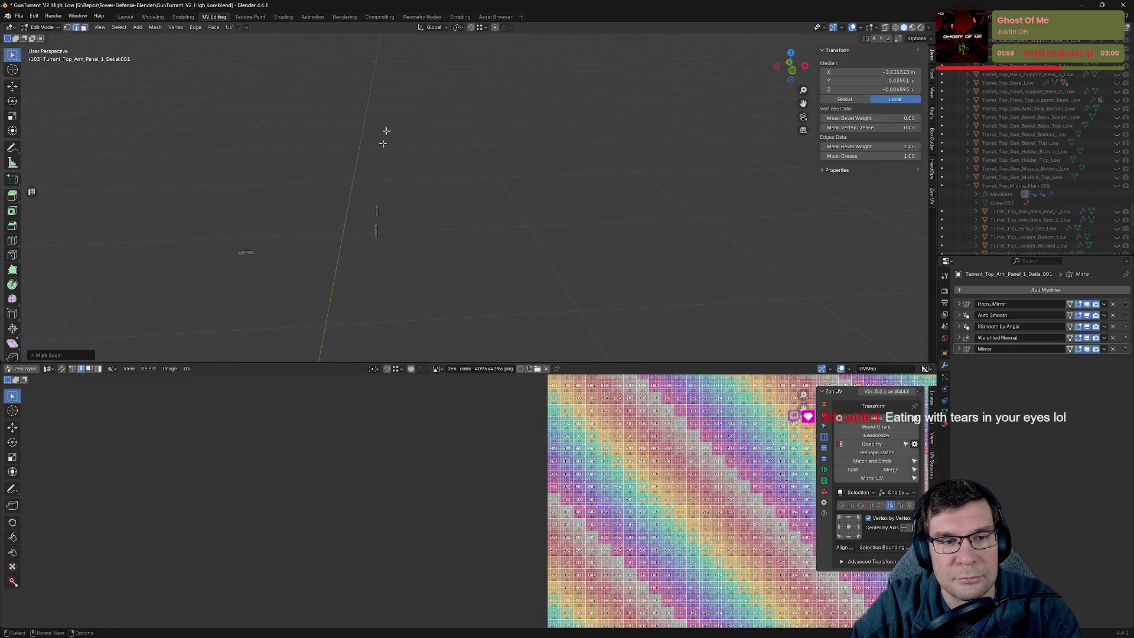
key("Tab")
On Turret_Top_Middle_Clip_2_Low, mark seams around the slot edge loops, including the lower slot.
left_click(374, 235)
key("KP_Decimal")
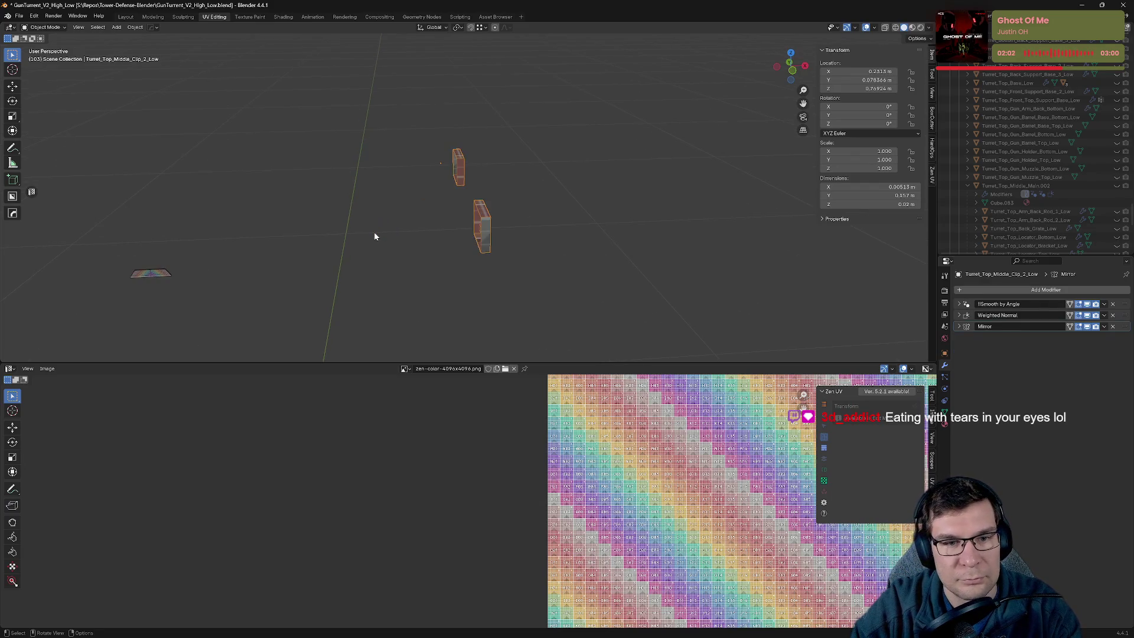
mouse_move(375, 236)
middle_mouse_down()
mouse_move(536, 223)
mouse_move(412, 203)
mouse_move(313, 250)
mouse_move(470, 151)
middle_mouse_up()
key("Tab")
scroll(409, 192, "up", 2)
scroll(314, 251, "up", 3)
key("a")
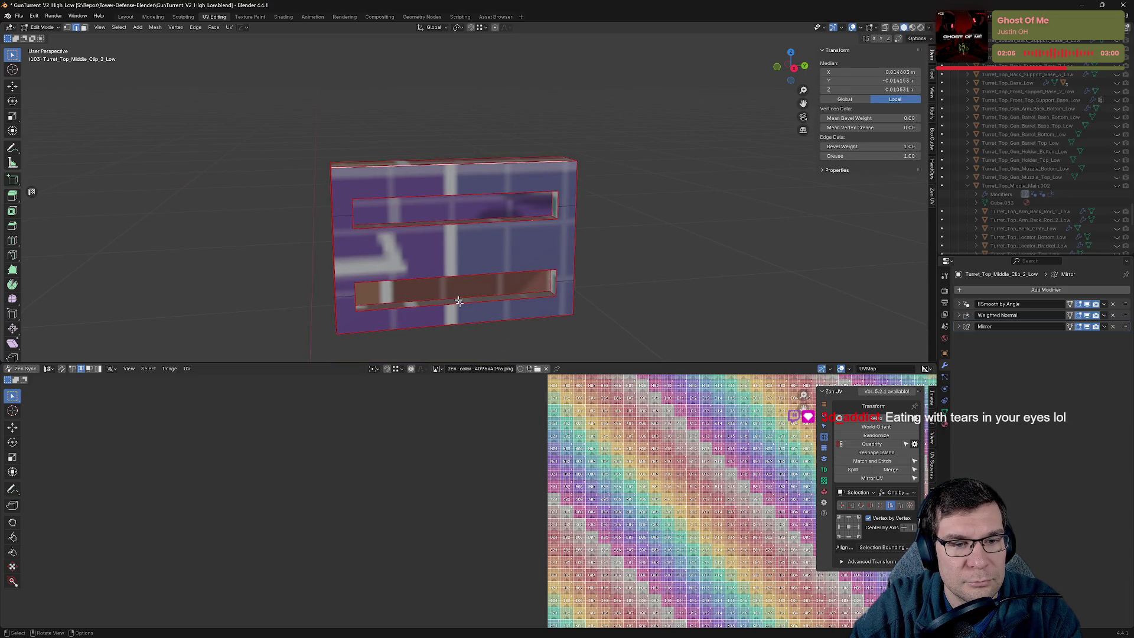
key("ctrl+e")
left_click(400, 328)
key("alt+a")
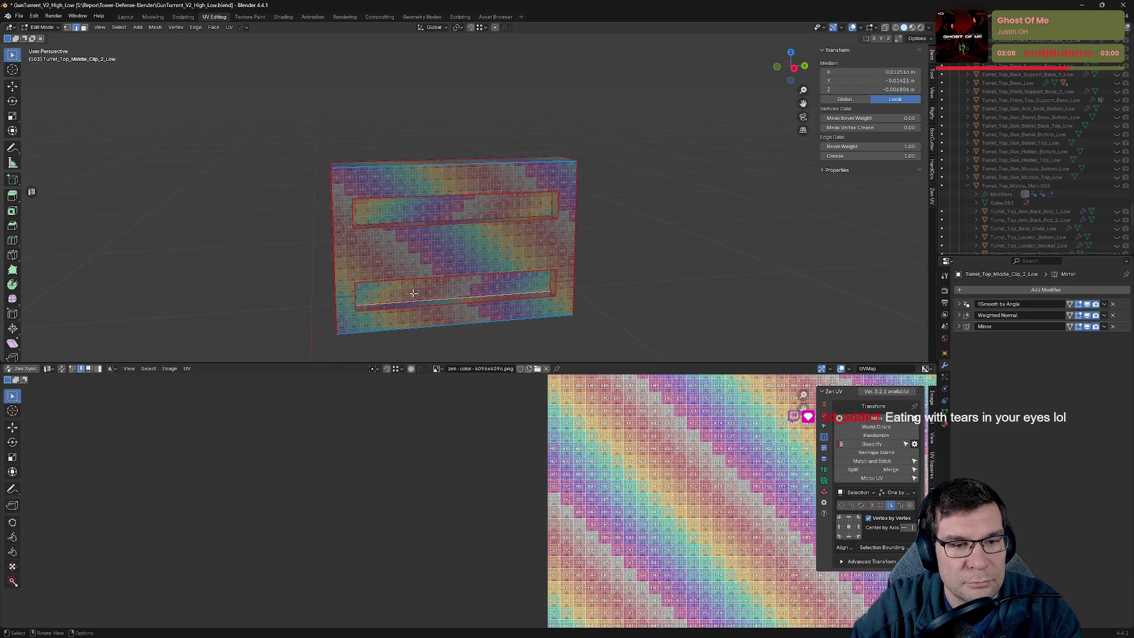
mouse_move(415, 258)
middle_mouse_down()
mouse_move(453, 230)
mouse_move(573, 193)
mouse_move(552, 137)
mouse_move(410, 200)
mouse_move(455, 223)
middle_mouse_up()
left_click(453, 231, "alt")
key("ctrl+e")
left_click(353, 160)
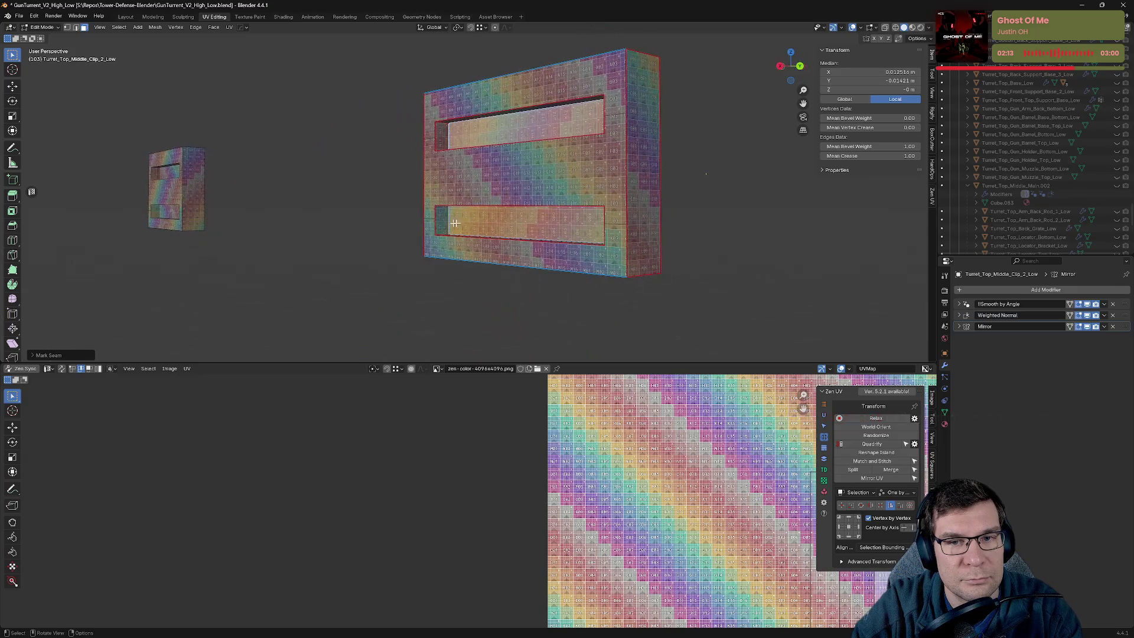
Mark the clip's left corner edges as seams in edge select mode.
left_click(631, 160)
key("2")
left_click(630, 147)
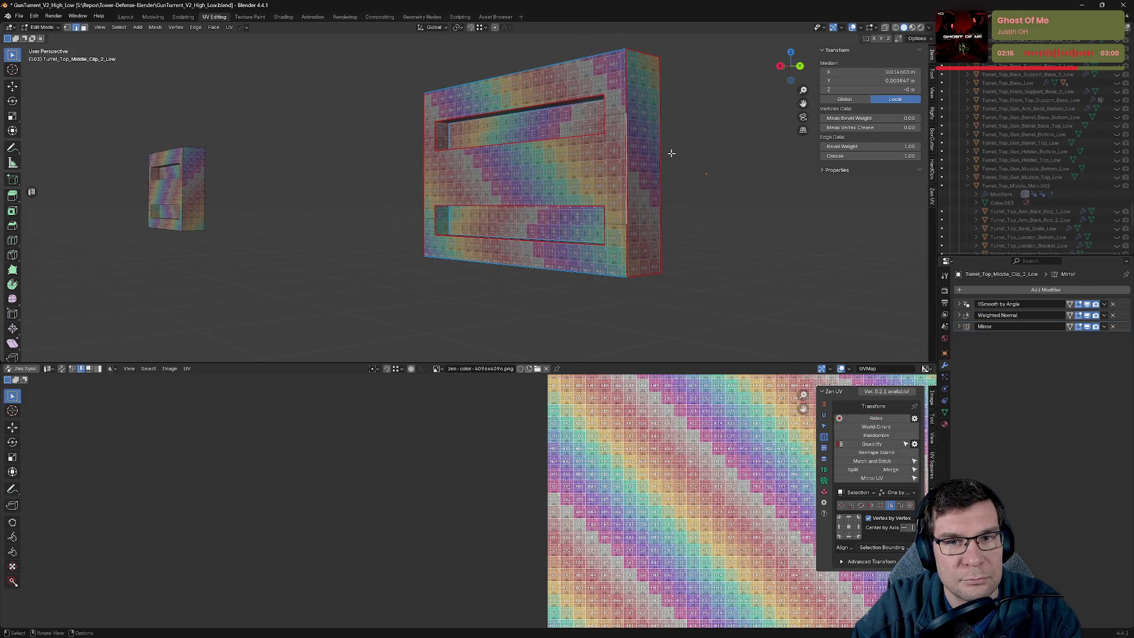
middle_click_drag(679, 155, 763, 181)
middle_click_drag(773, 183, 359, 136)
left_click(366, 118)
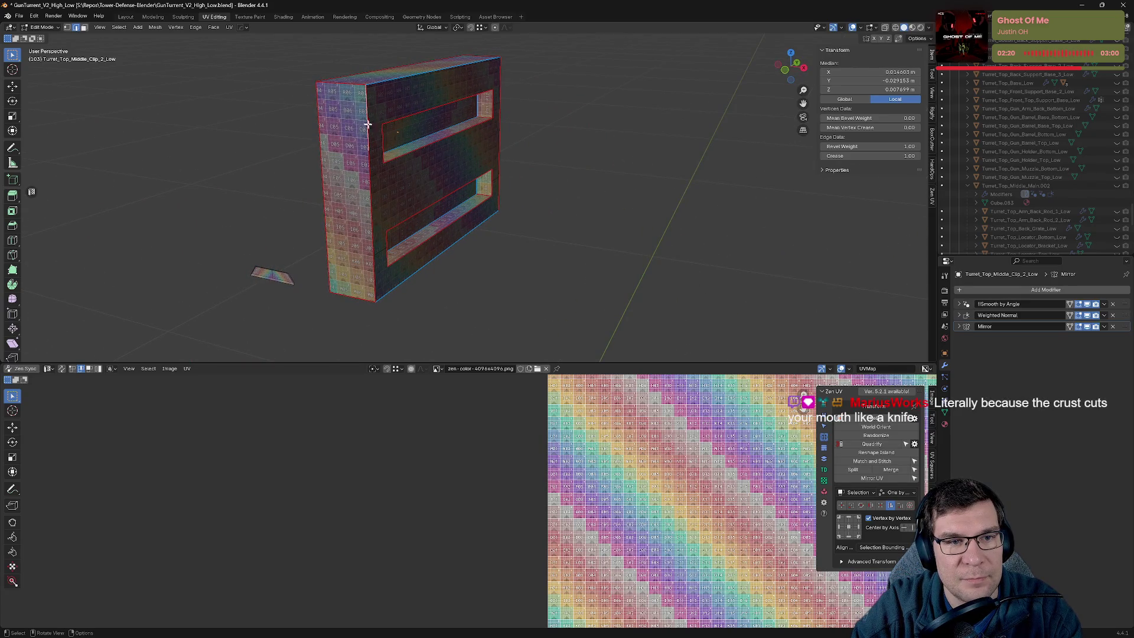
left_click(371, 204, "shift")
left_click(373, 272, "shift")
key("alt+e")
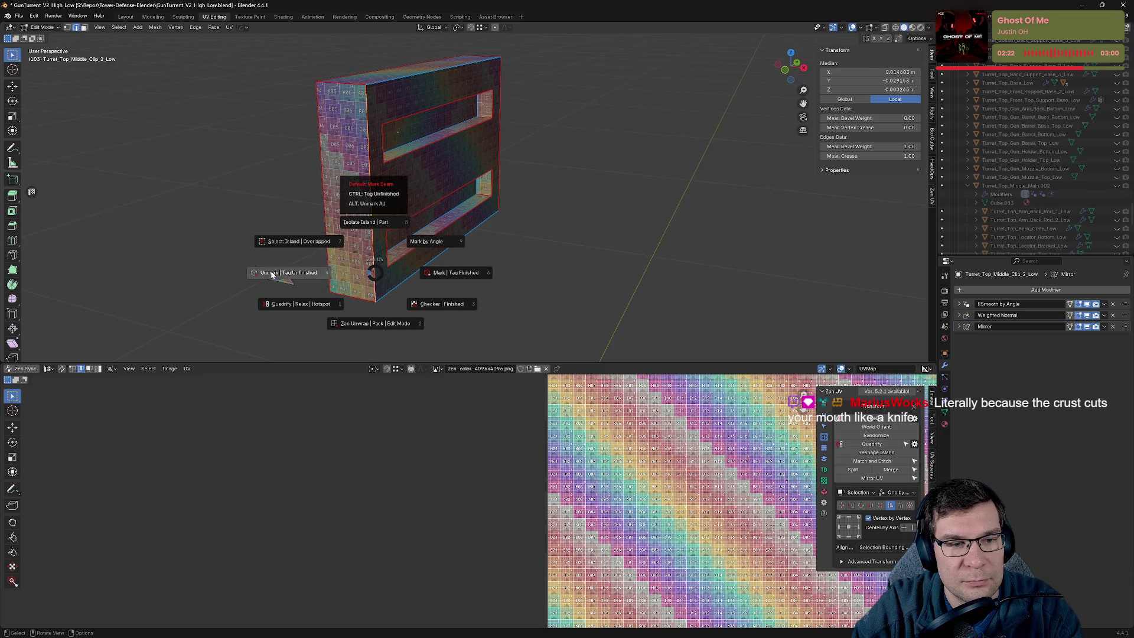
left_click(298, 270)
Inspect the clip's seams and UV islands from the front and above.
scroll(734, 481, "down", 5)
key("a")
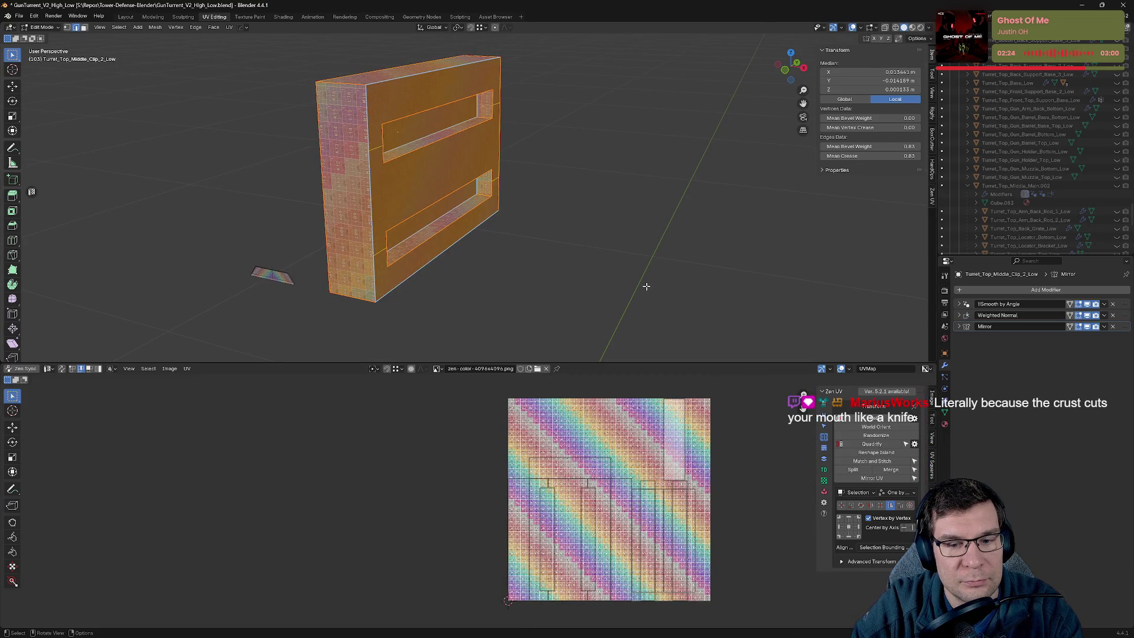
mouse_move(589, 284)
middle_mouse_down()
mouse_move(498, 172)
mouse_move(511, 179)
middle_mouse_up()
key("alt+a")
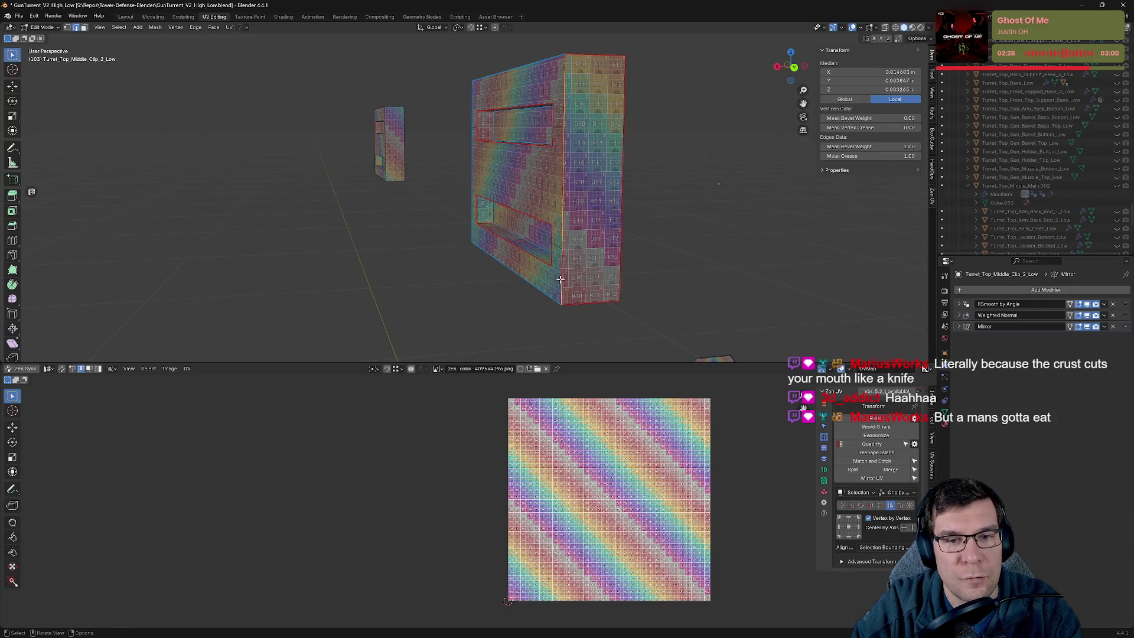
mouse_move(575, 245)
middle_mouse_down()
mouse_move(531, 285)
mouse_move(705, 247)
middle_mouse_up()
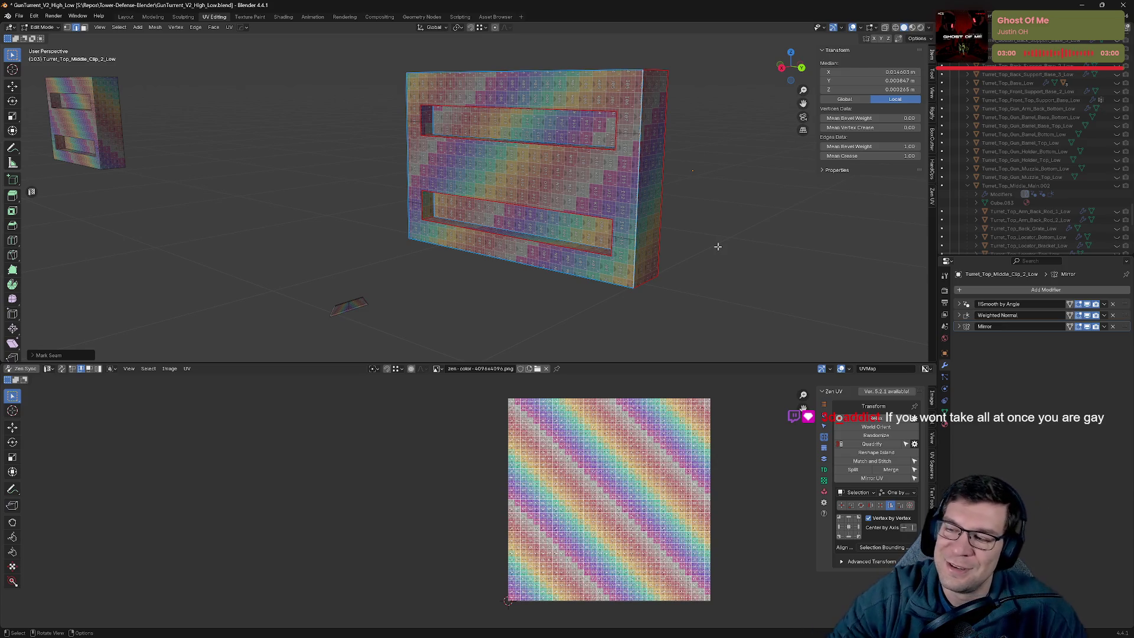
mouse_move(601, 180)
middle_mouse_down()
mouse_move(653, 177)
mouse_move(643, 176)
mouse_move(701, 200)
mouse_move(688, 169)
mouse_move(709, 170)
middle_mouse_up()
scroll(701, 200, "up", 4)
scroll(682, 182, "down", 3)
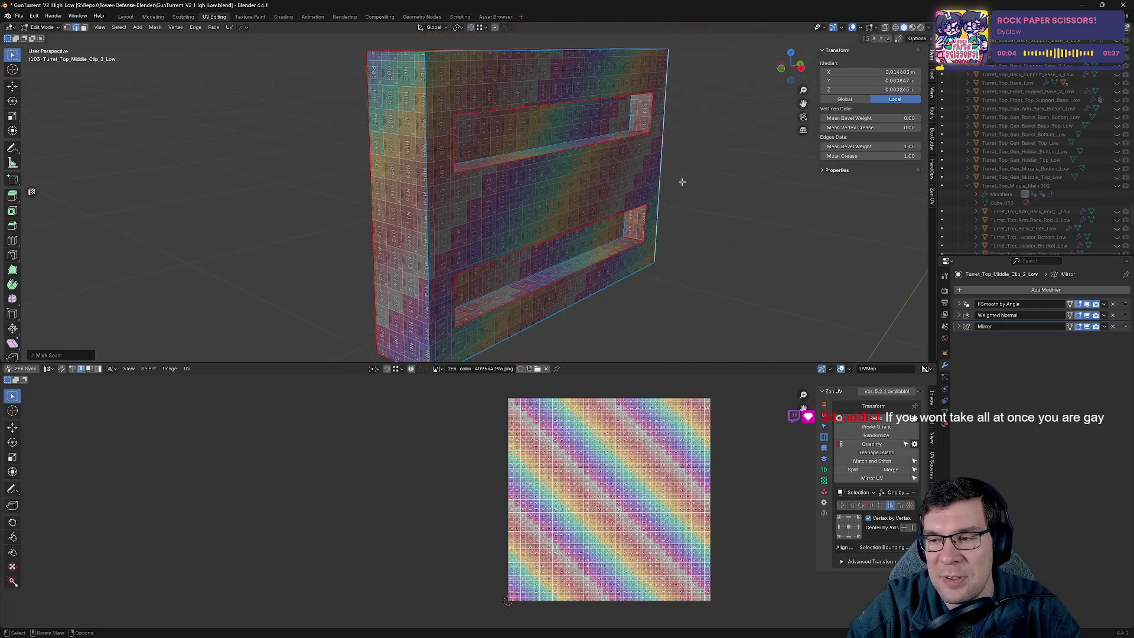
mouse_move(563, 187)
middle_mouse_down()
mouse_move(603, 228)
mouse_move(417, 149)
middle_mouse_up()
scroll(555, 187, "down", 3)
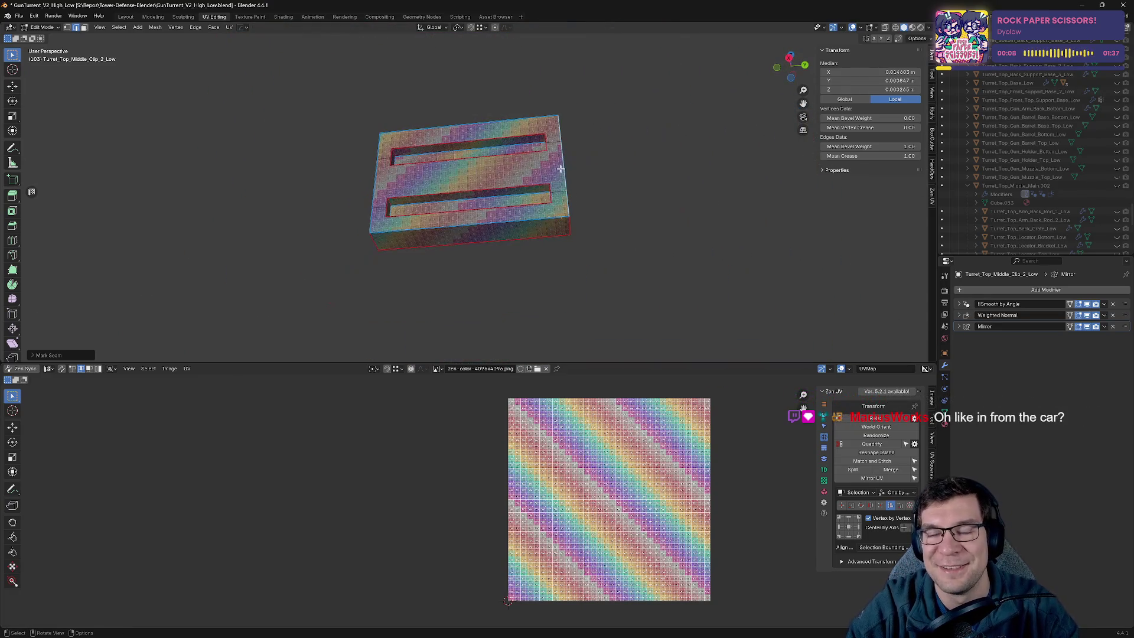
mouse_move(508, 183)
middle_mouse_down()
mouse_move(515, 163)
mouse_move(554, 193)
mouse_move(653, 126)
middle_mouse_up()
Save the file and return the clip to Object Mode.
key("ctrl+s")
key("a")
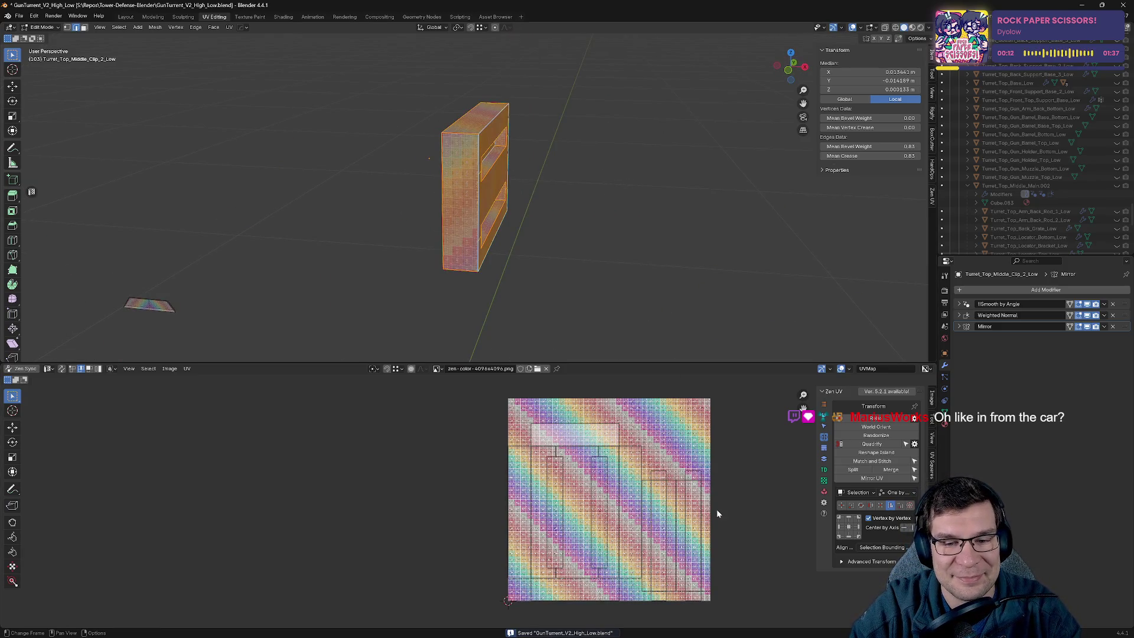
key("Tab")
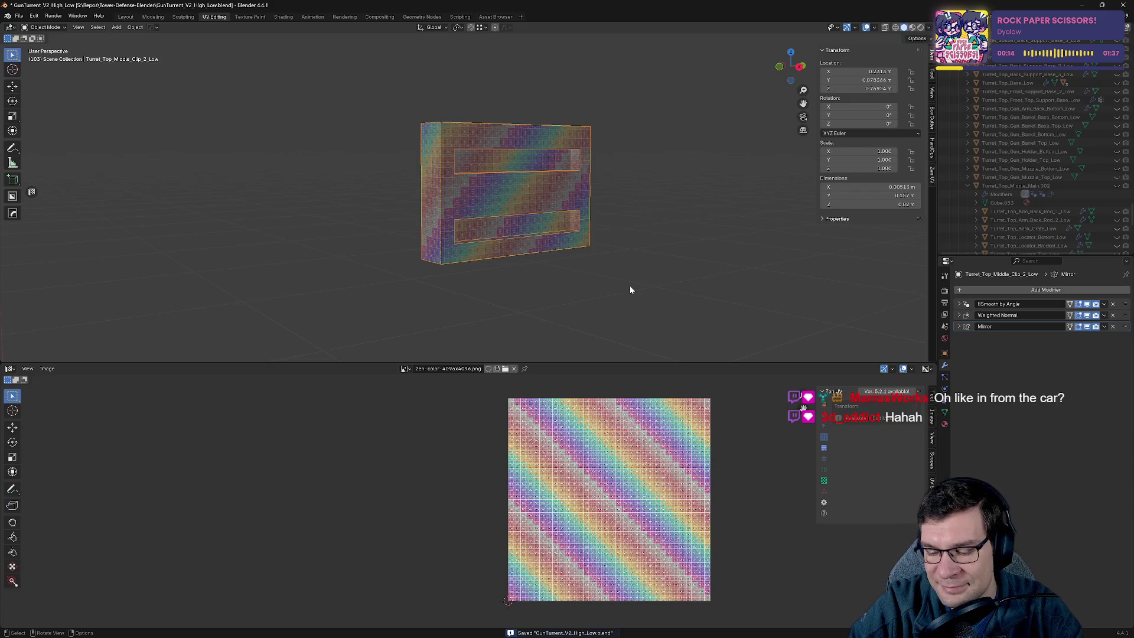
Unhide the arm top, support beam, front support, top side, mohawk, middle side and first clip pieces.
key("KP_Divide")
scroll(973, 169, "down", 5)
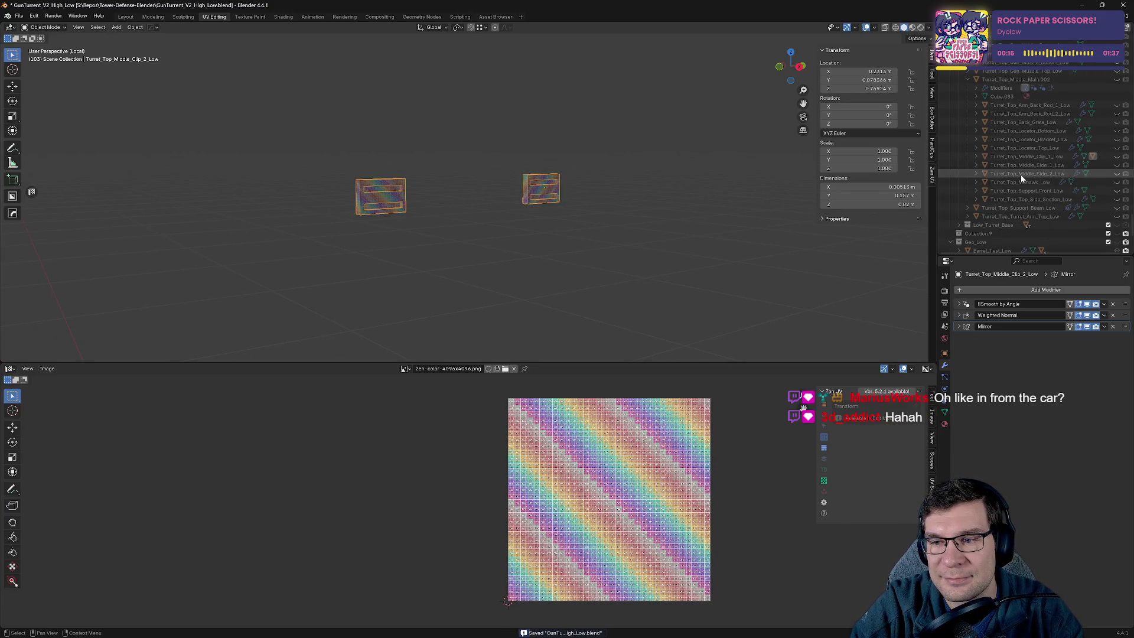
left_click(1116, 216)
left_click(1117, 207)
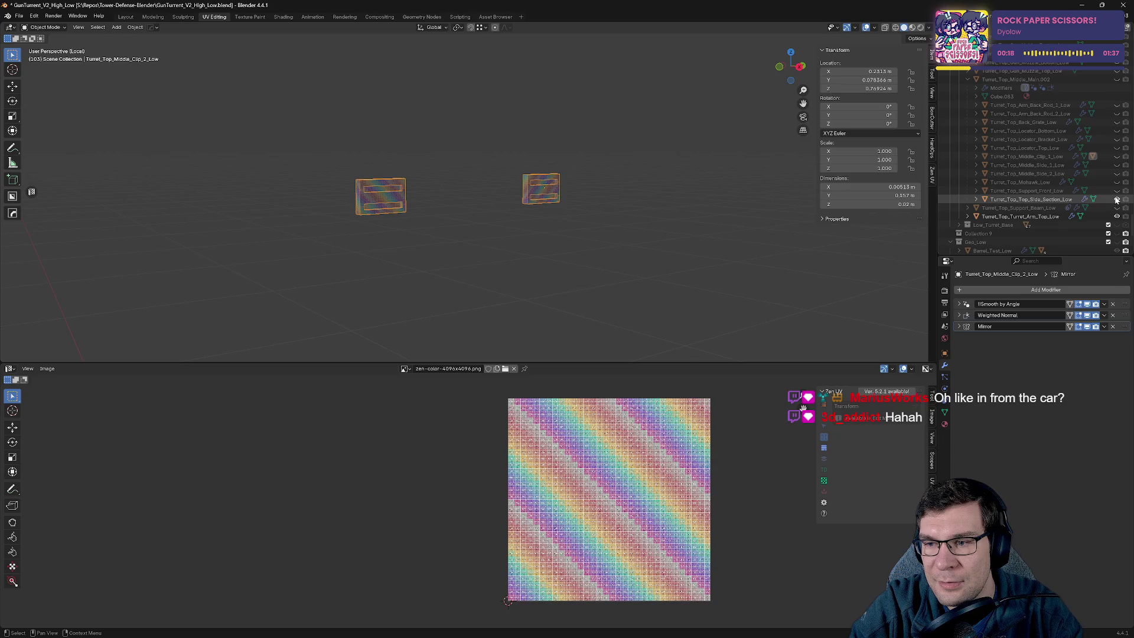
left_click(1117, 190)
left_click(1116, 199)
left_click(1116, 182)
left_click(1117, 165)
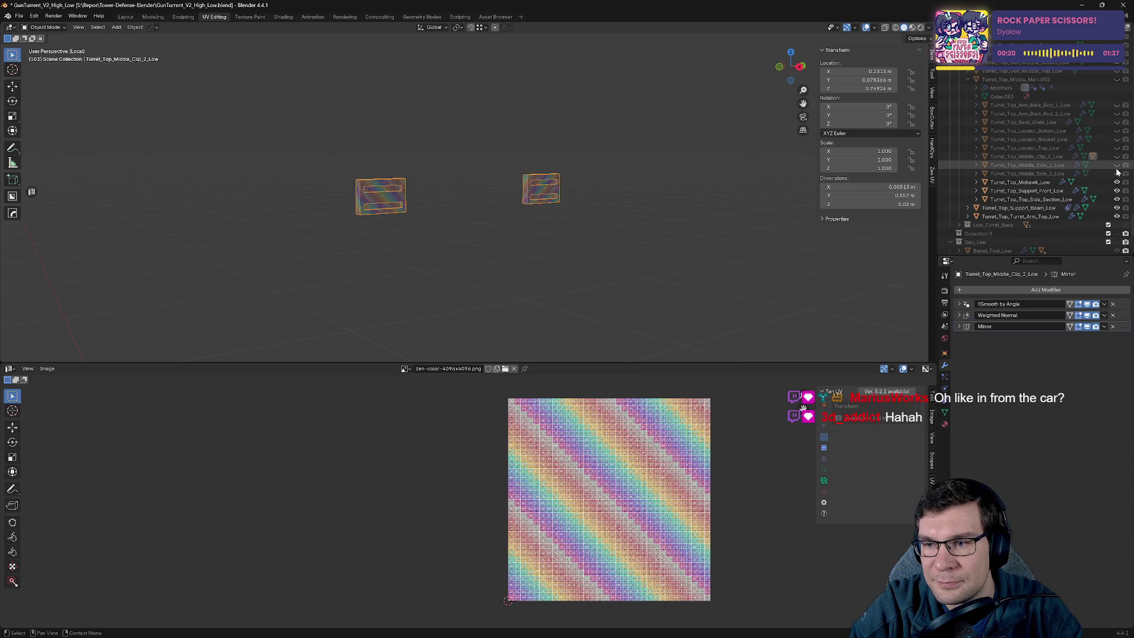
left_click(1116, 156)
left_click(1117, 174)
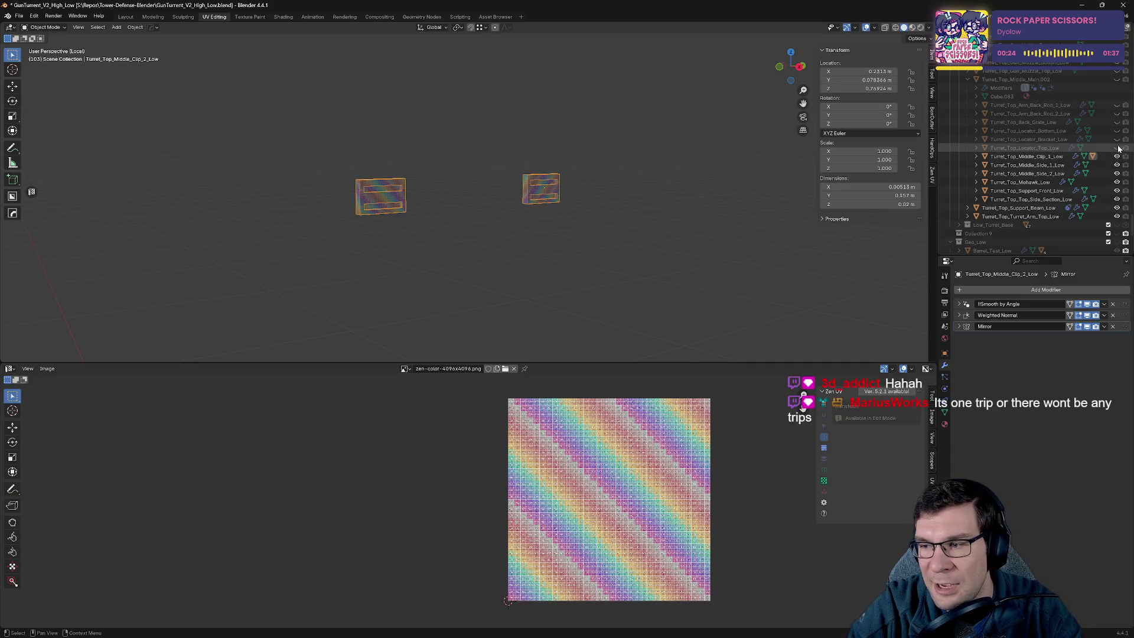
Unhide the locator bracket, locator top and bottom, back grate, and both arm back rods.
left_click(1117, 139)
left_click(1117, 148)
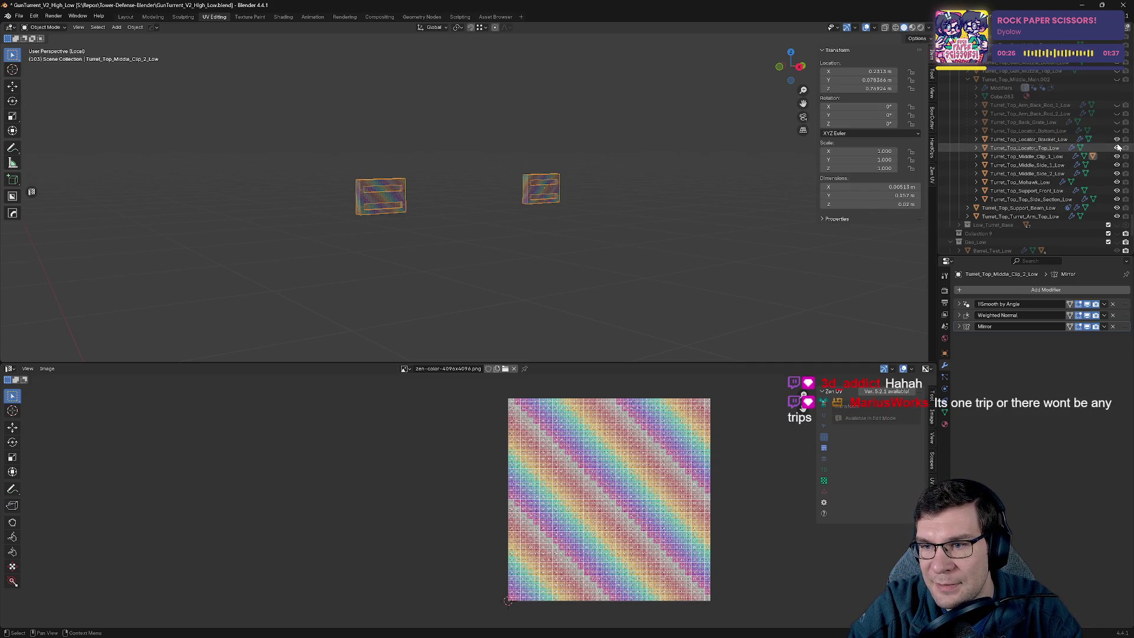
left_click(1117, 131)
left_click(1117, 122)
left_click(1117, 114)
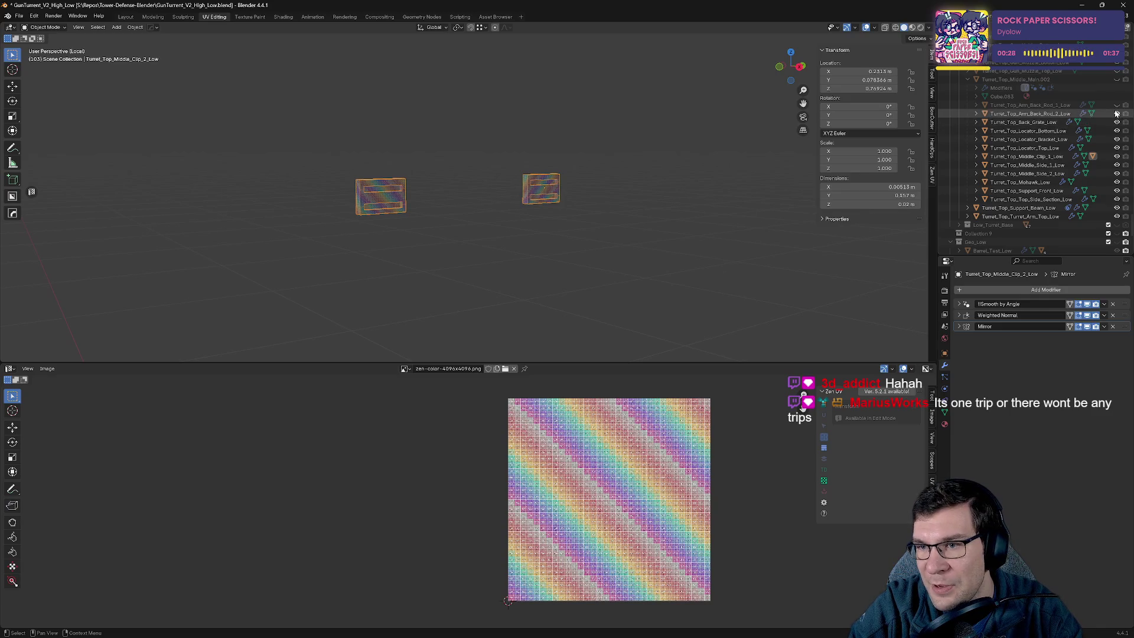
left_click(1117, 104)
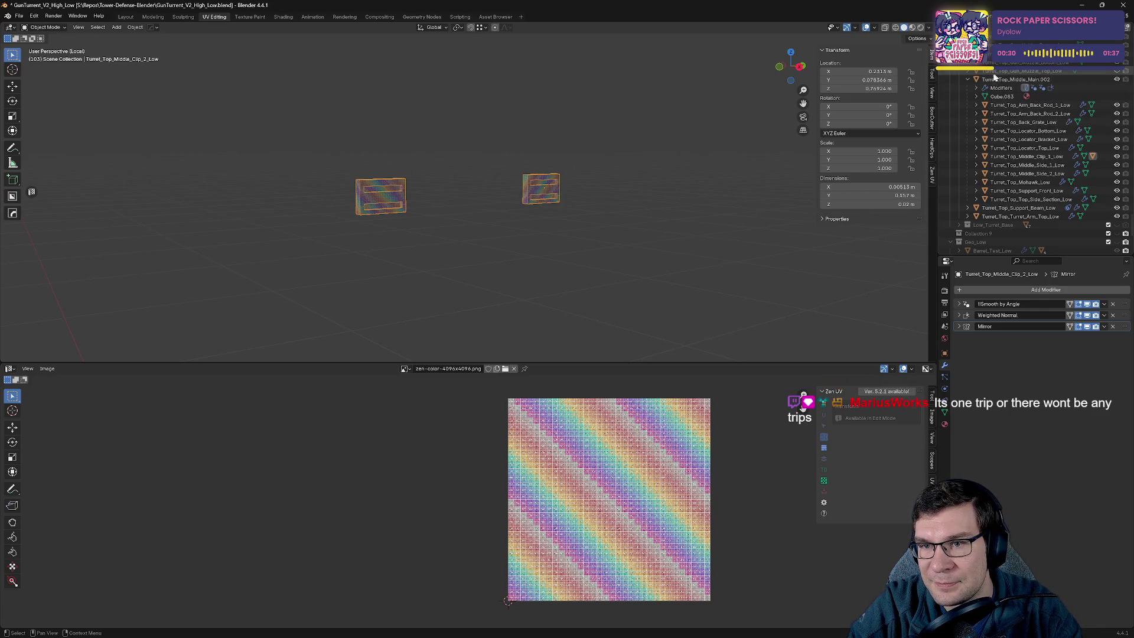
Collapse Turret_Top_Middle_Main.002, unhide the three gun barrel parts, save, and enter Edit Mode on the clip.
left_click(968, 79)
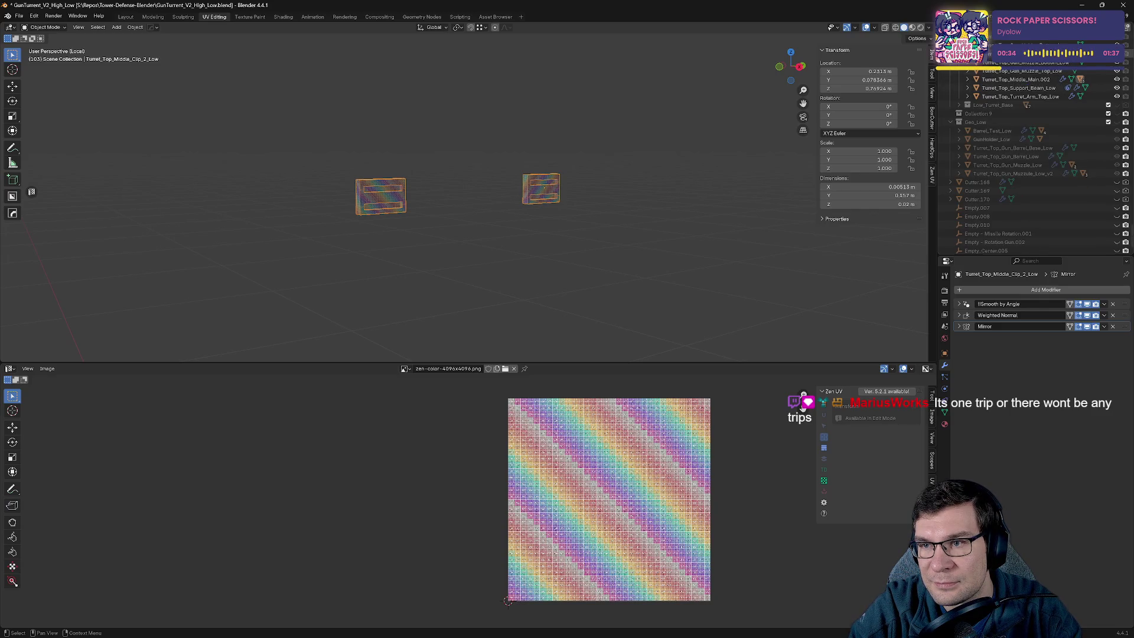
scroll(1118, 83, "up", 3)
left_click_drag(1117, 82, 1117, 64)
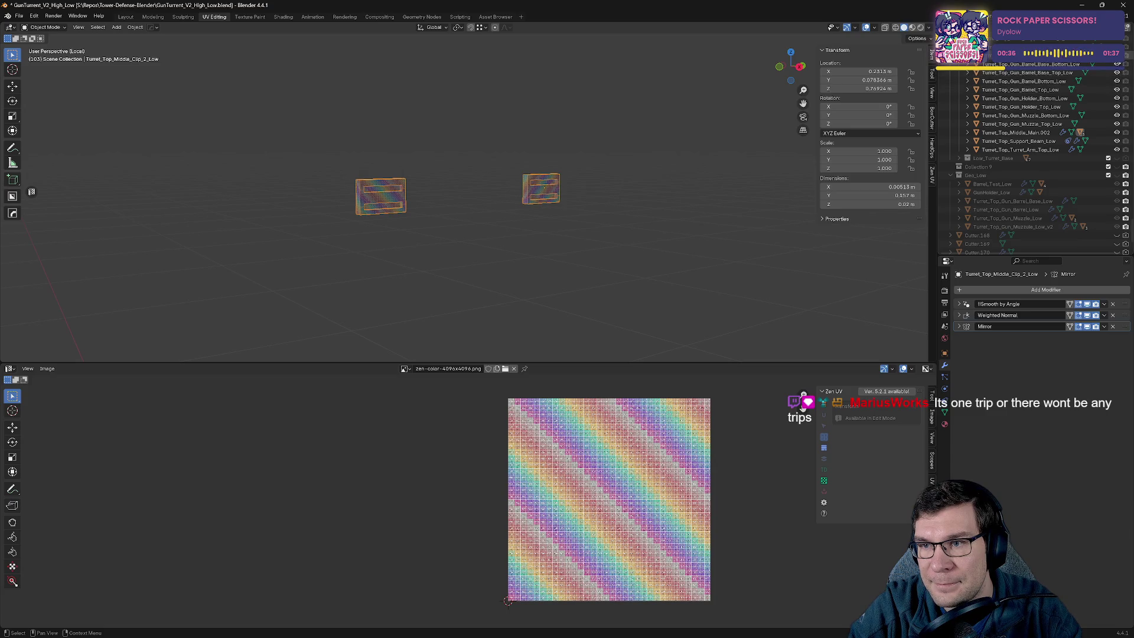
scroll(1113, 77, "up", 3)
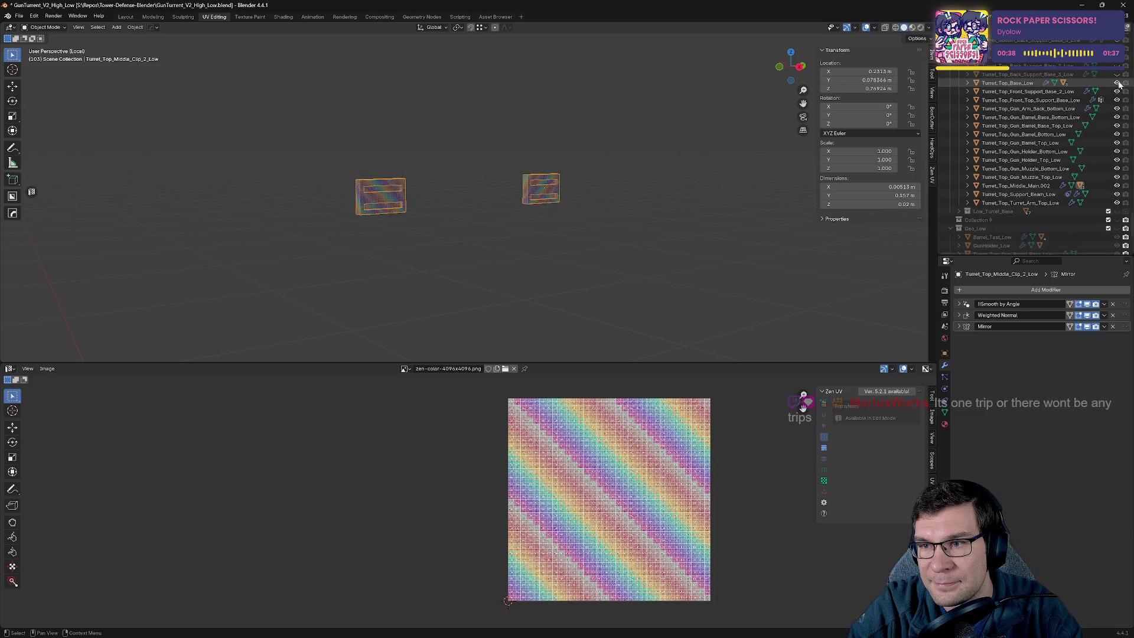
scroll(1113, 77, "up", 4)
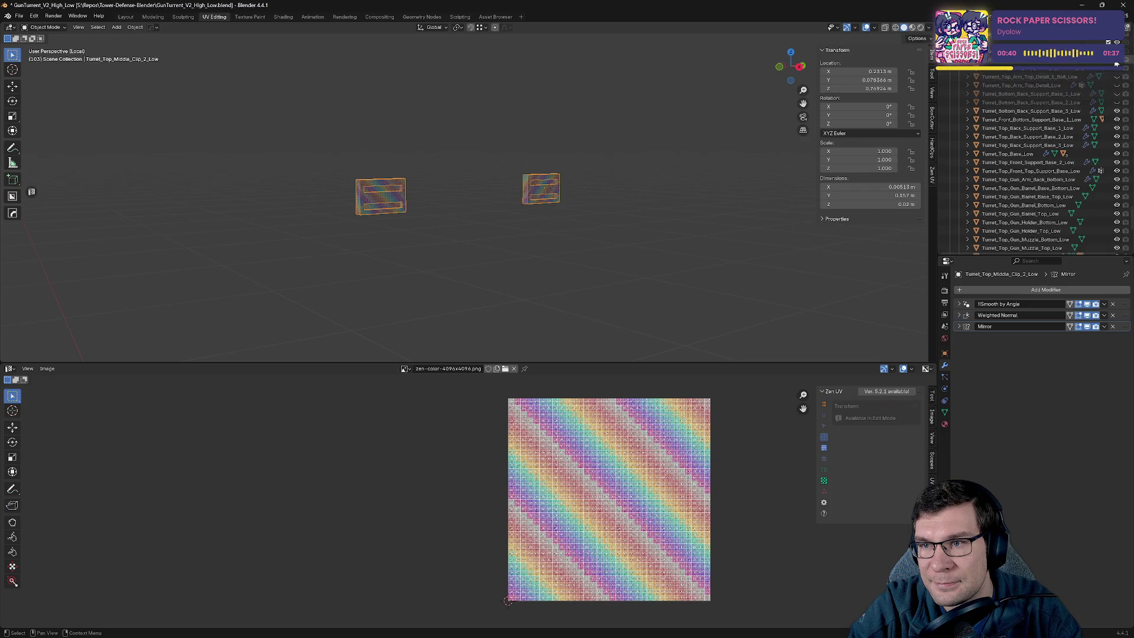
left_click_drag(1117, 111, 1117, 76)
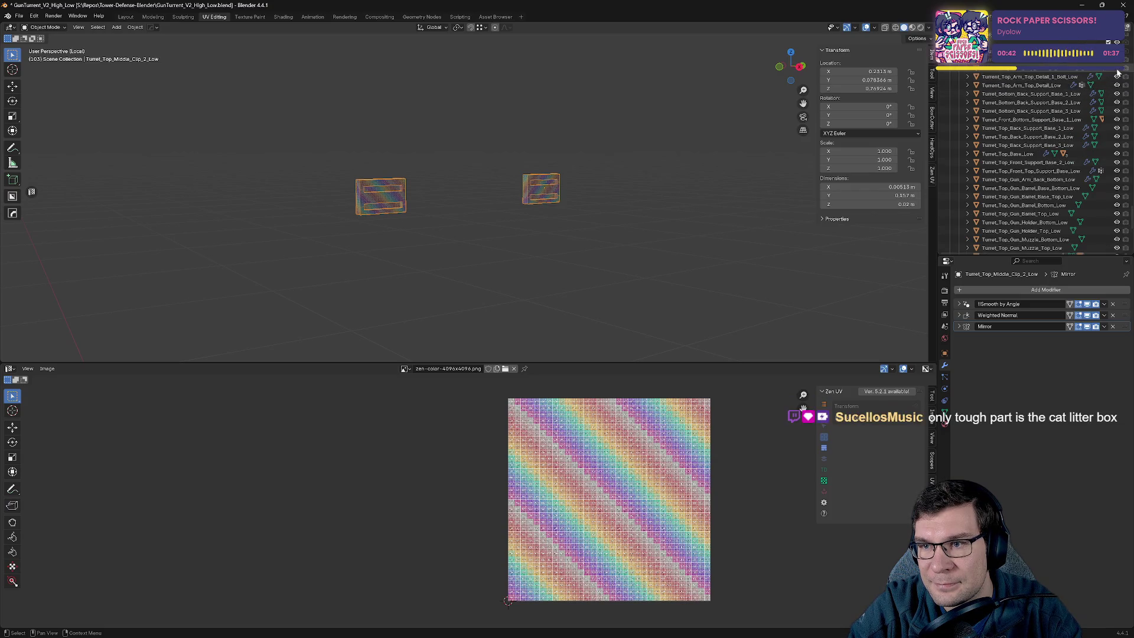
key("ctrl+s")
key("Tab")
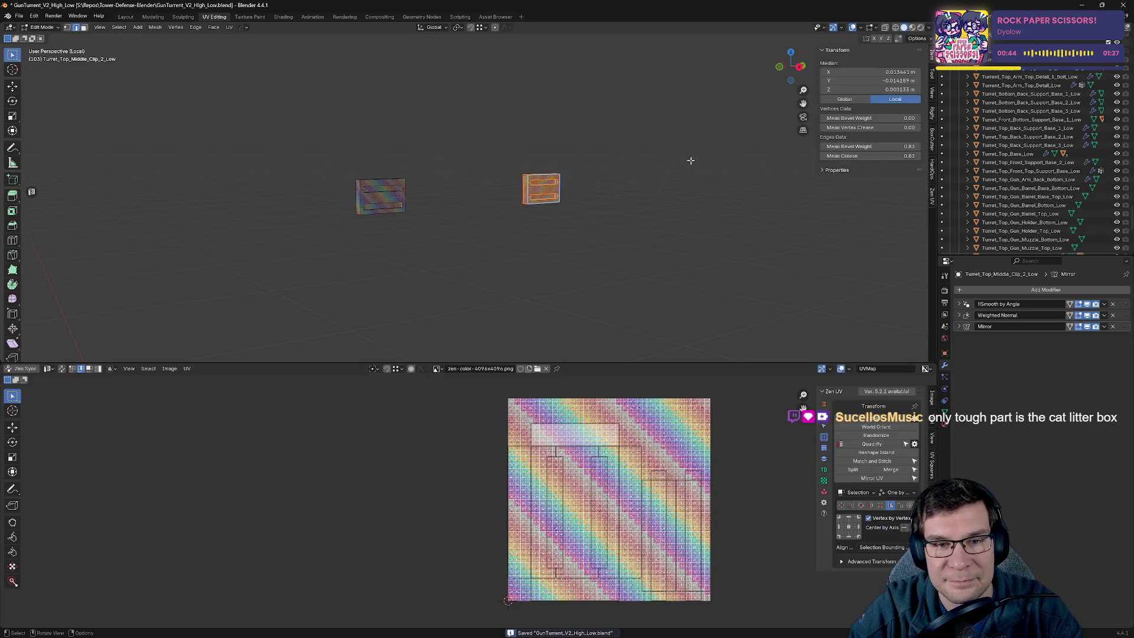
Exit Local View and select the Turret_Top_Back_Grate_Low part, briefly previewing its mesh.
key("KP_Divide")
scroll(691, 161, "down", 10)
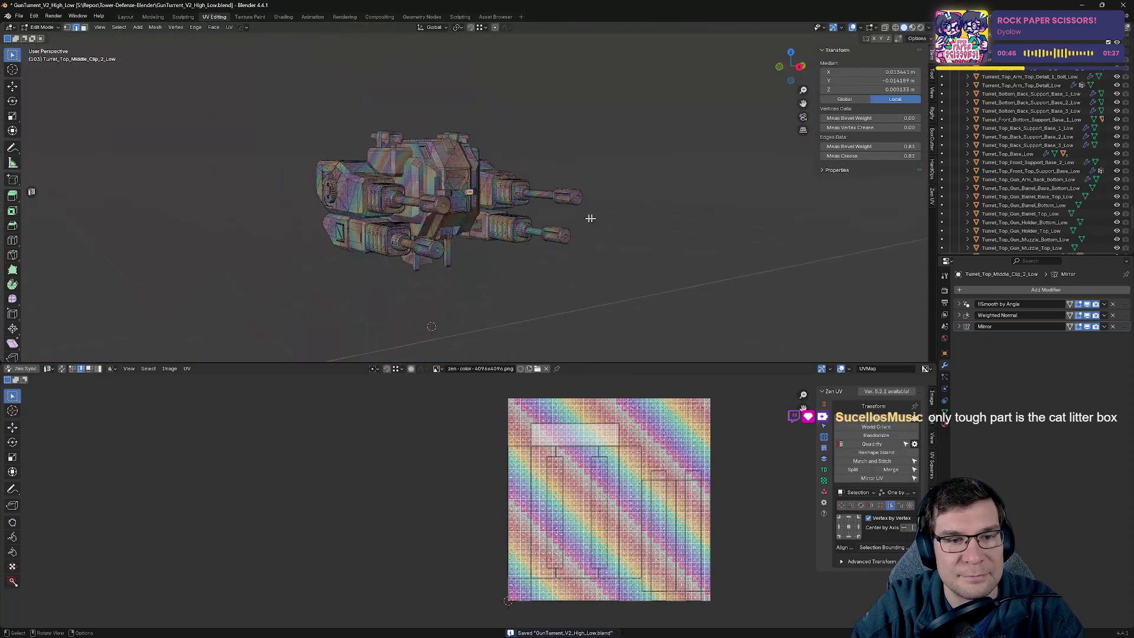
mouse_move(612, 193)
middle_mouse_down()
mouse_move(742, 200)
mouse_move(449, 177)
mouse_move(499, 223)
mouse_move(601, 208)
mouse_move(661, 342)
middle_mouse_up()
key("Tab")
left_click(427, 172)
scroll(430, 183, "up", 5)
key("Tab")
scroll(602, 208, "up", 6)
scroll(614, 233, "down", 5)
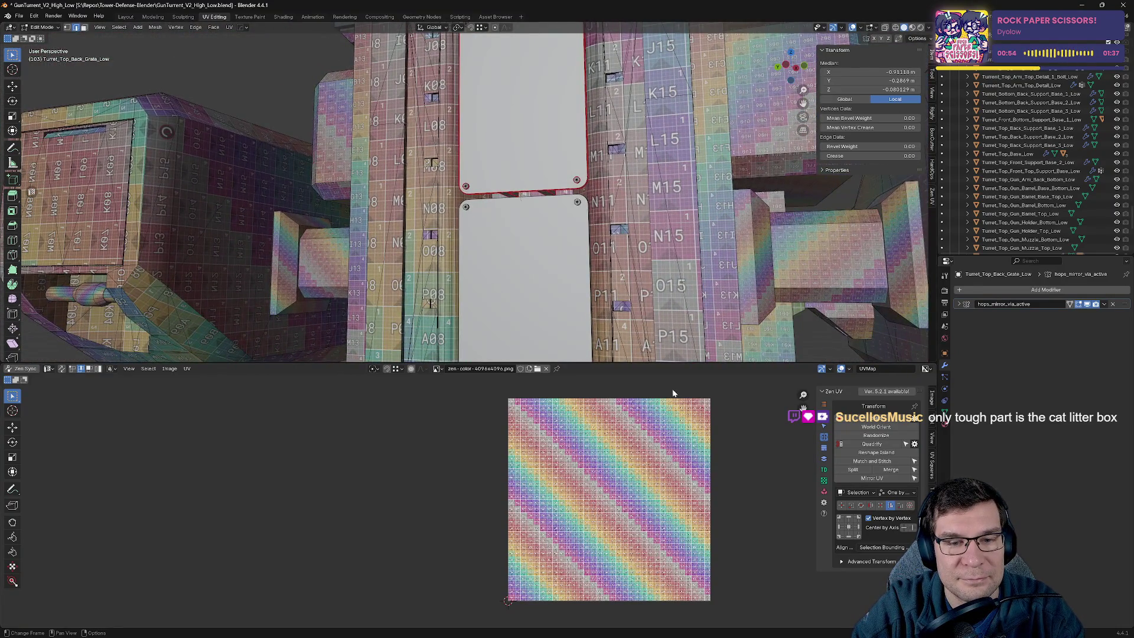
scroll(746, 464, "down", 3)
key("Tab")
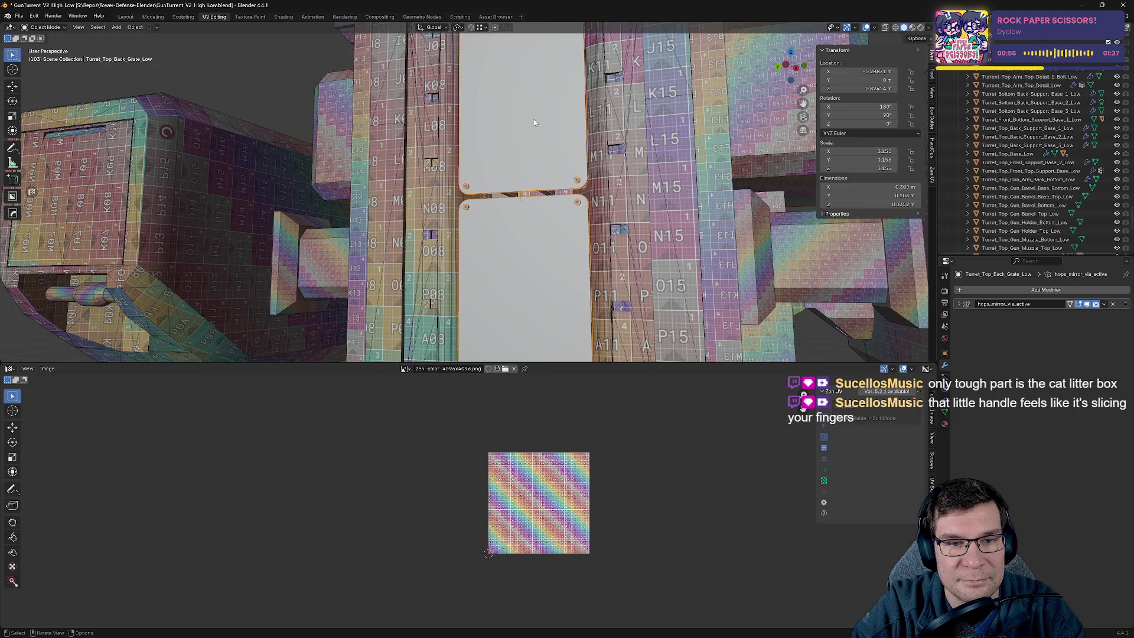
Isolate the grate panels in Local View, save, and enter Edit Mode with nothing selected.
key("KP_Divide")
key("Tab")
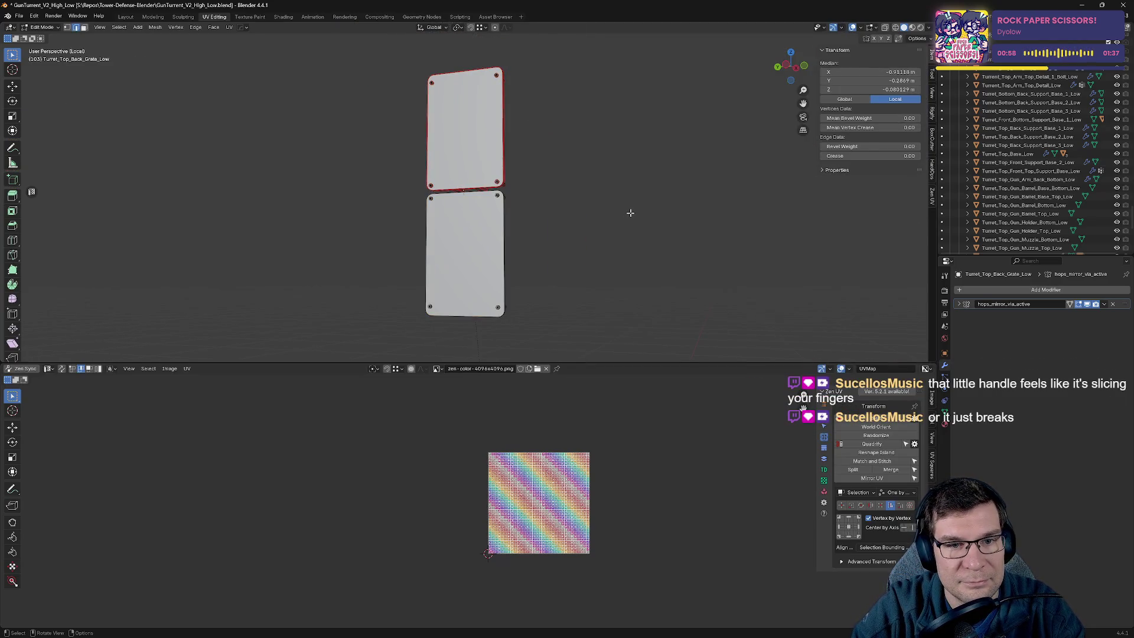
scroll(507, 496, "up", 8)
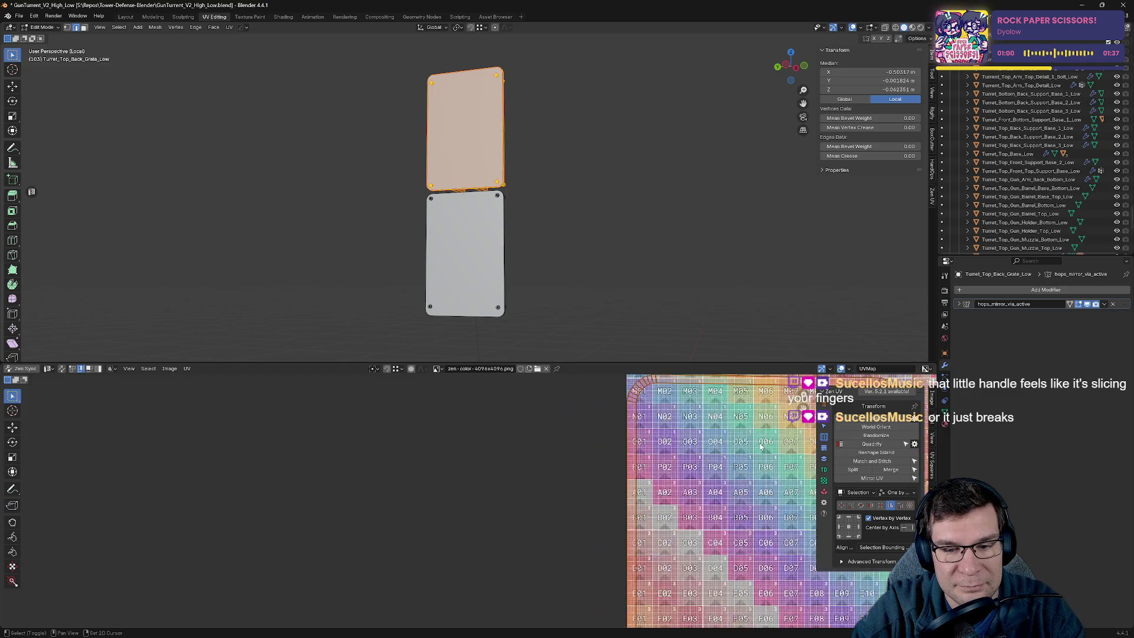
scroll(444, 576, "down", 8)
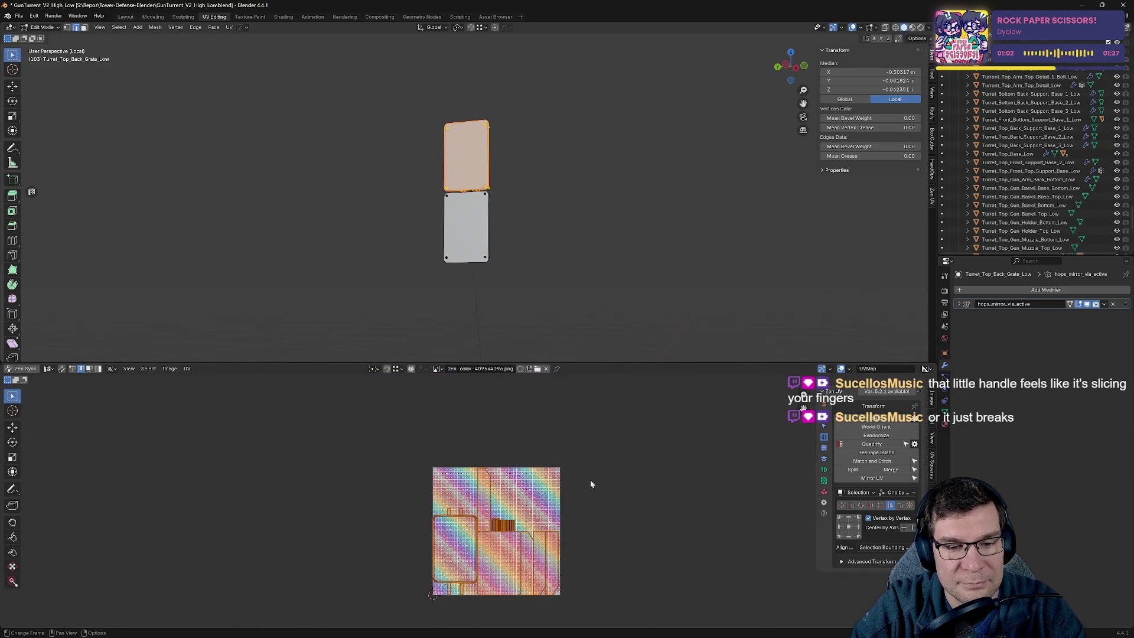
key("ctrl+s")
scroll(499, 533, "up", 3)
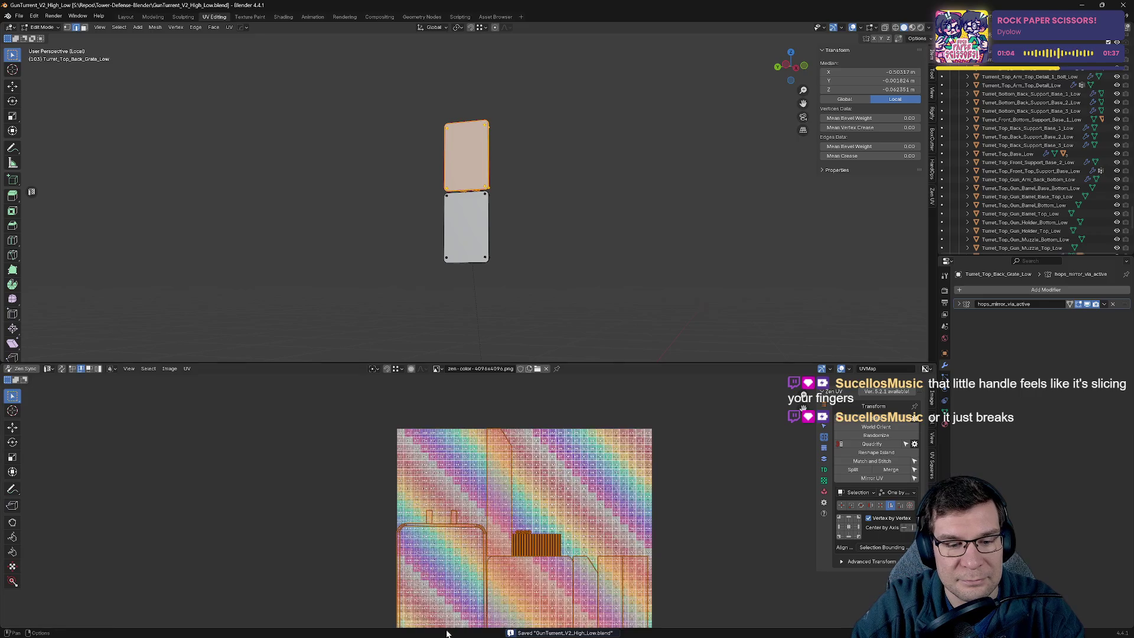
scroll(499, 533, "up", 2)
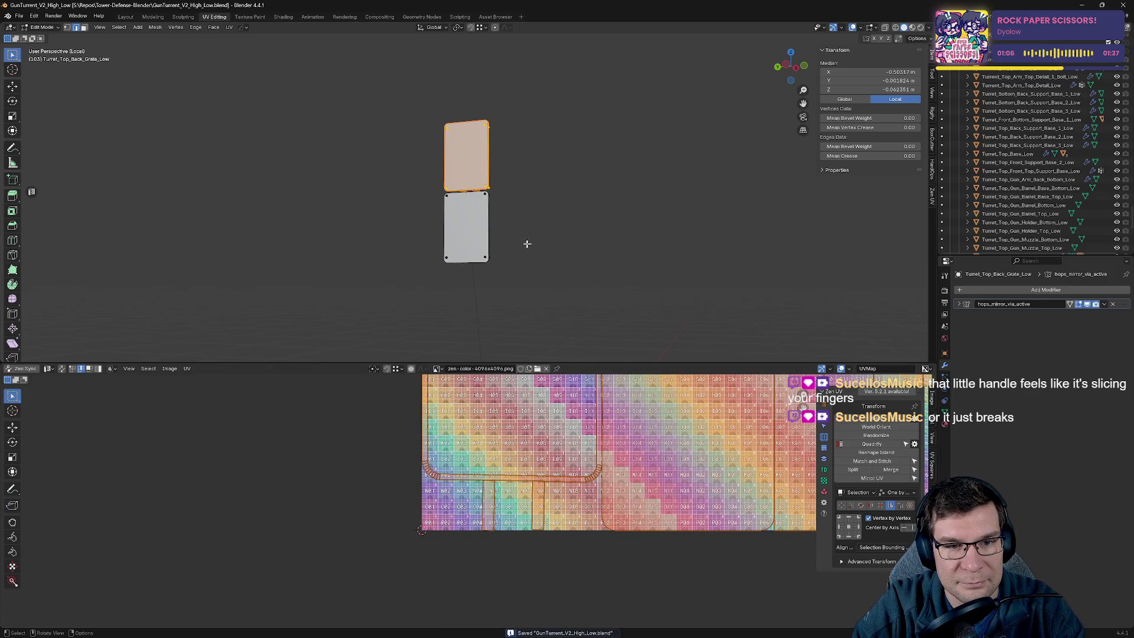
scroll(556, 248, "up", 5)
key("Tab")
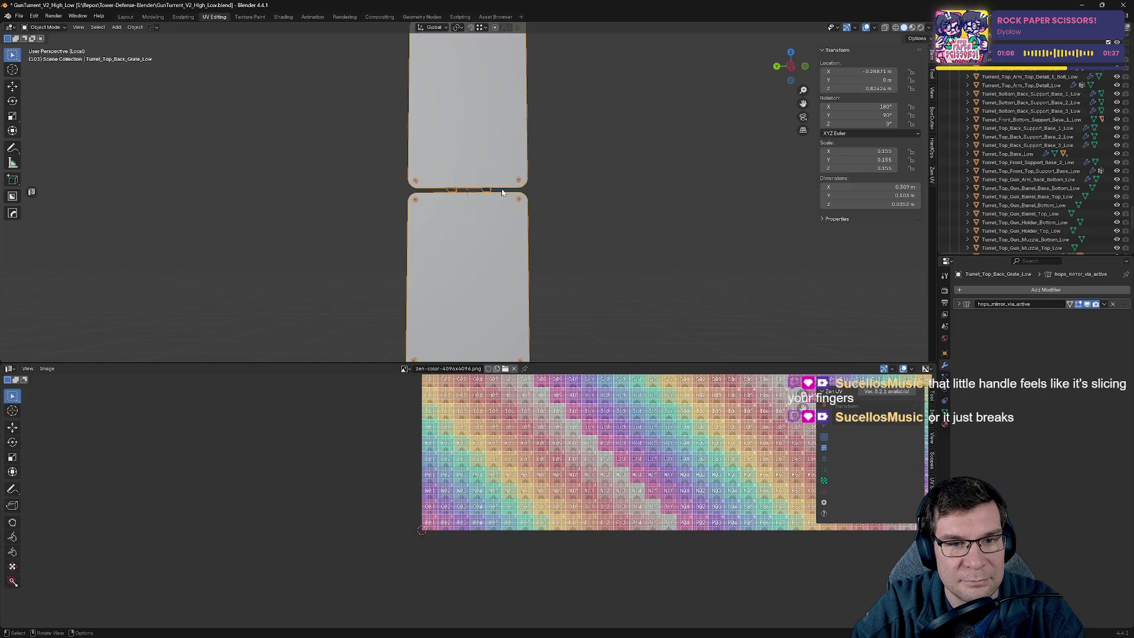
key("Tab")
key("alt+a")
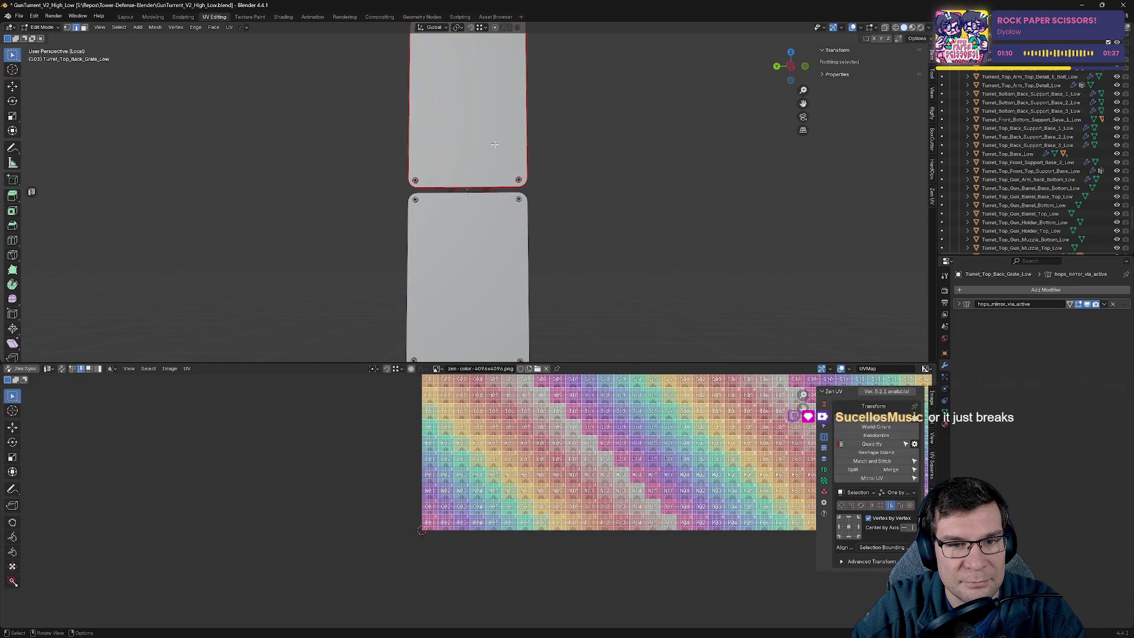
Mark the upper panel's corner border edges as a seam, then select the whole panel.
mouse_move(519, 260)
middle_mouse_down()
mouse_move(583, 160)
mouse_move(506, 147)
mouse_move(385, 96)
mouse_move(311, 105)
mouse_move(418, 88)
mouse_move(579, 131)
mouse_move(537, 139)
mouse_move(608, 316)
mouse_move(579, 223)
mouse_move(612, 207)
mouse_move(531, 257)
mouse_move(519, 216)
mouse_move(531, 211)
middle_mouse_up()
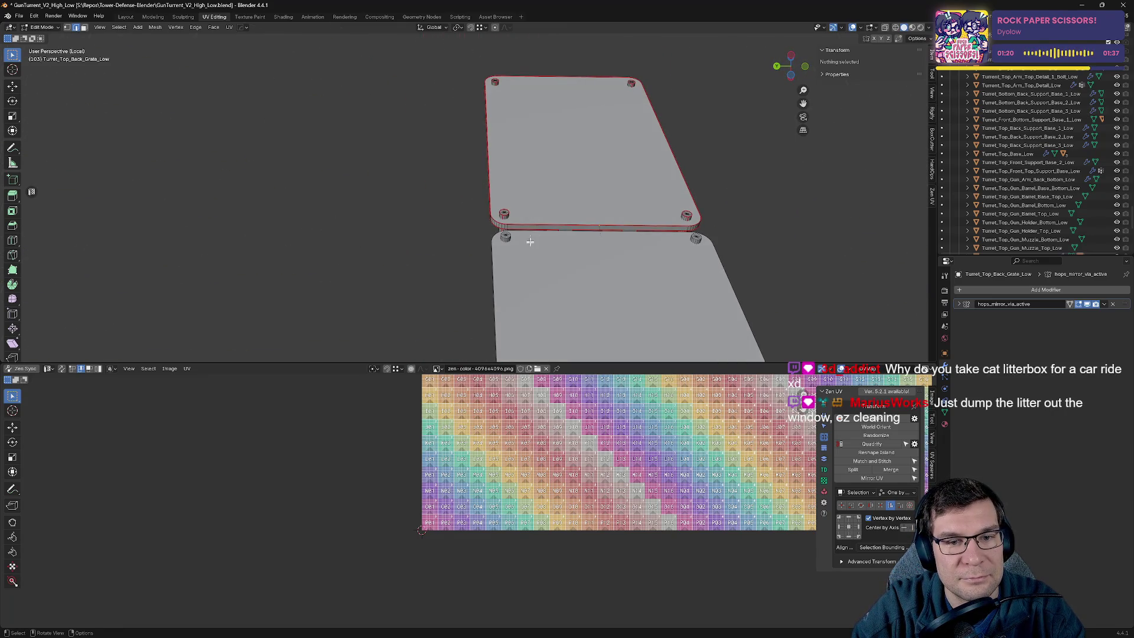
scroll(529, 248, "up", 4)
left_click(555, 268)
middle_click_drag(556, 268, 393, 213)
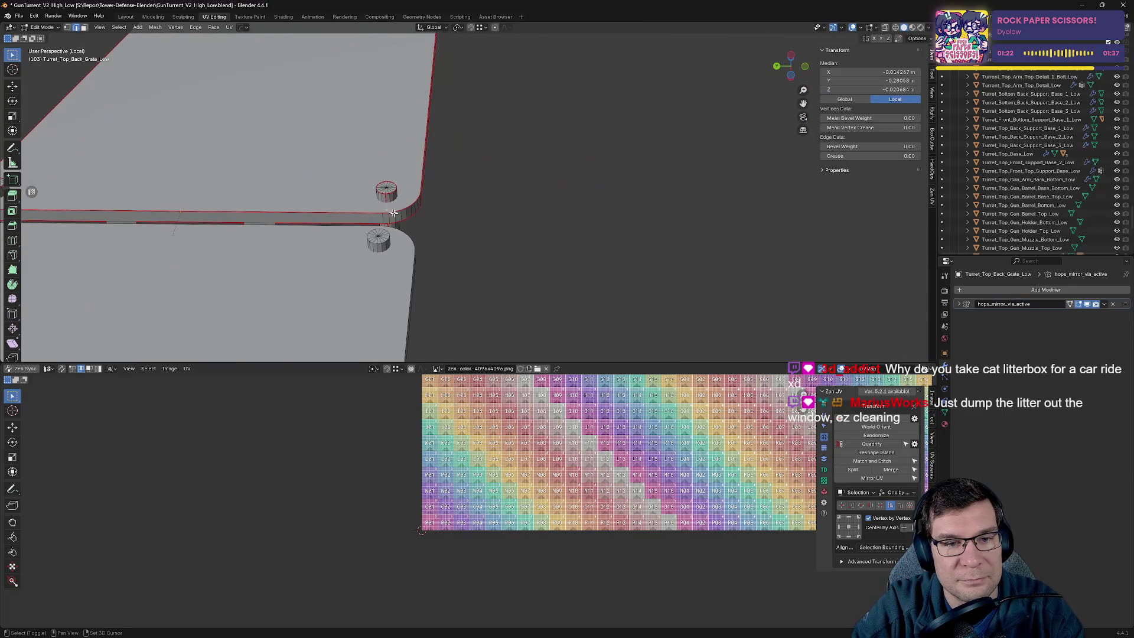
left_click(381, 222, "shift")
key("alt+e")
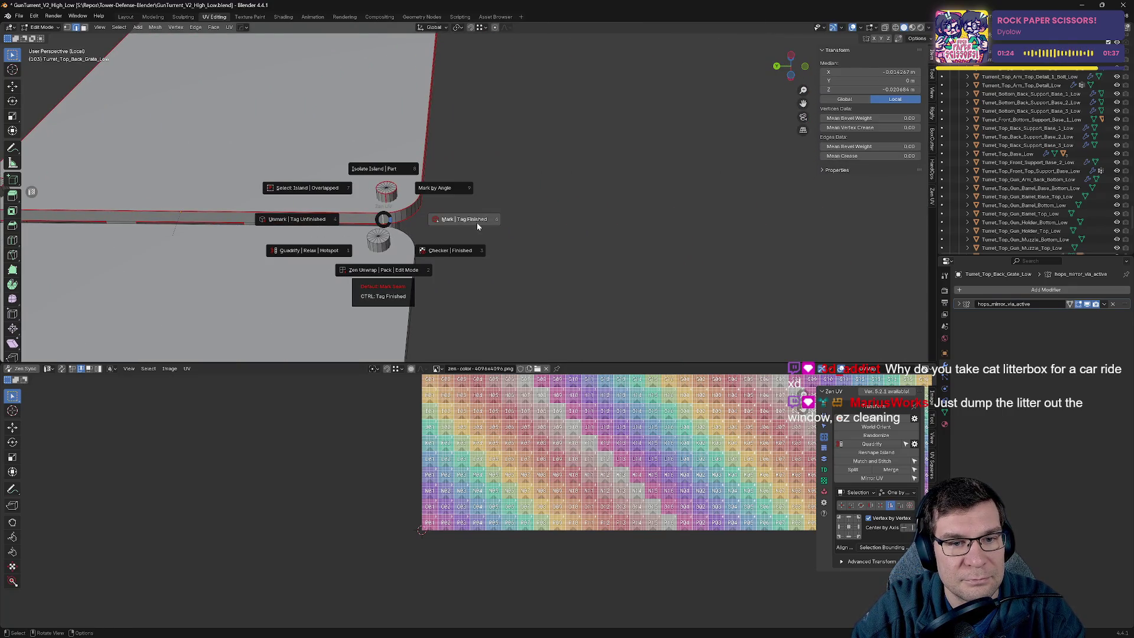
left_click(476, 224)
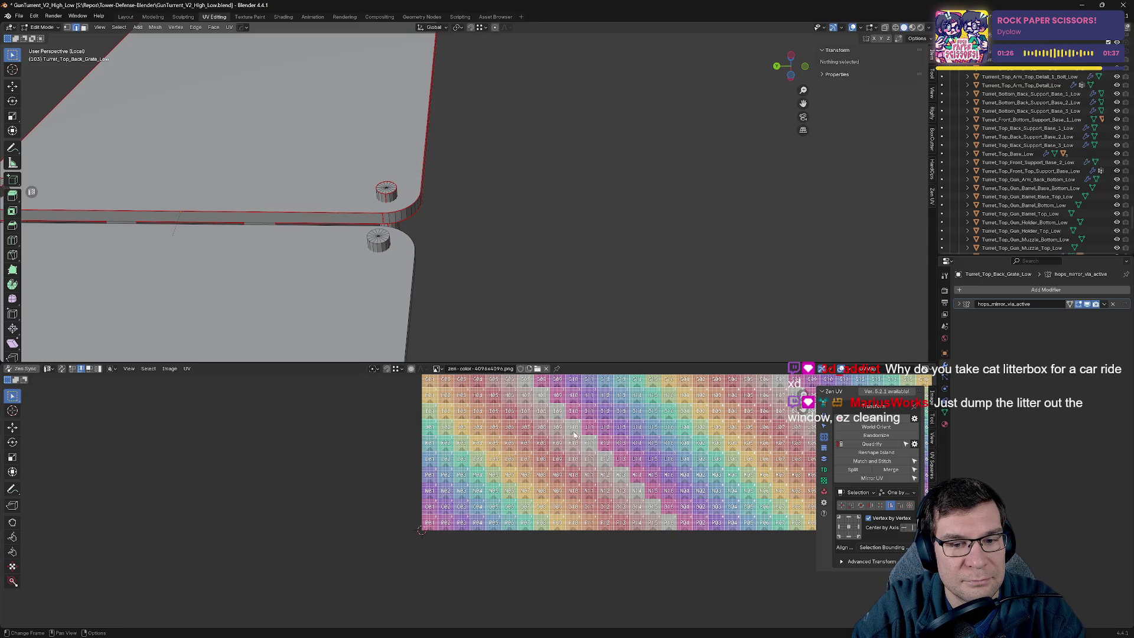
scroll(466, 502, "down", 9)
key("a")
scroll(463, 501, "up", 3)
scroll(462, 501, "up", 3)
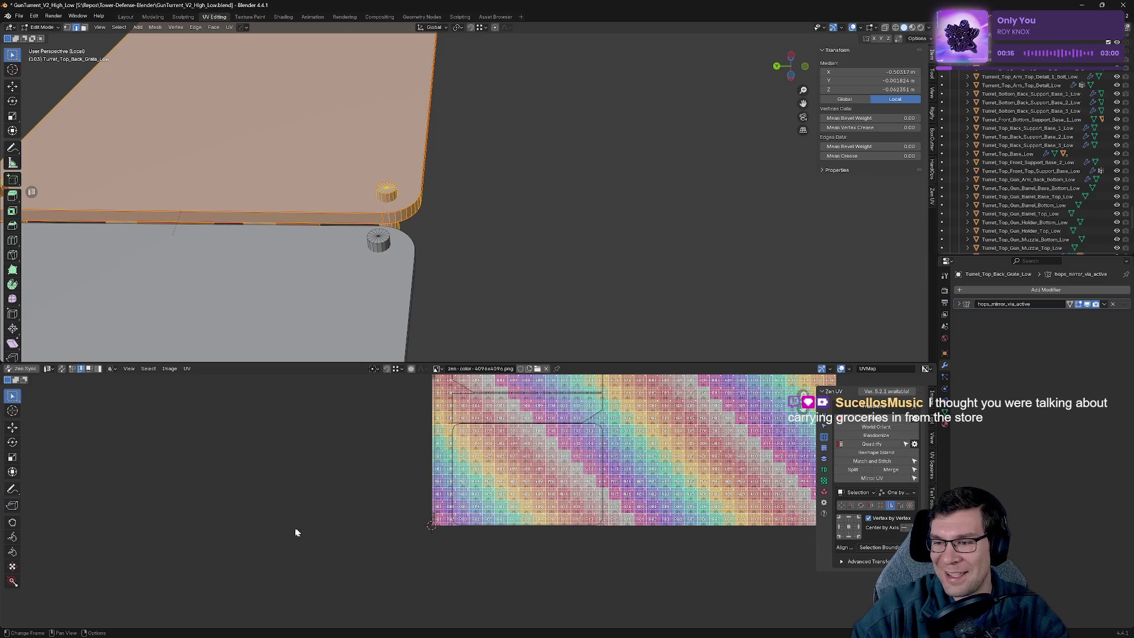
mouse_move(329, 317)
middle_mouse_down()
mouse_move(458, 167)
mouse_move(435, 196)
mouse_move(410, 172)
mouse_move(520, 254)
middle_mouse_up()
key("alt+a")
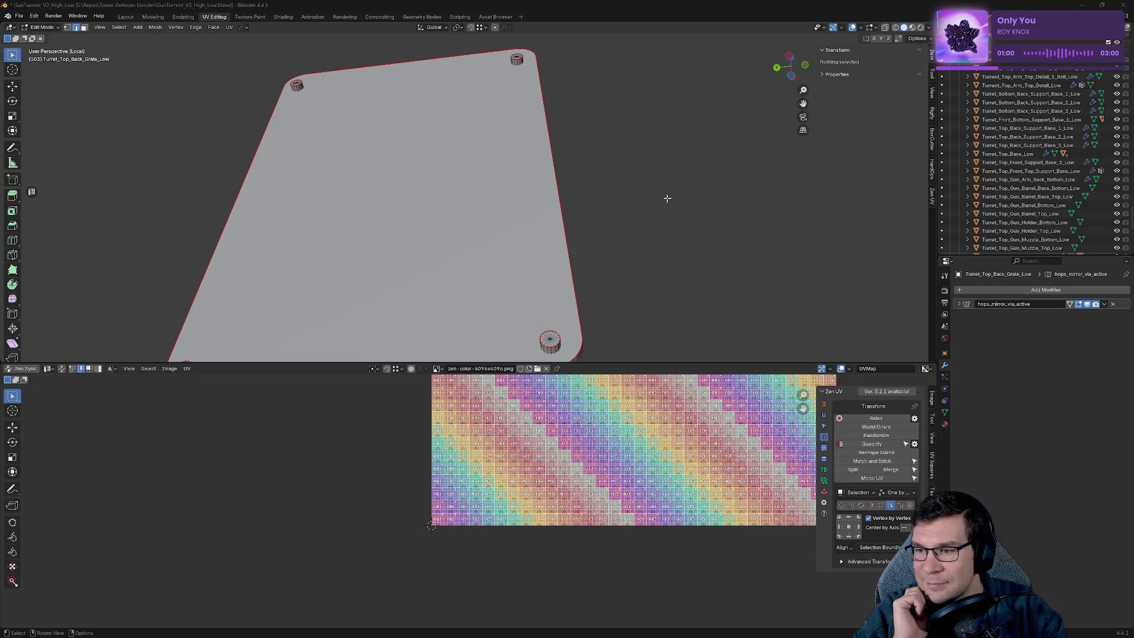
mouse_move(659, 217)
middle_mouse_down()
mouse_move(631, 225)
mouse_move(638, 147)
mouse_move(666, 158)
mouse_move(661, 208)
mouse_move(747, 223)
mouse_move(721, 233)
mouse_move(631, 187)
mouse_move(620, 131)
mouse_move(439, 182)
mouse_move(484, 144)
mouse_move(582, 311)
mouse_move(539, 134)
mouse_move(696, 228)
middle_mouse_up()
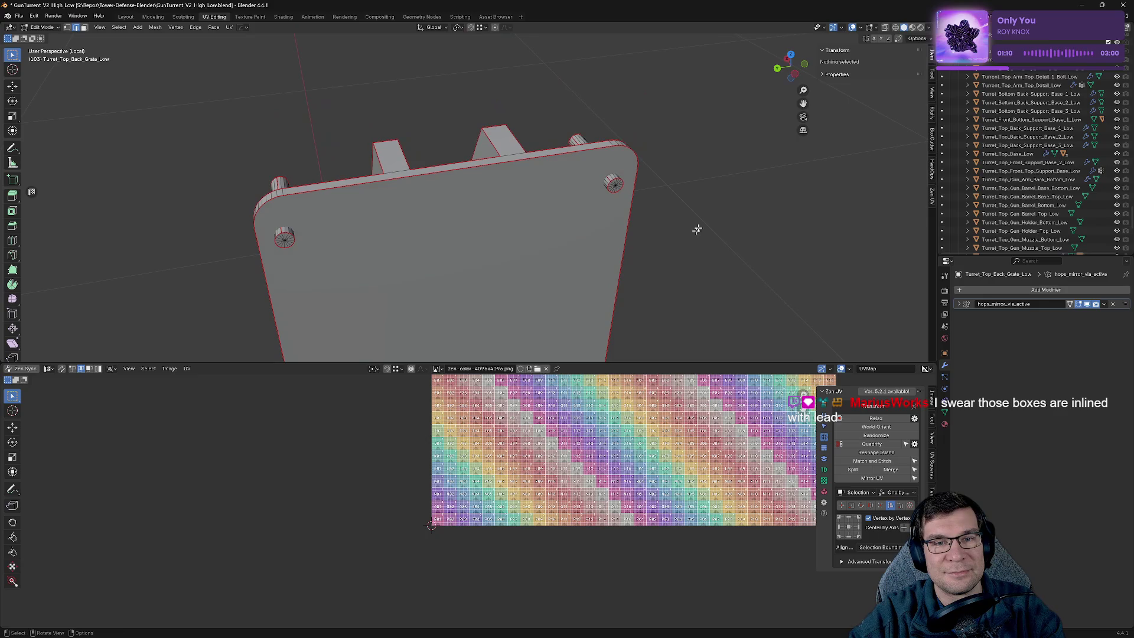
Save, exit Local View, and orbit above the full checker-textured turret.
key("ctrl+s")
key("KP_Divide")
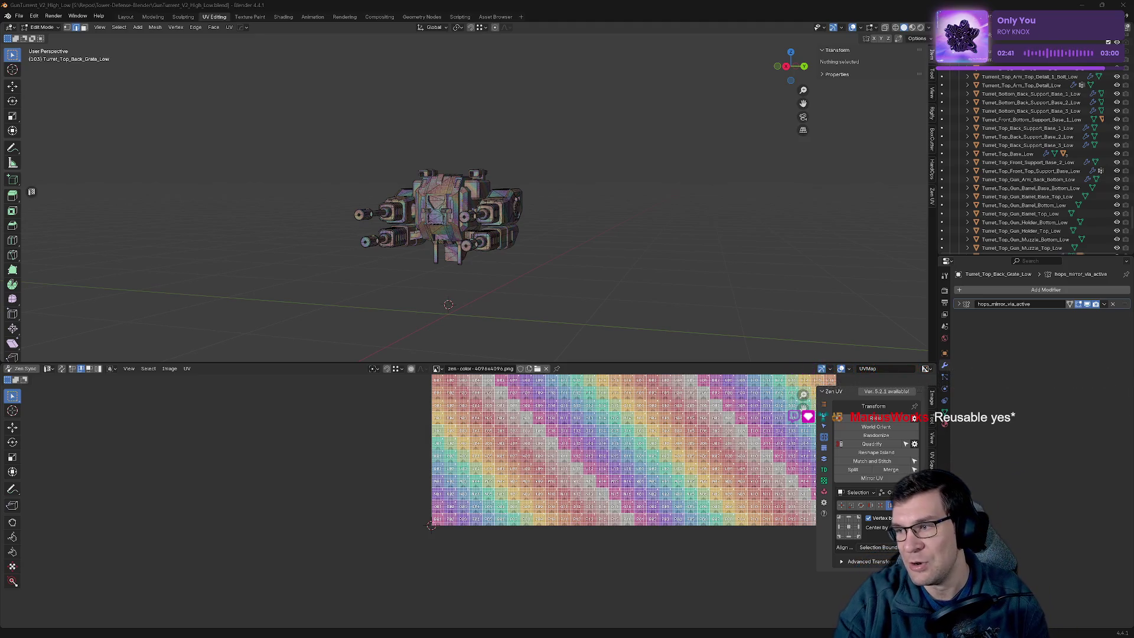
mouse_move(655, 248)
middle_mouse_down()
mouse_move(617, 232)
mouse_move(655, 247)
middle_mouse_up()
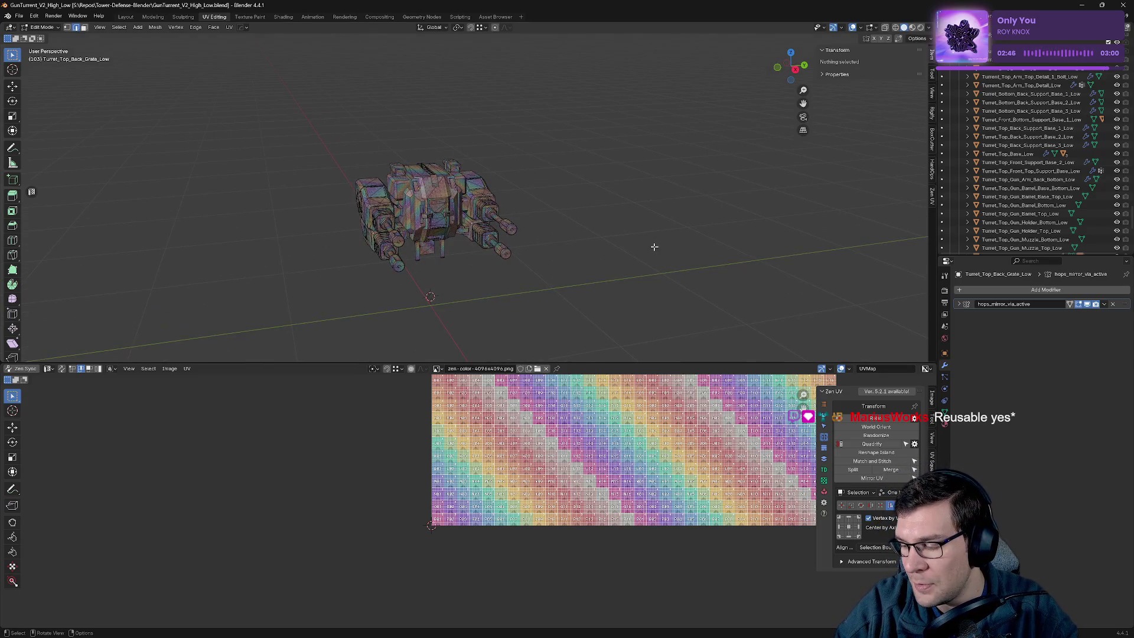
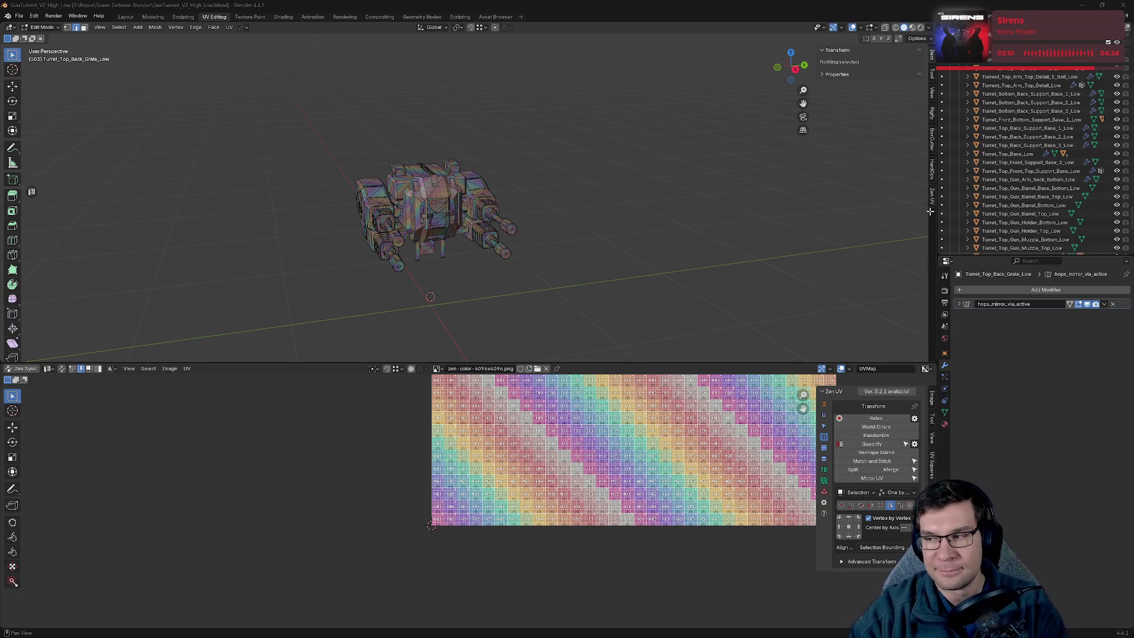
Select every low-poly turret object and enter edit mode on all of them together.
scroll(467, 272, "up", 4)
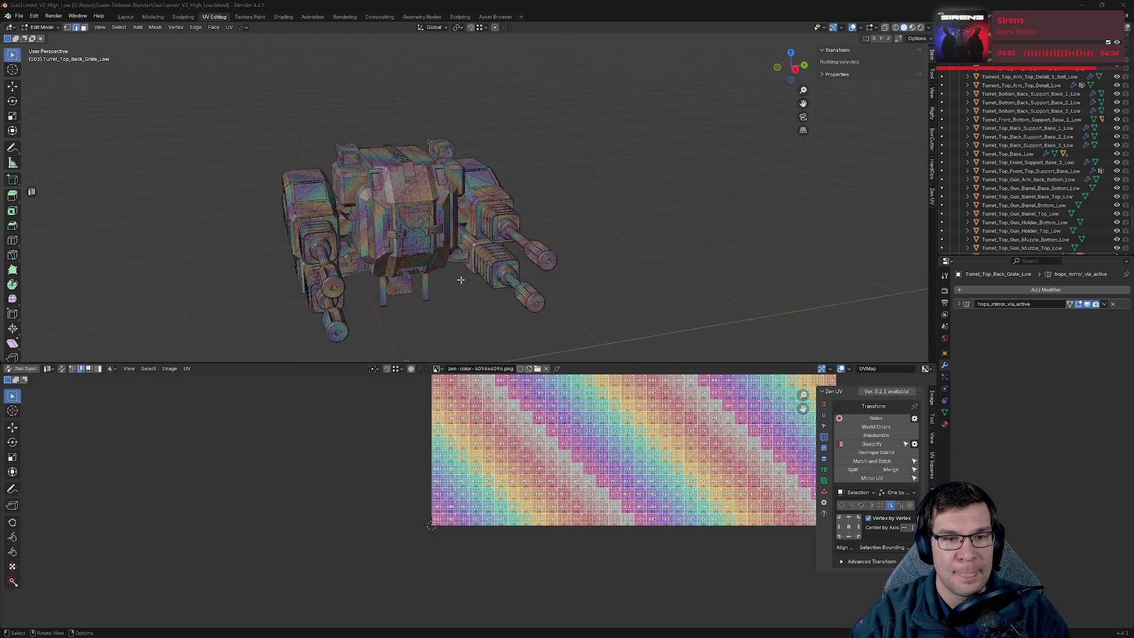
middle_click_drag(469, 267, 607, 259)
key("a")
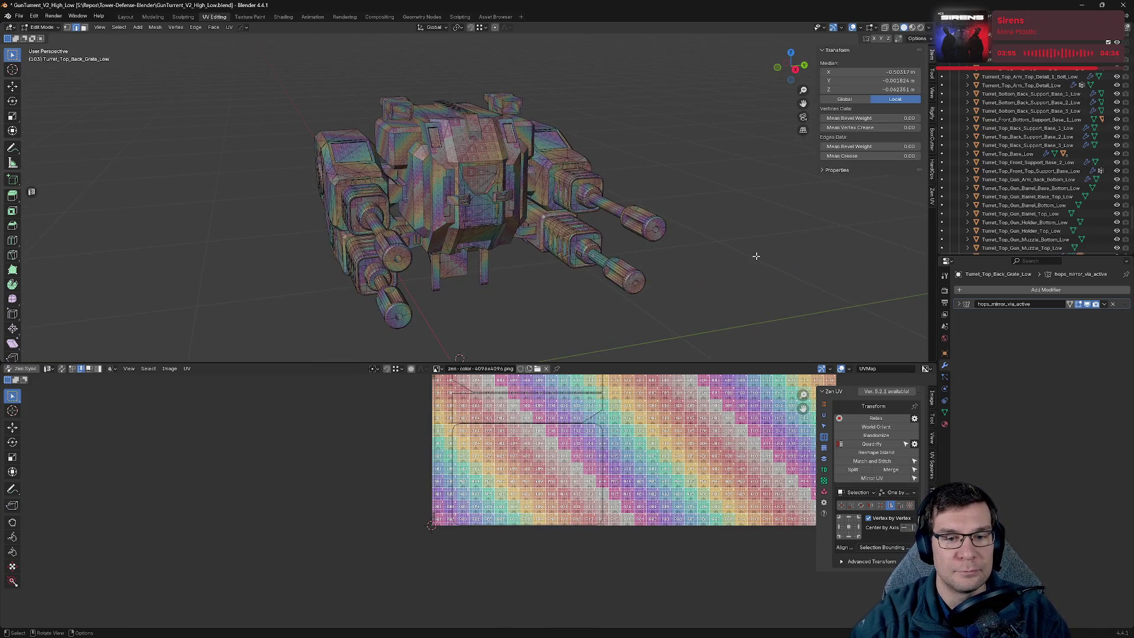
key("Tab")
key("a")
scroll(708, 277, "down", 15)
mouse_move(582, 256)
middle_mouse_down()
mouse_move(514, 276)
mouse_move(616, 248)
middle_mouse_up()
scroll(616, 248, "up", 5)
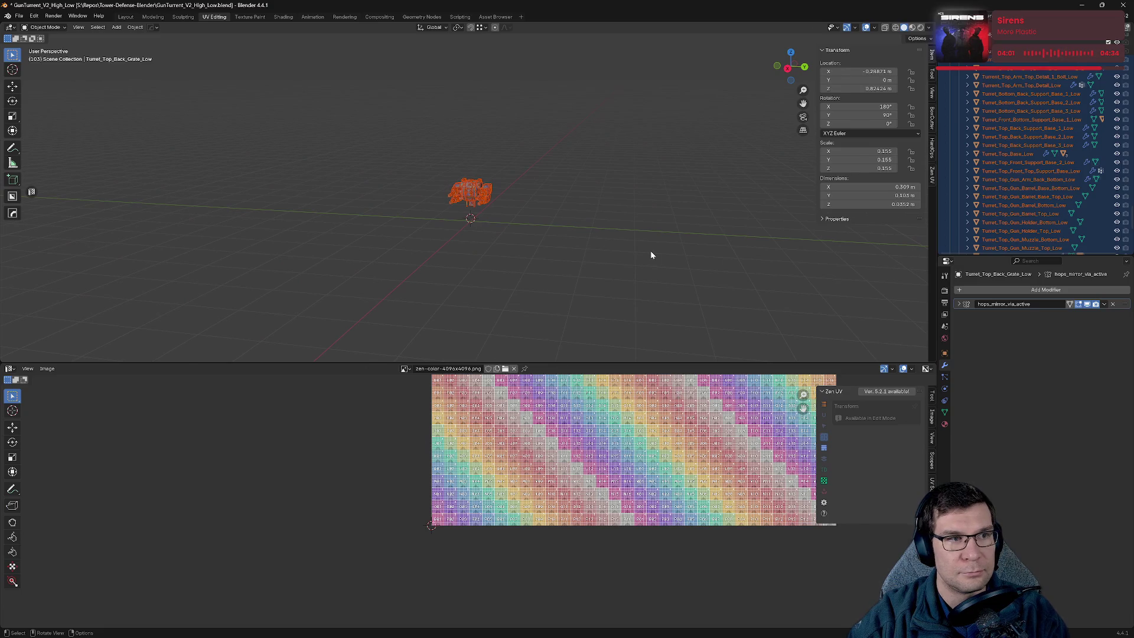
key("Tab")
key("a")
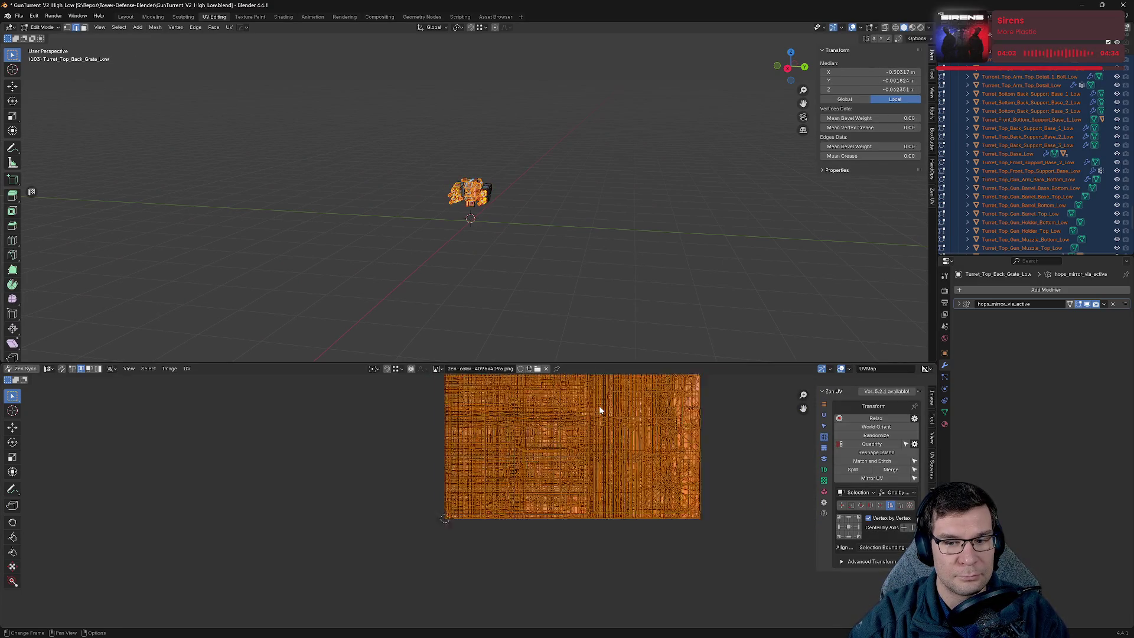
Select all UVs, enable UV Sync Selection, and cancel a trial move of the UV block.
key("alt+a")
scroll(639, 454, "up", 6)
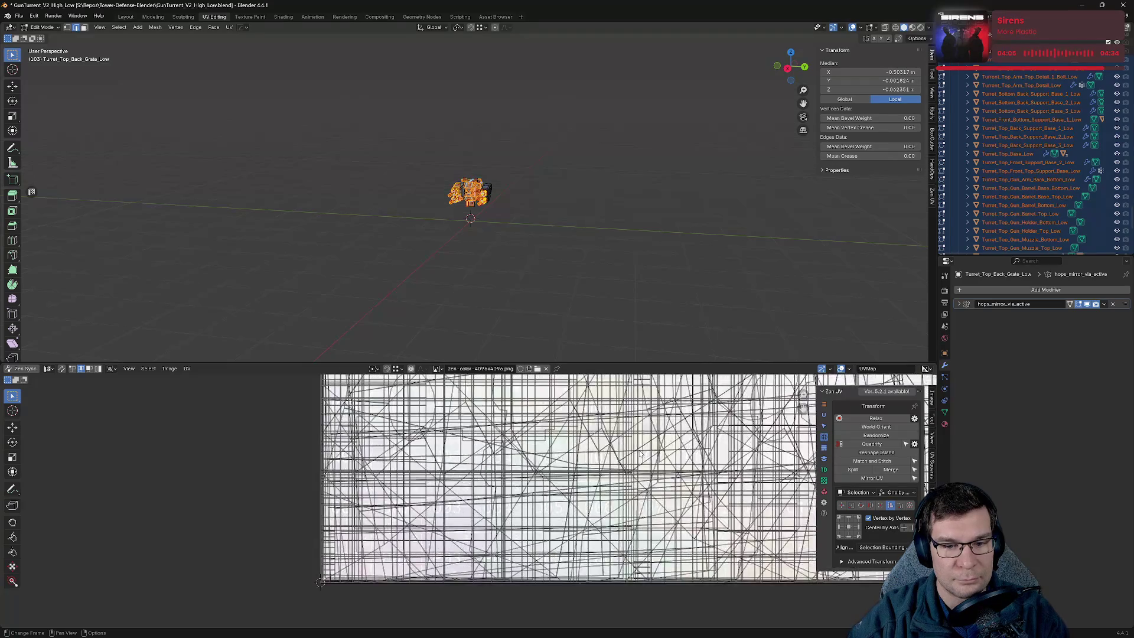
scroll(478, 281, "down", 1)
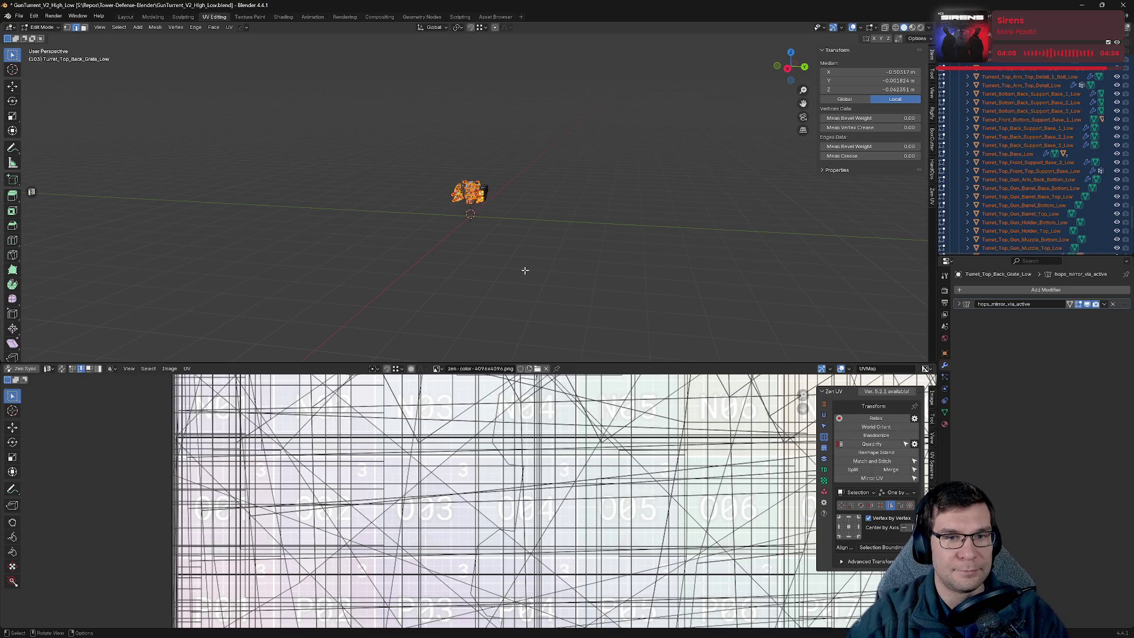
scroll(522, 229, "up", 10)
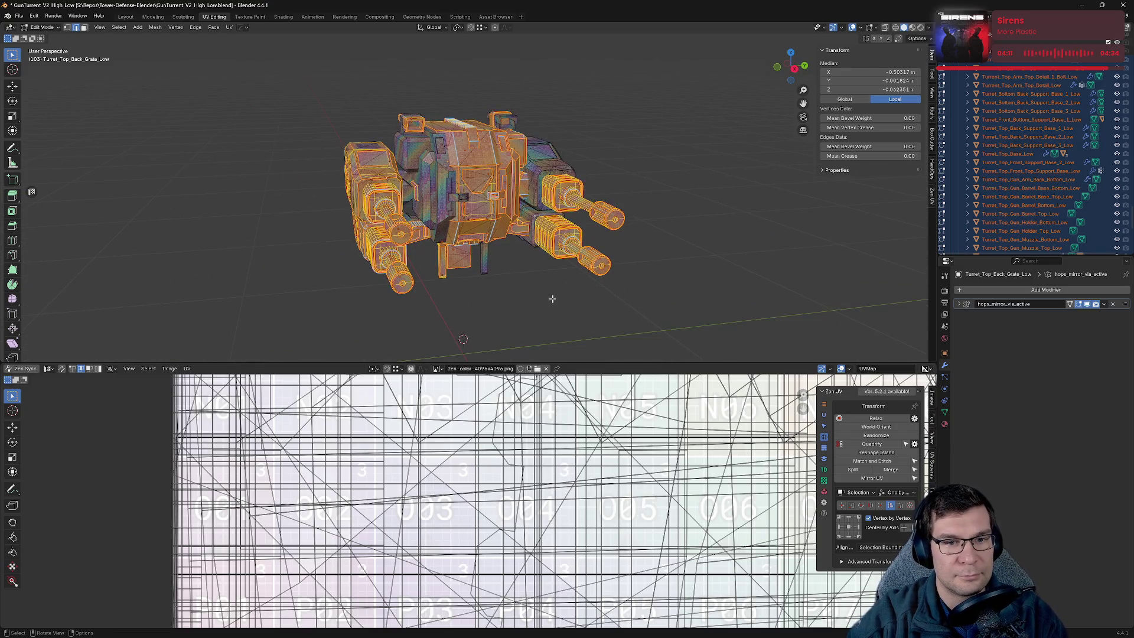
scroll(567, 301, "down", 5)
scroll(590, 455, "down", 7)
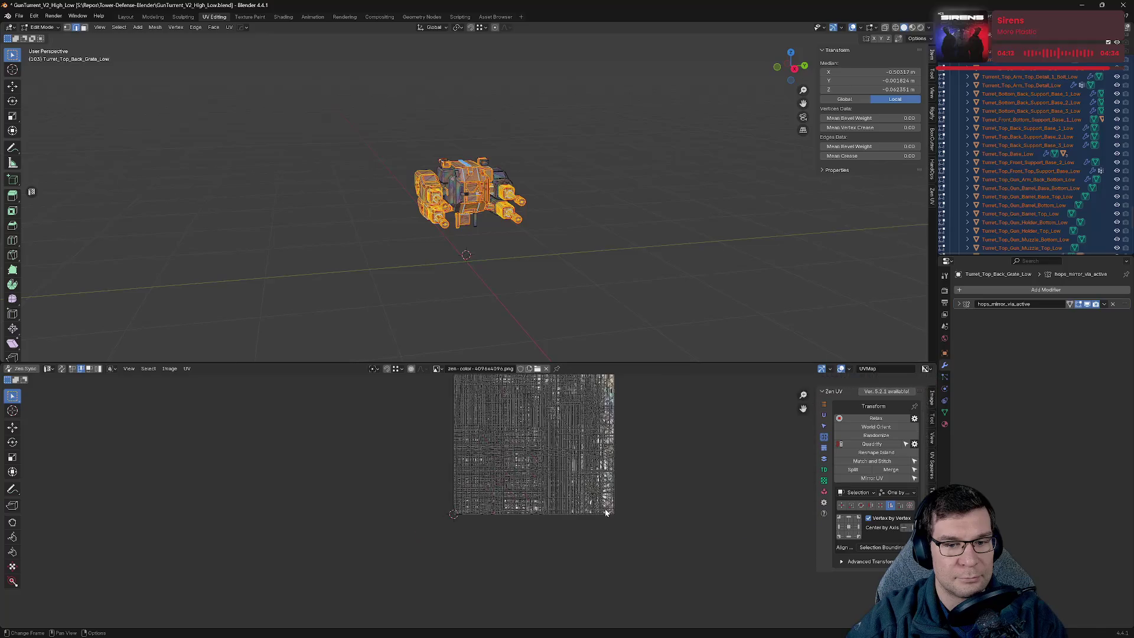
key("a")
left_click(62, 370)
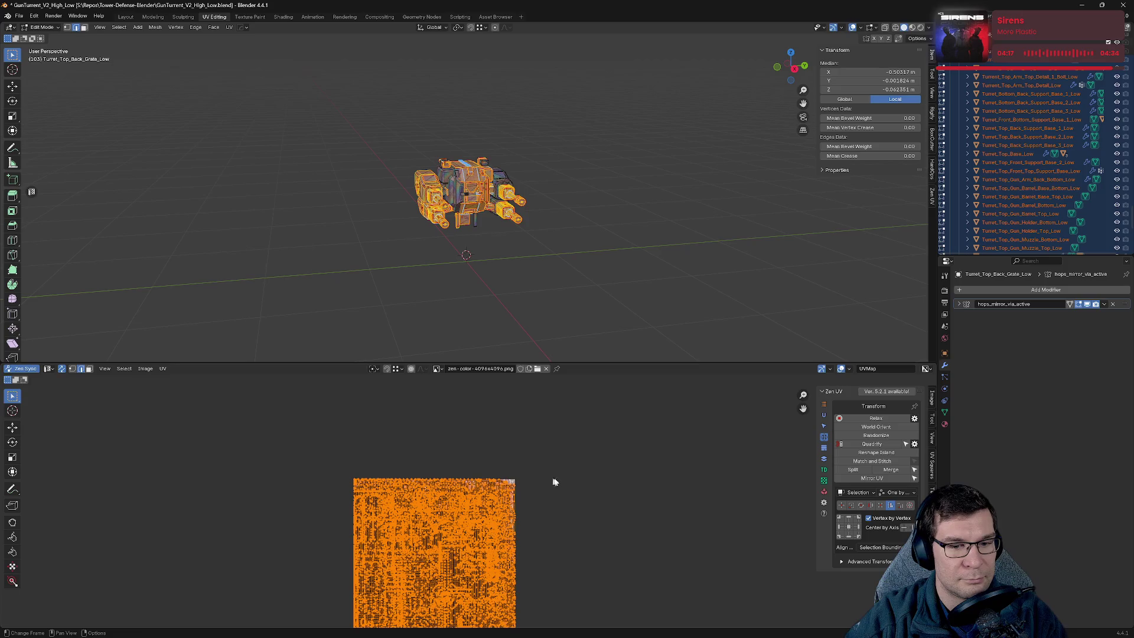
key("g")
right_click(394, 441)
Clear and reselect all turret geometry, then scroll the outliner up to the collections.
key("alt+a")
key("a")
scroll(527, 218, "up", 3)
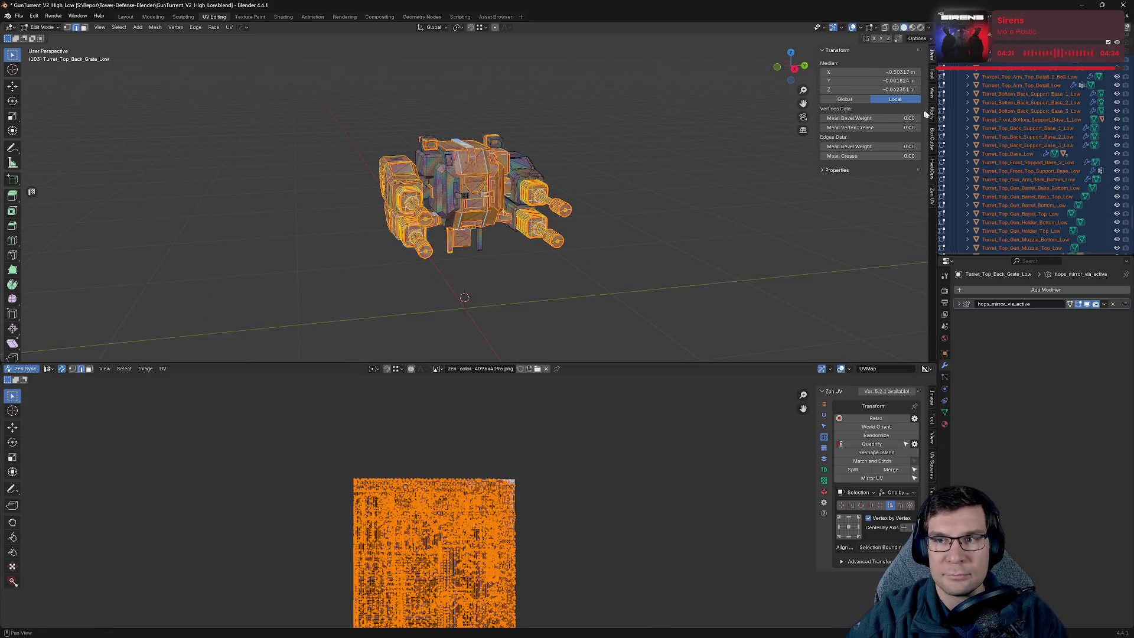
scroll(1004, 136, "up", 10)
scroll(1013, 137, "up", 15)
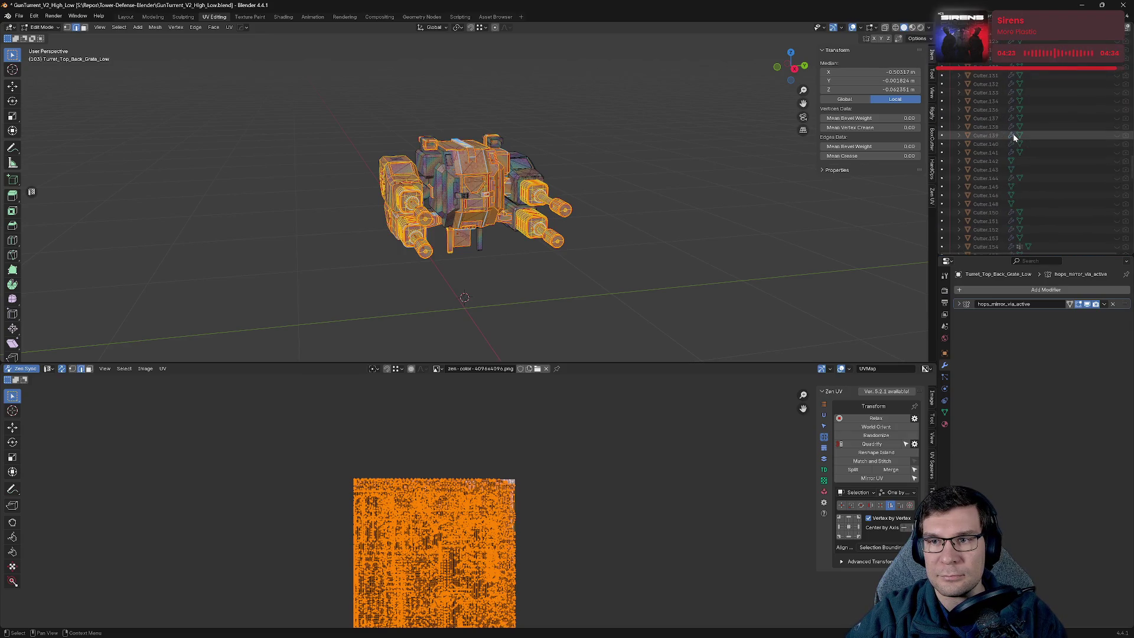
scroll(1016, 126, "up", 10)
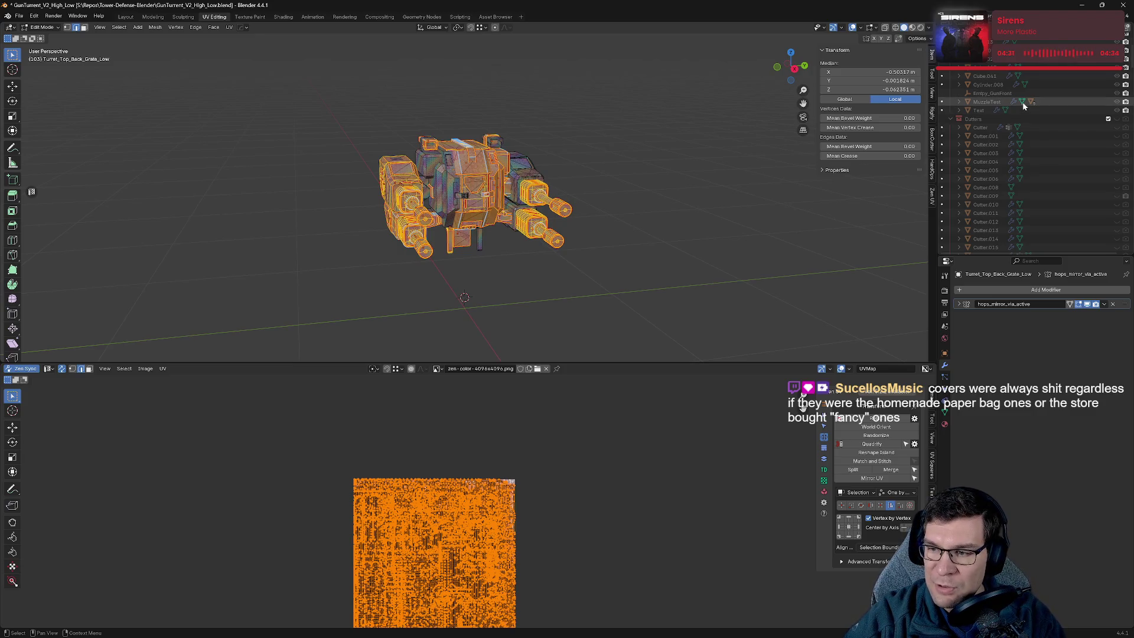
scroll(1025, 103, "up", 5)
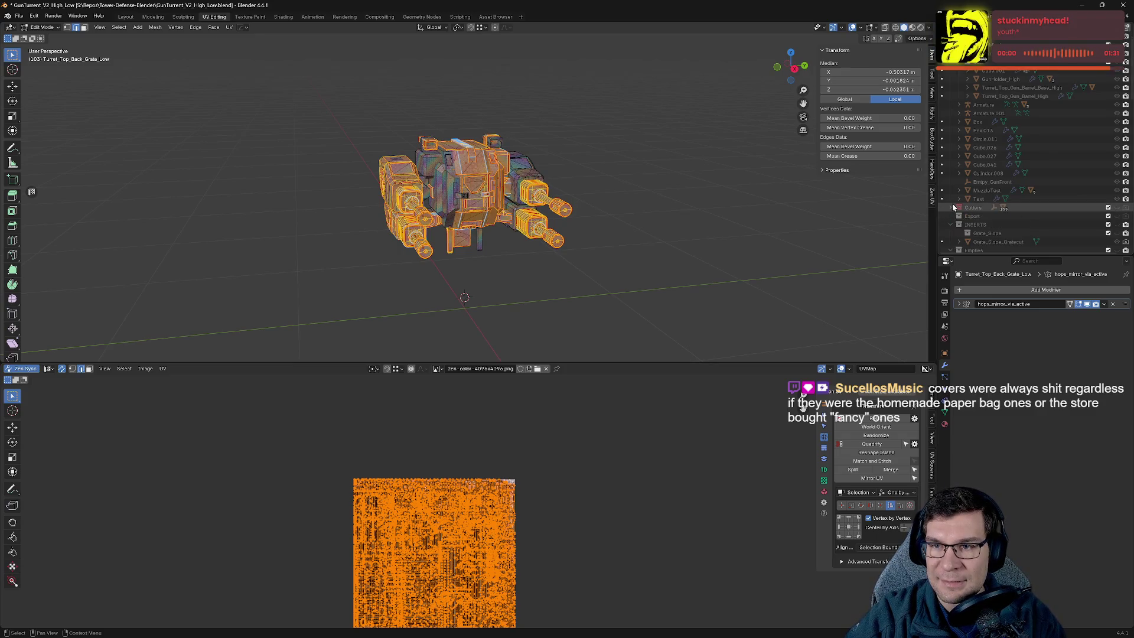
Collapse the High, Empties and INSERTS collections and reselect all geometry from a side view.
left_click(951, 226)
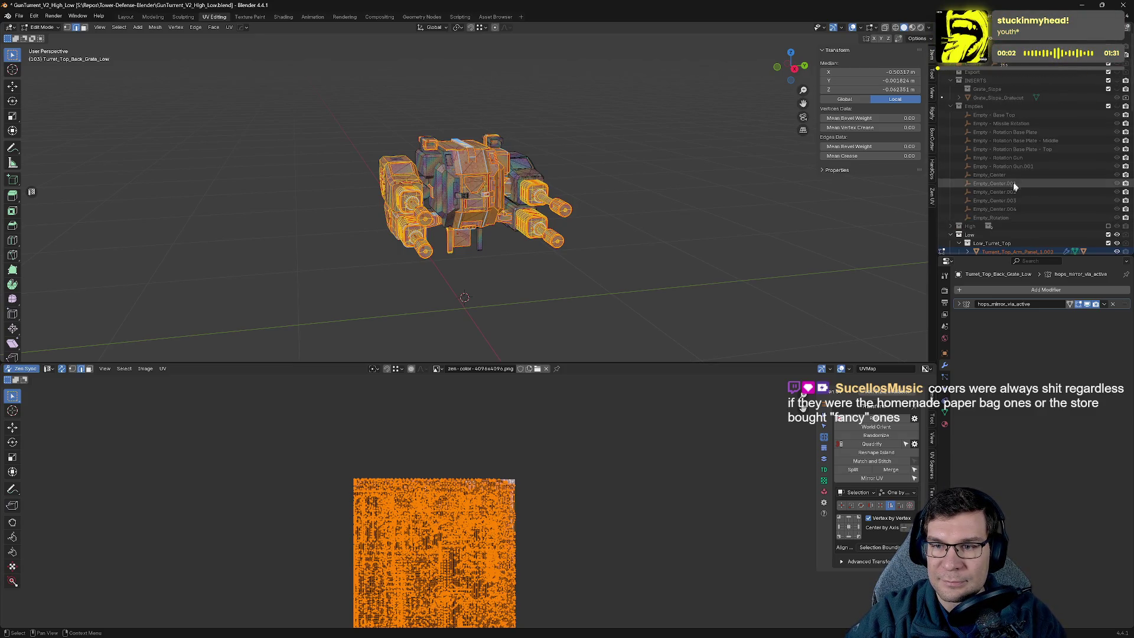
left_click(950, 106)
left_click(950, 80)
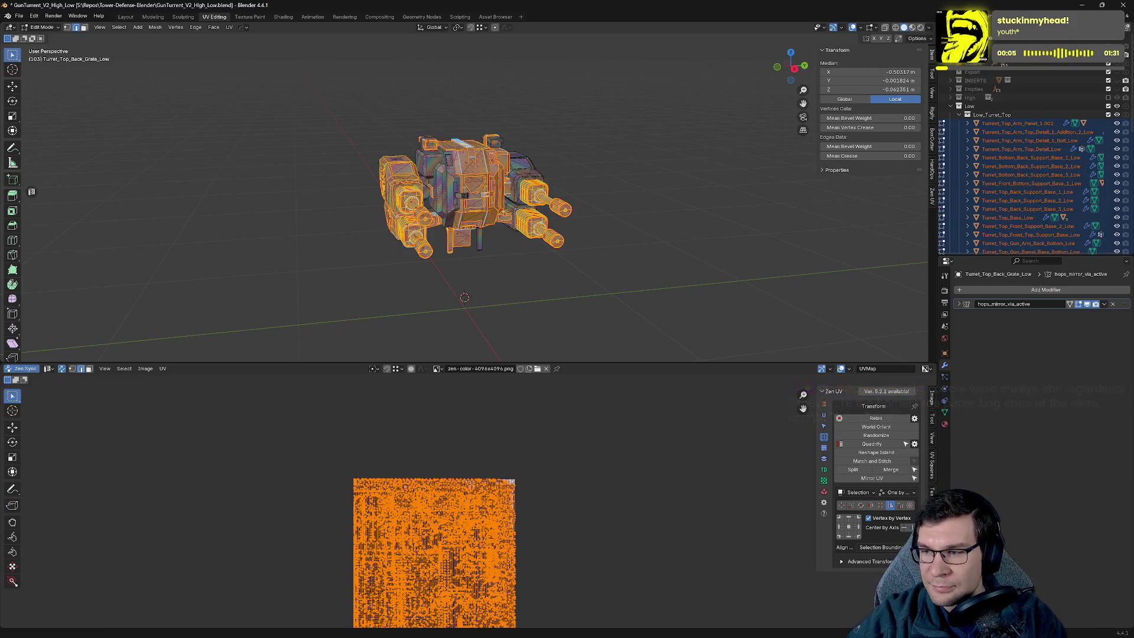
left_click(635, 279)
key("a")
mouse_move(641, 291)
middle_mouse_down()
mouse_move(552, 256)
mouse_move(582, 266)
mouse_move(526, 273)
mouse_move(539, 253)
mouse_move(504, 266)
mouse_move(577, 246)
mouse_move(637, 248)
middle_mouse_up()
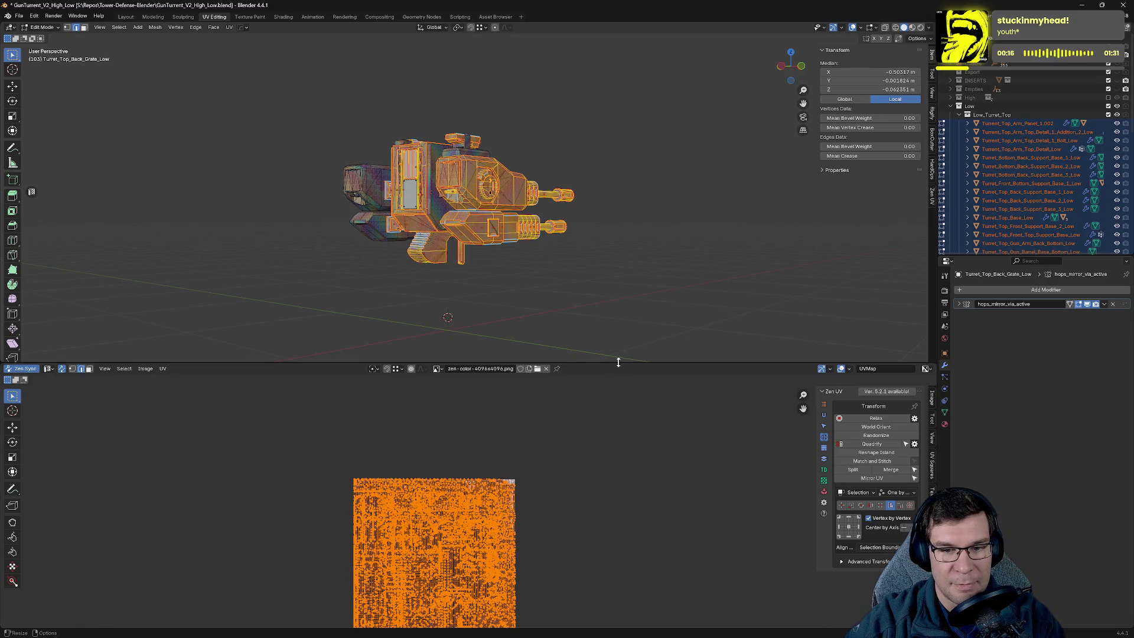
Turn off UV sync, use face select, and move all UV islands left of the checker tile.
left_click_drag(618, 362, 618, 130)
scroll(545, 337, "up", 3)
scroll(571, 434, "down", 5)
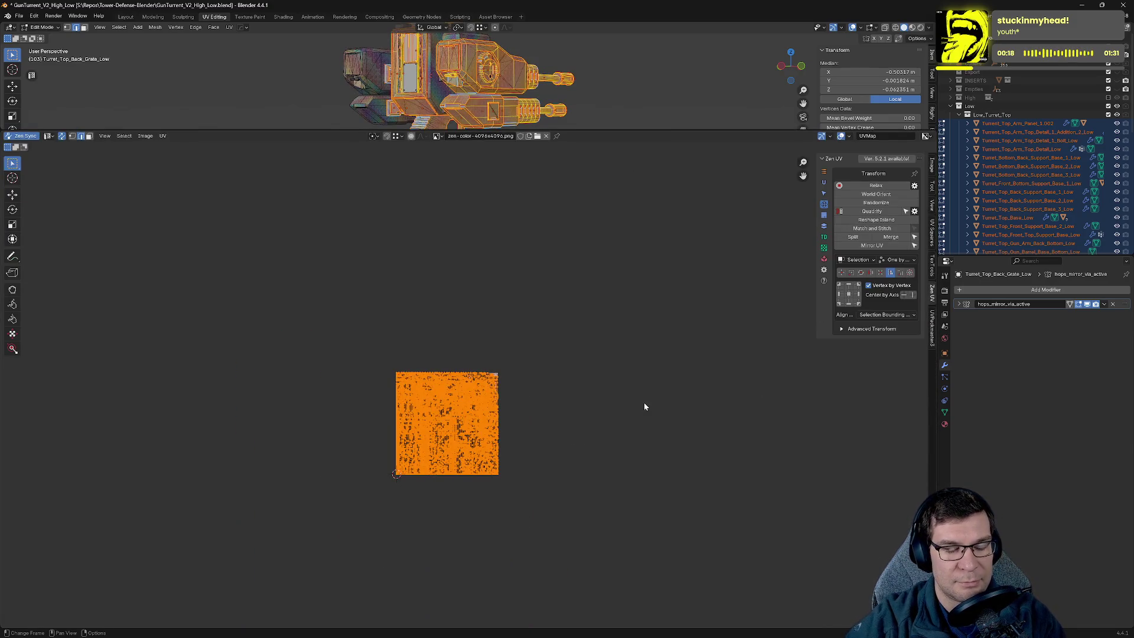
left_click(61, 136)
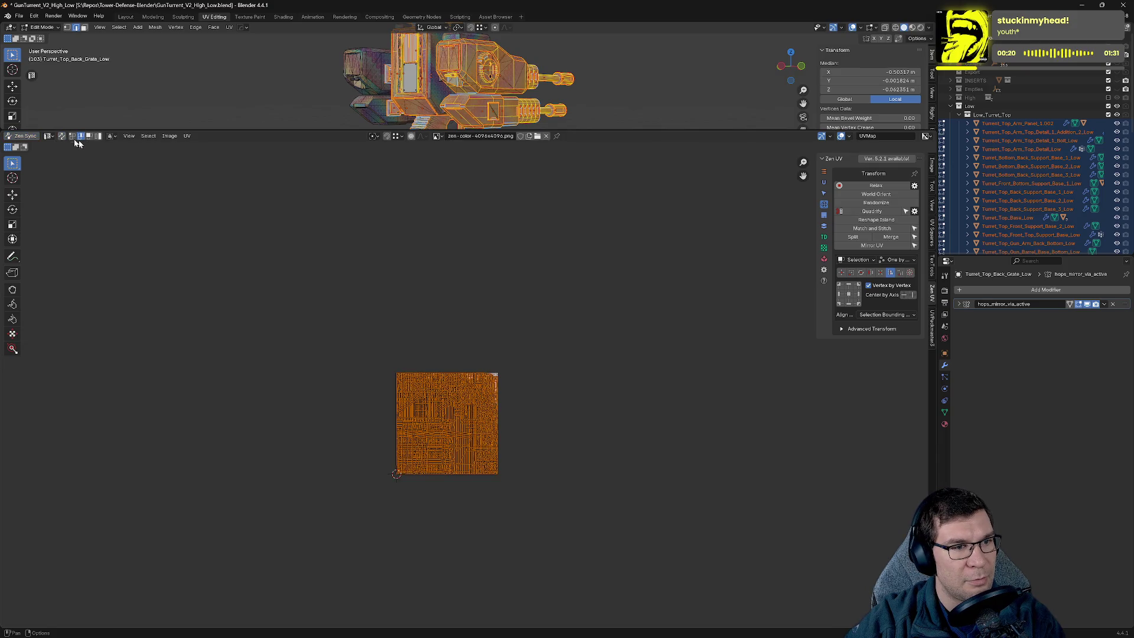
left_click(89, 137)
left_click_drag(251, 278, 742, 610)
key("g")
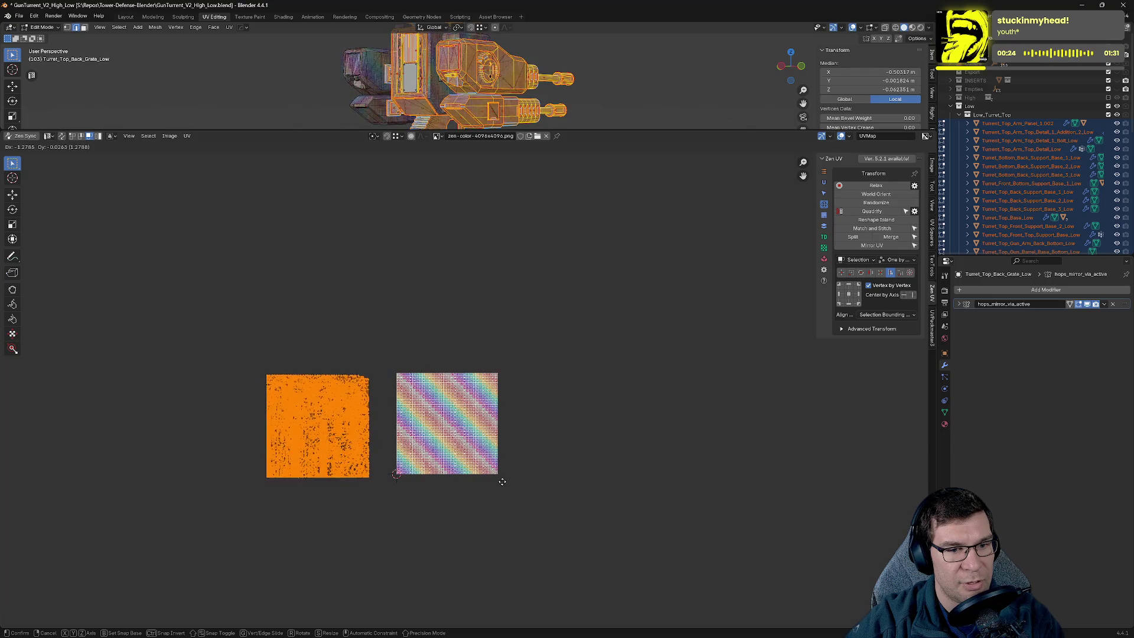
left_click(504, 473)
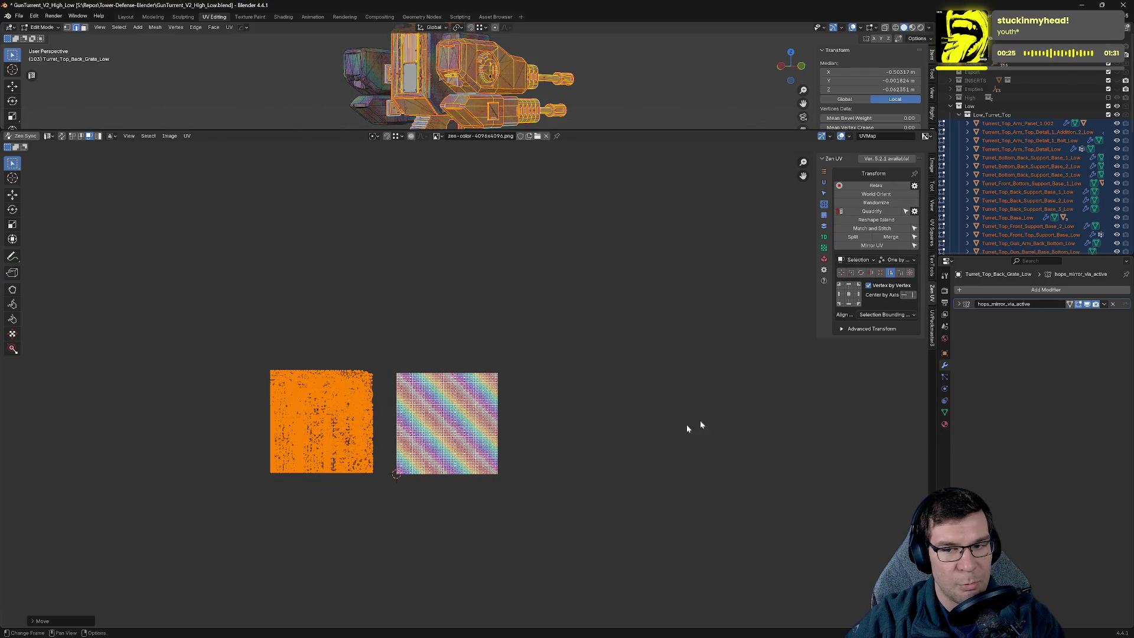
Move the stacked islands to the right of the checker tile.
left_click(824, 258)
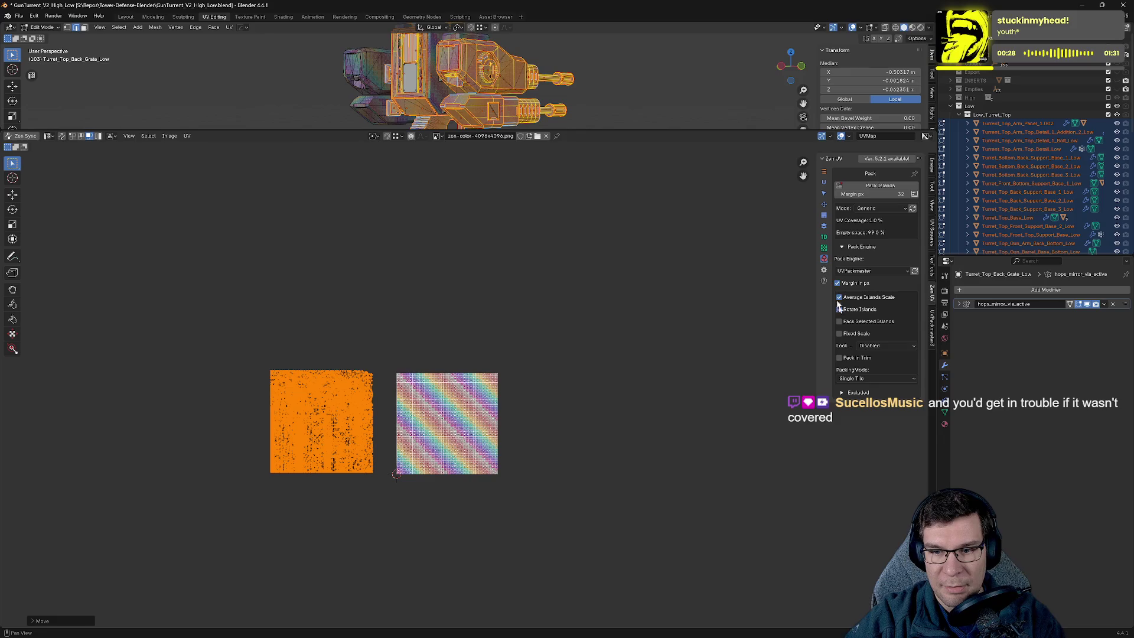
left_click(824, 227)
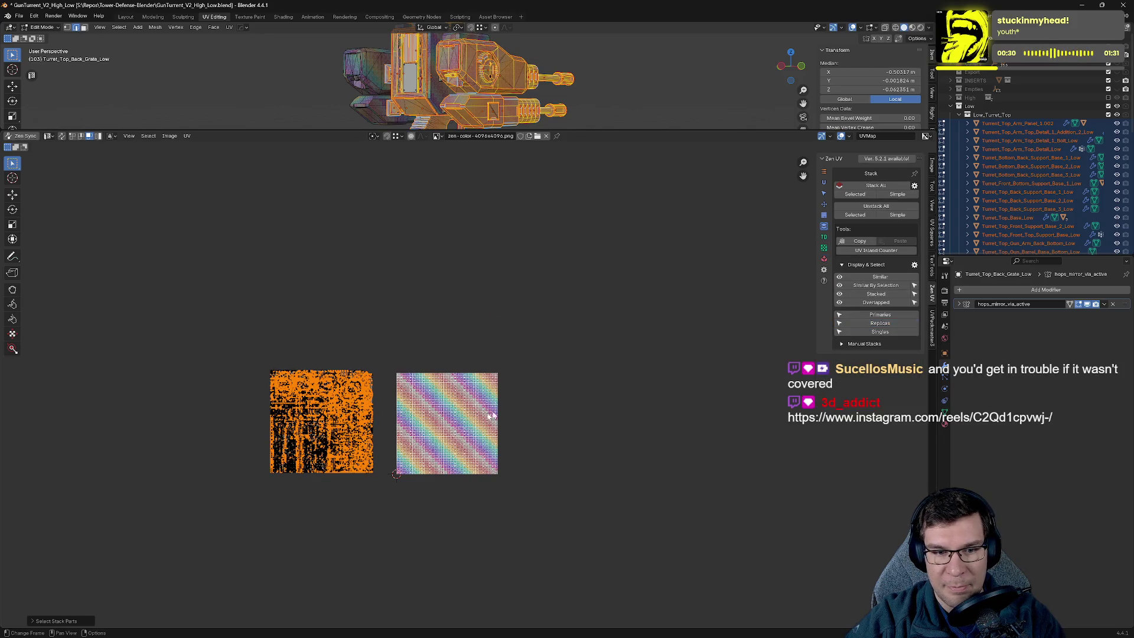
key("g")
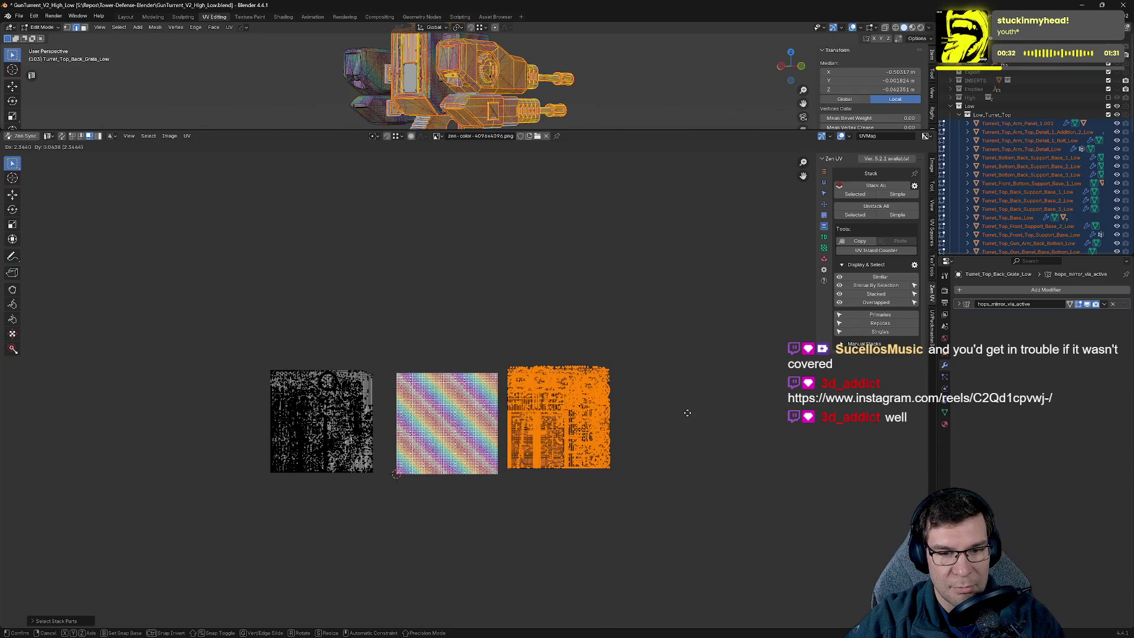
left_click(679, 416)
scroll(508, 395, "up", 6)
scroll(554, 434, "down", 6)
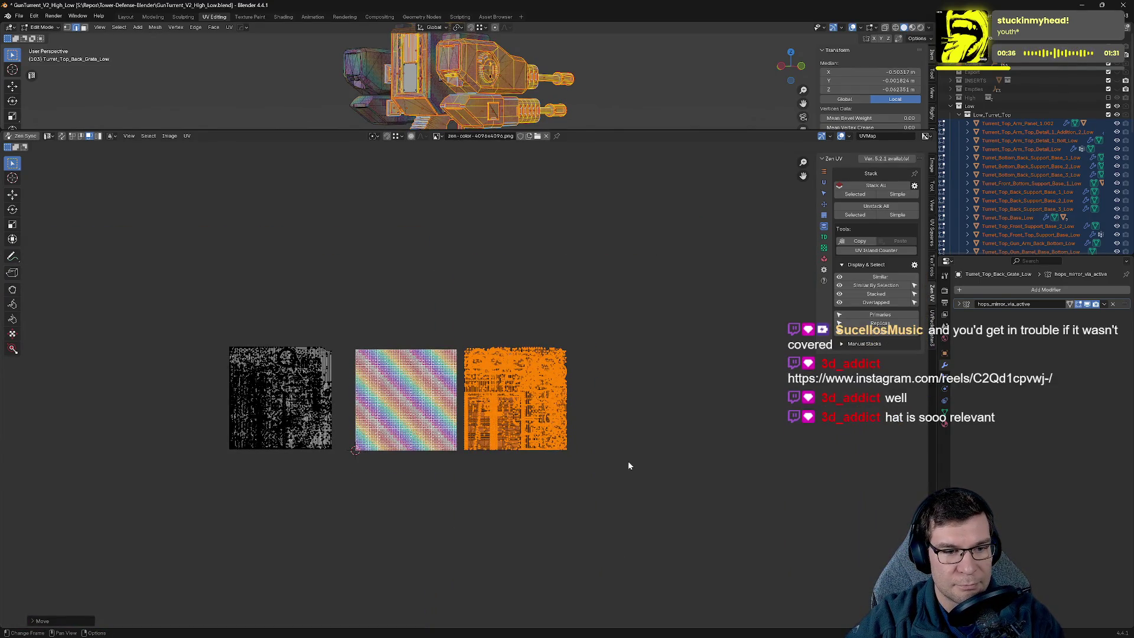
Average the scale of the left island group, then re-enable UV Sync Selection.
left_click_drag(142, 278, 751, 602)
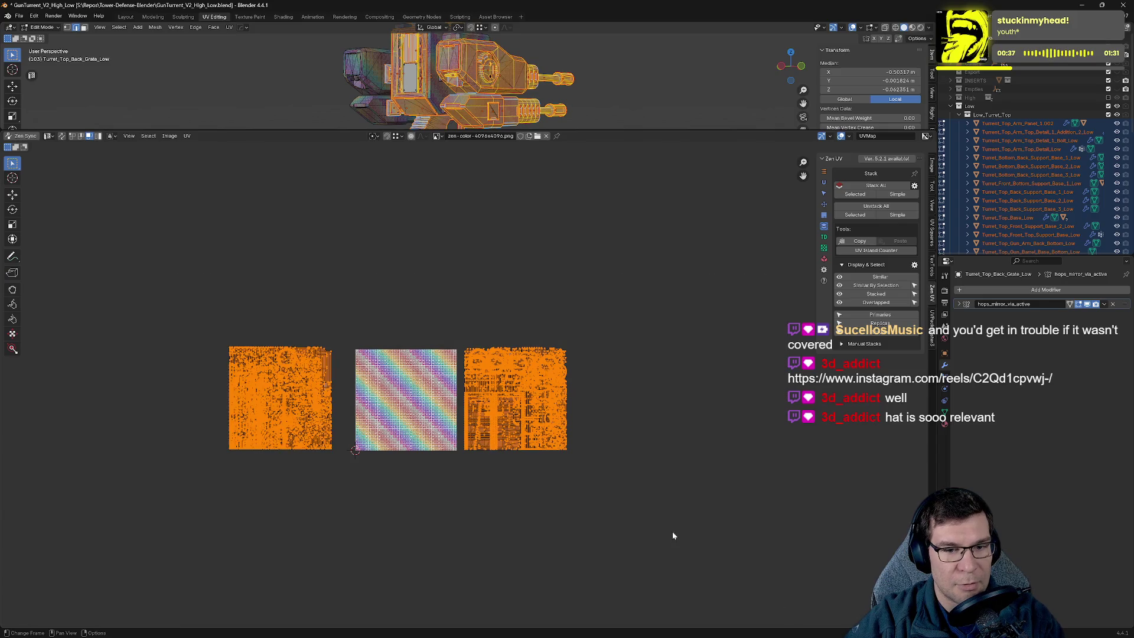
left_click(187, 135)
left_click(246, 297)
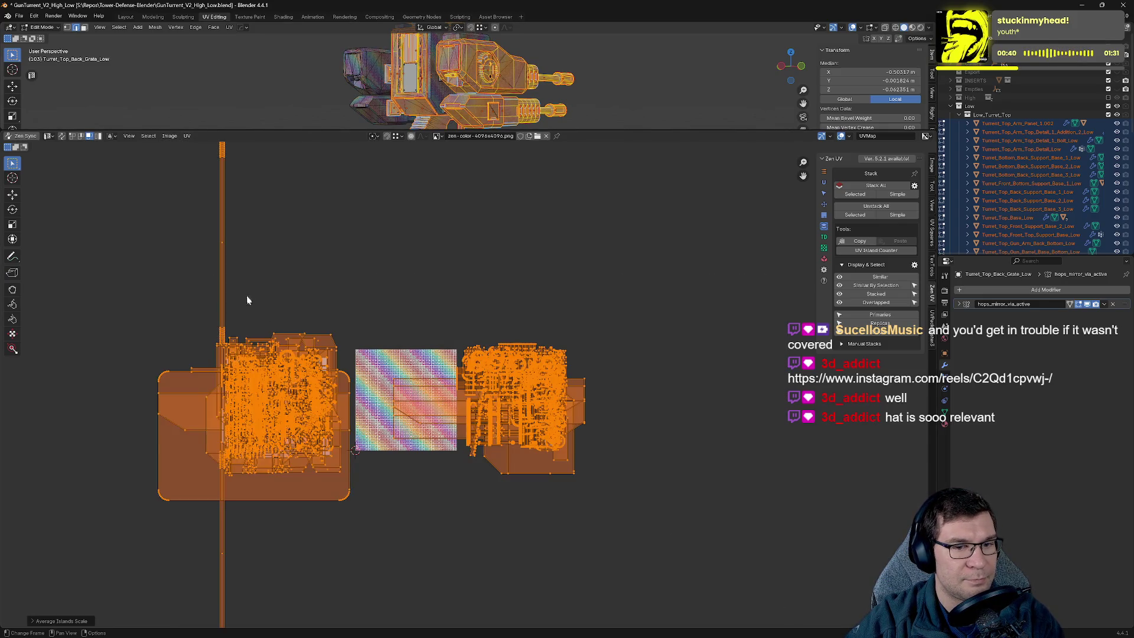
scroll(397, 286, "down", 3)
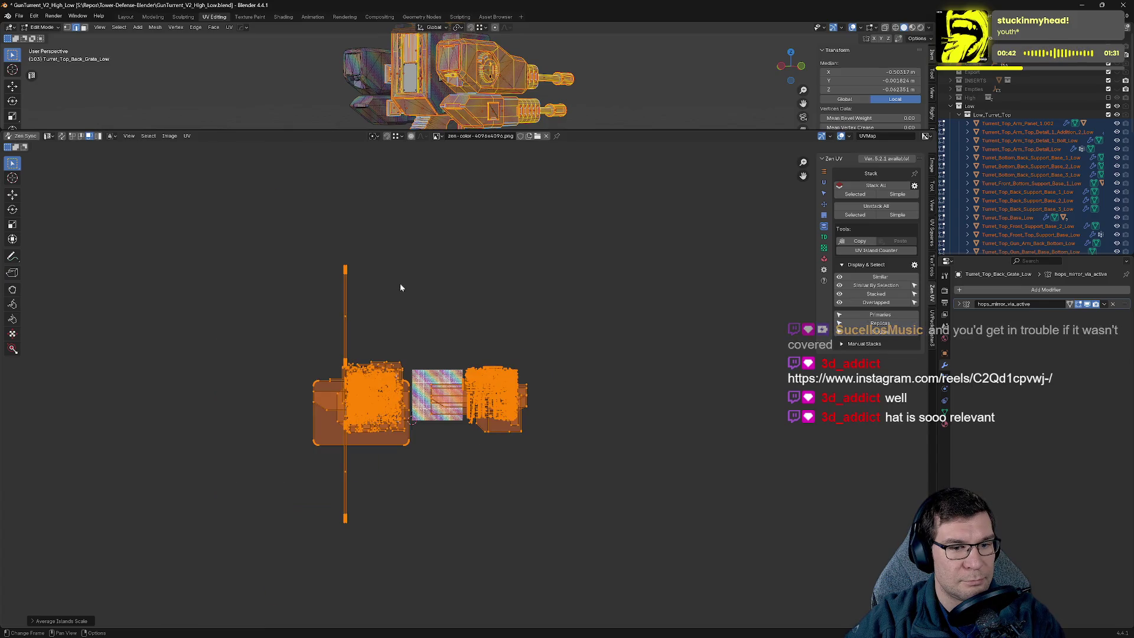
left_click(400, 287)
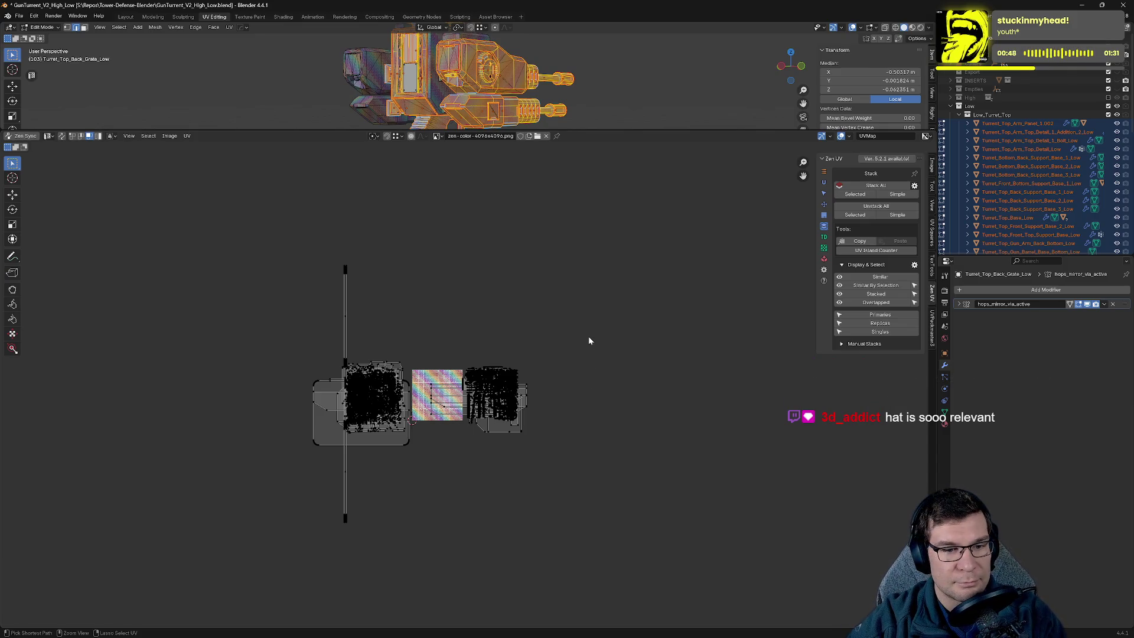
key("a")
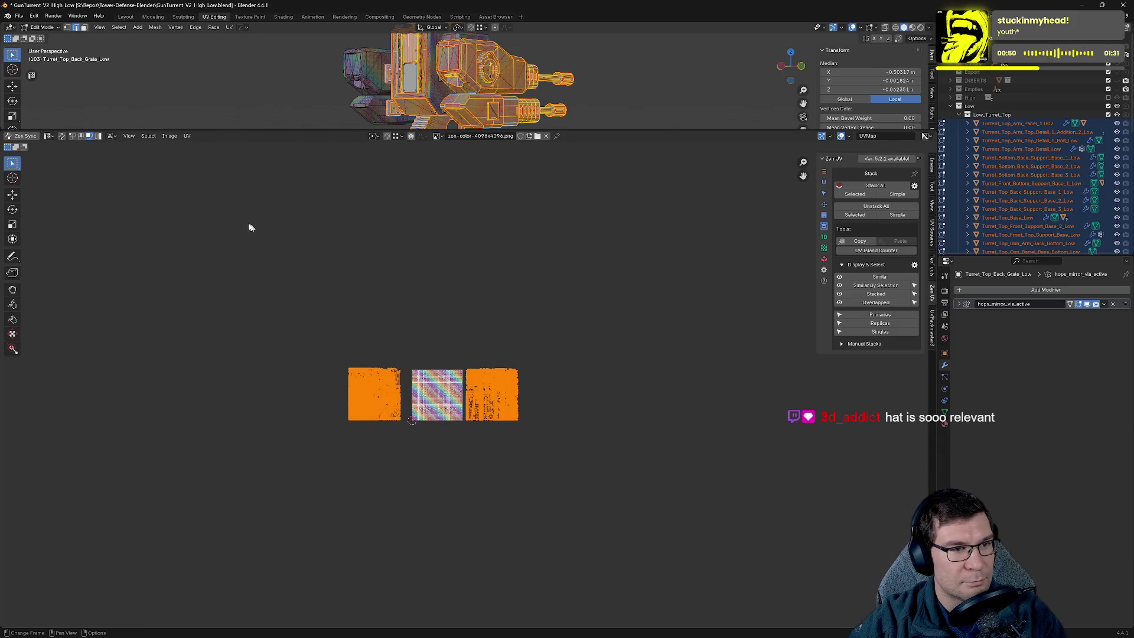
key("alt+a")
left_click(62, 135)
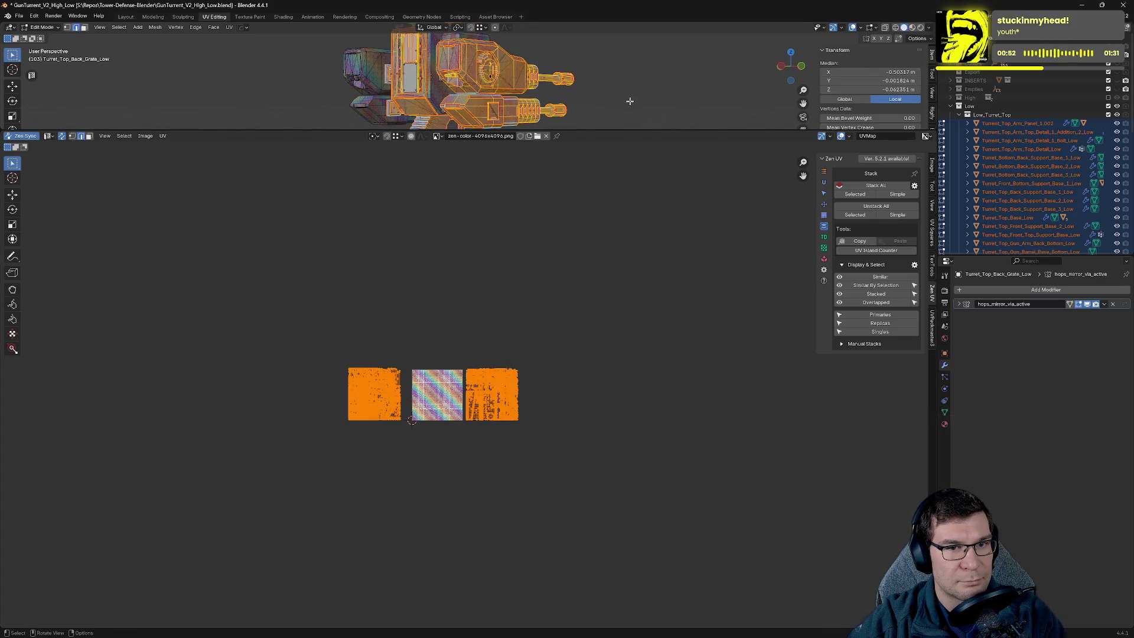
left_click(163, 136)
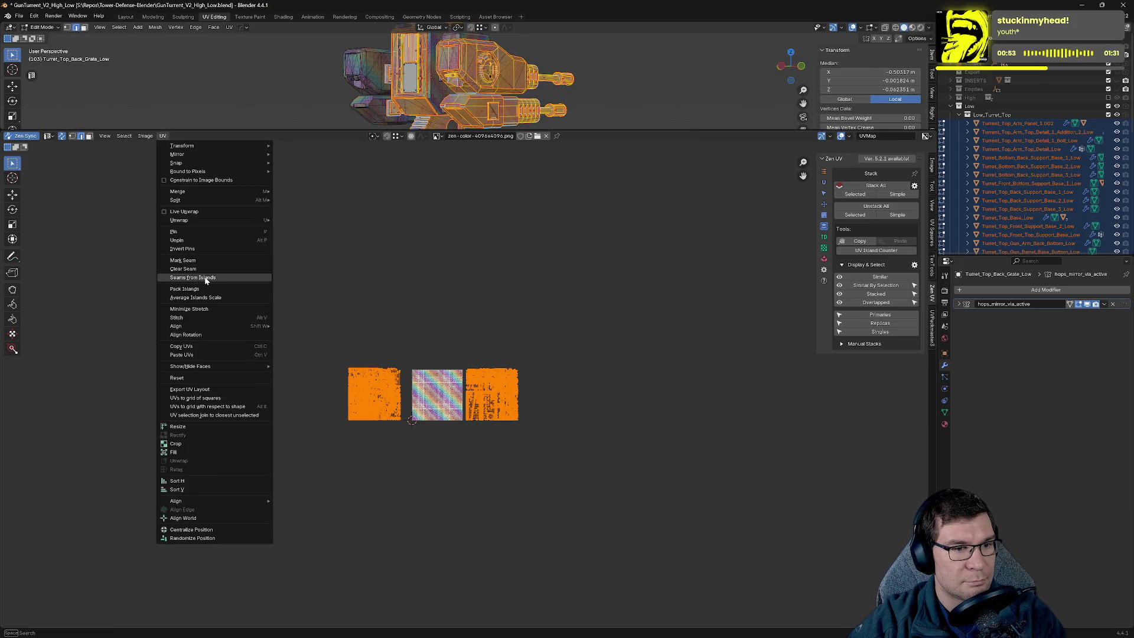
Average all UV island scales, then select and frame a single edge strip in the 3D view.
left_click(218, 298)
scroll(341, 450, "up", 4)
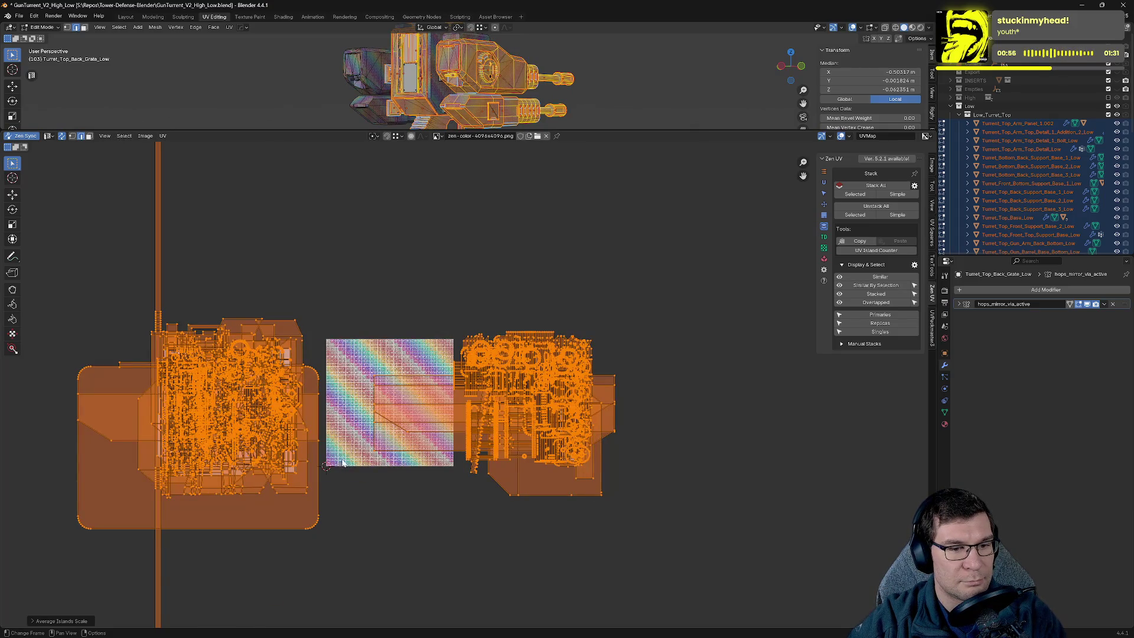
left_click(383, 499)
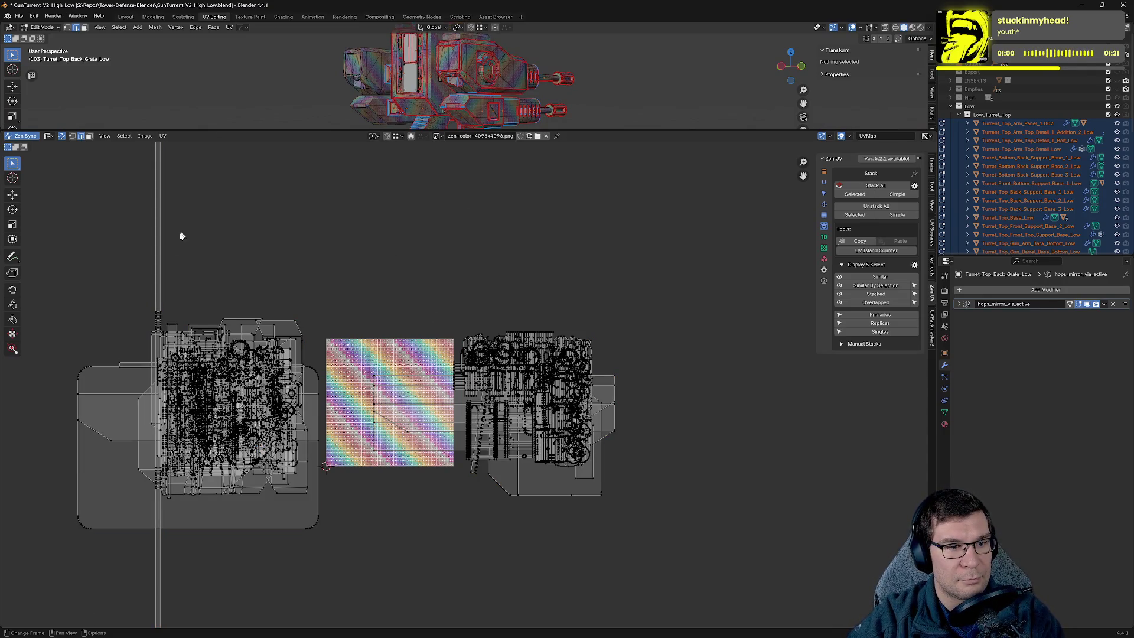
left_click(158, 313)
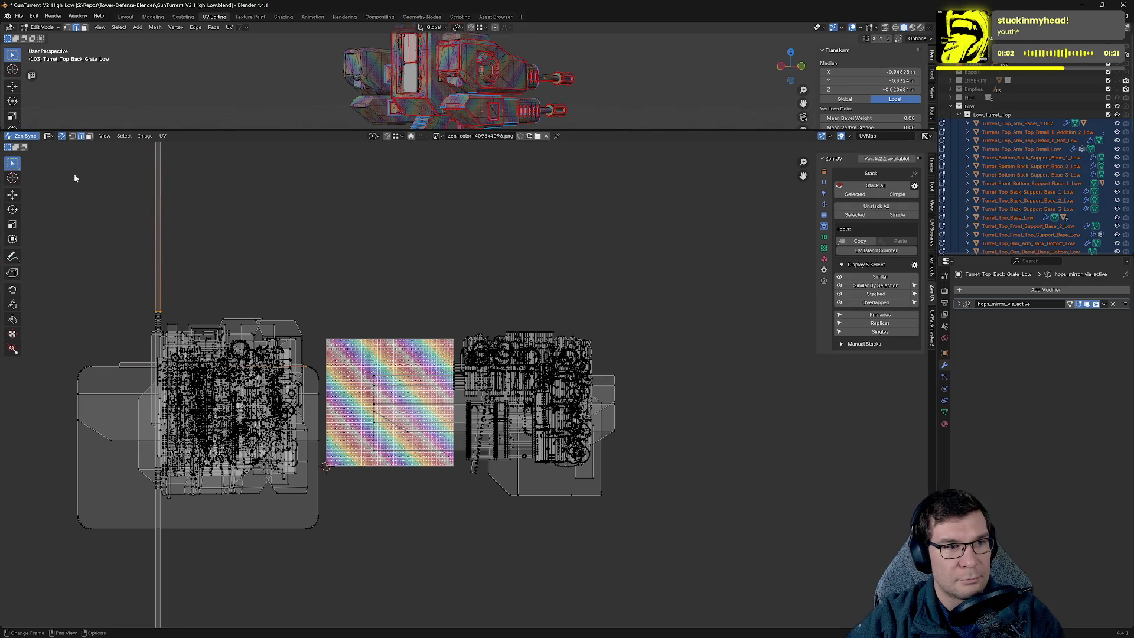
key("KP_Decimal")
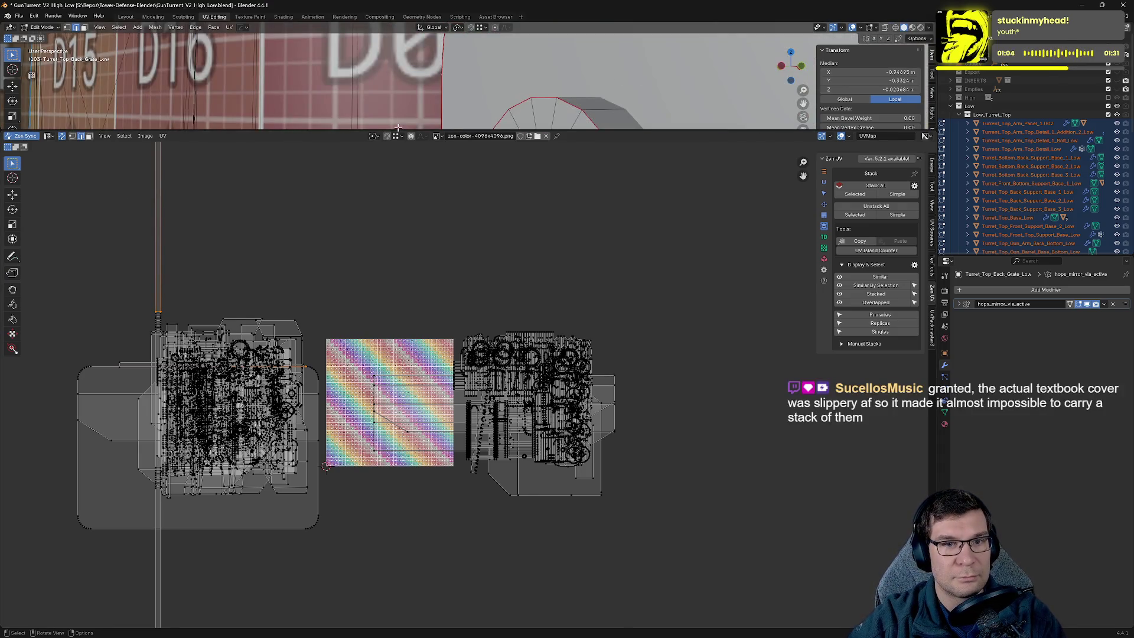
scroll(401, 127, "down", 2)
left_click_drag(411, 130, 412, 453)
middle_click_drag(578, 272, 653, 332)
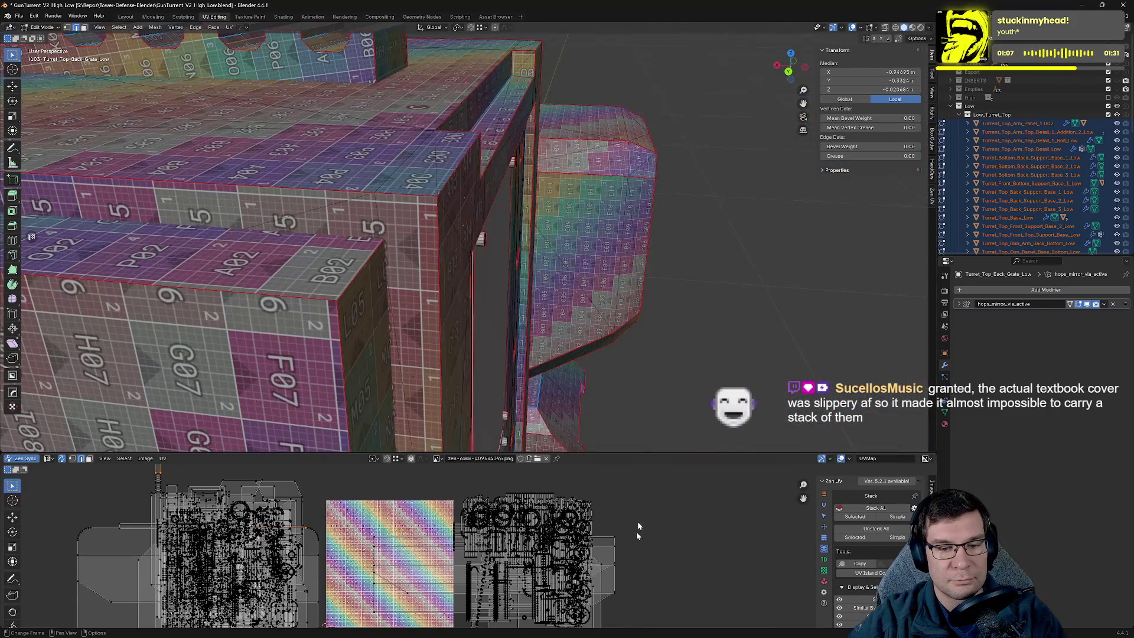
Select the back grate plate in object mode and isolate it in local view.
key("a")
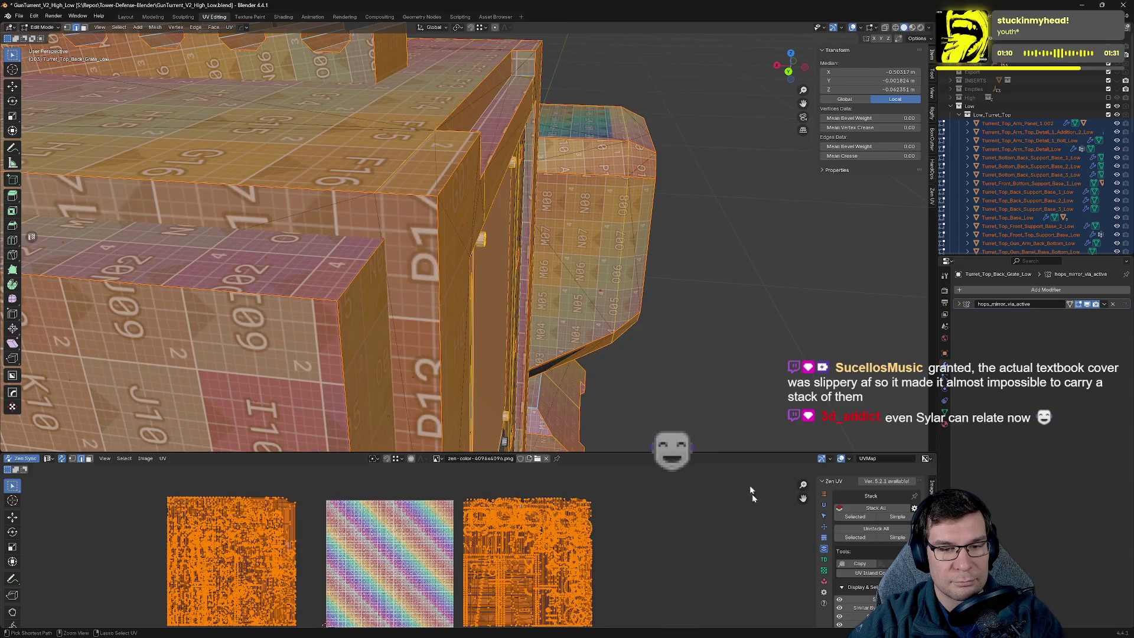
key("Tab")
key("KP_Decimal")
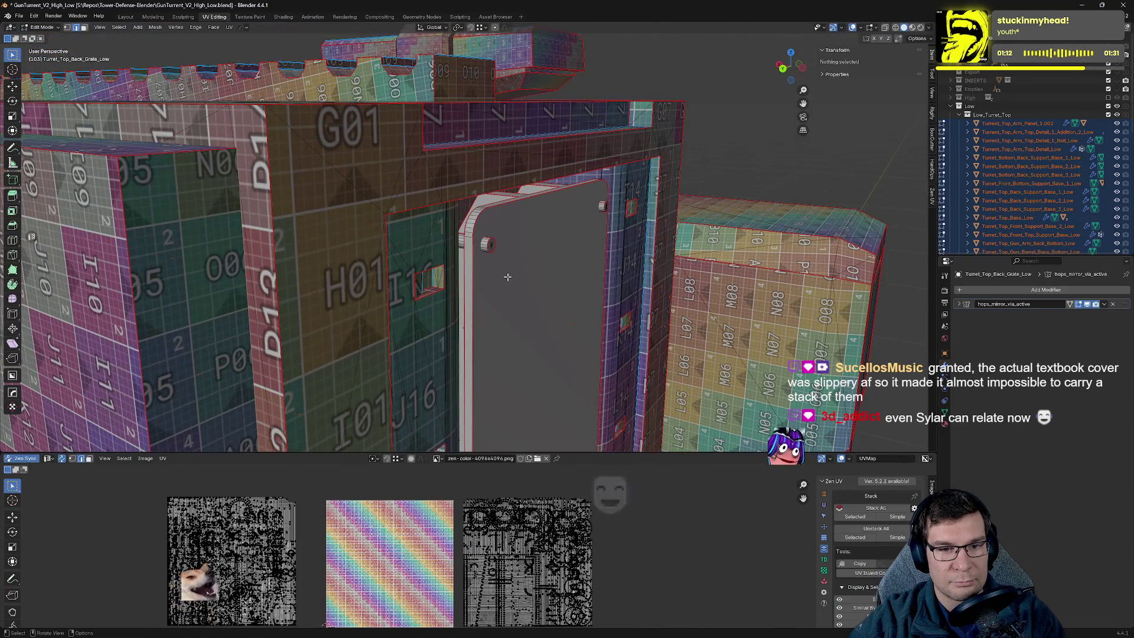
left_click(508, 280)
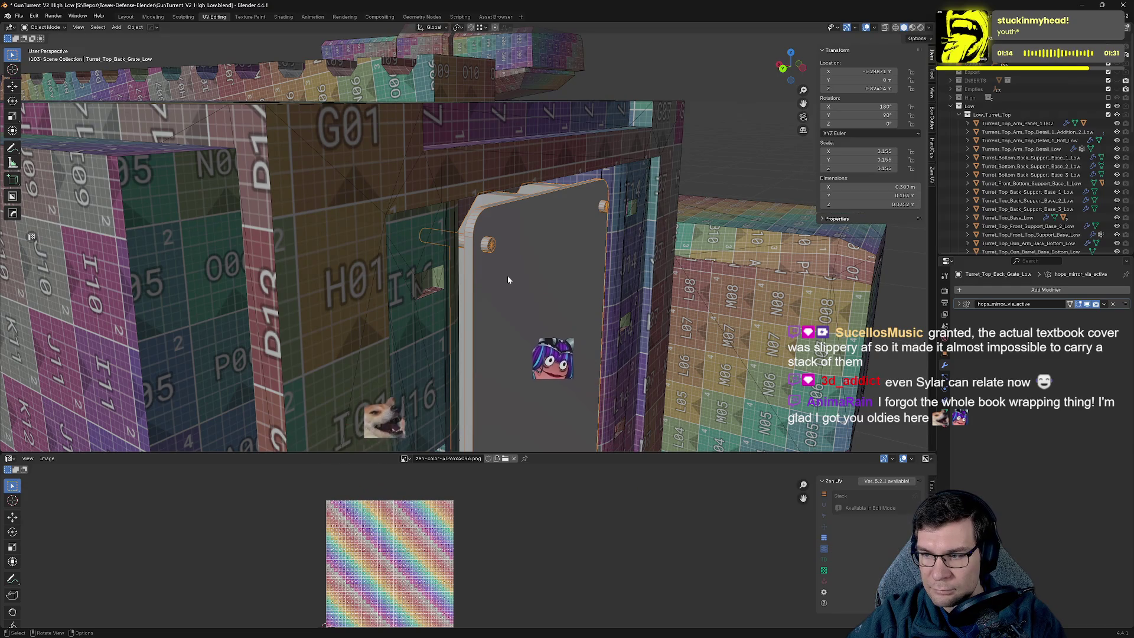
key("KP_Divide")
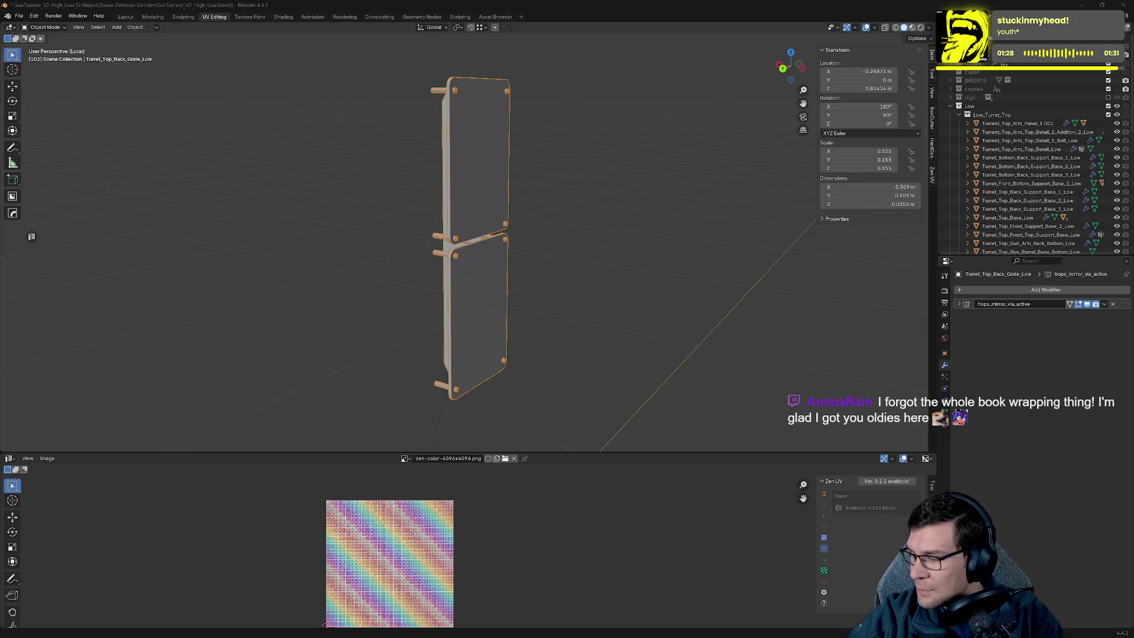
key("alt+Tab")
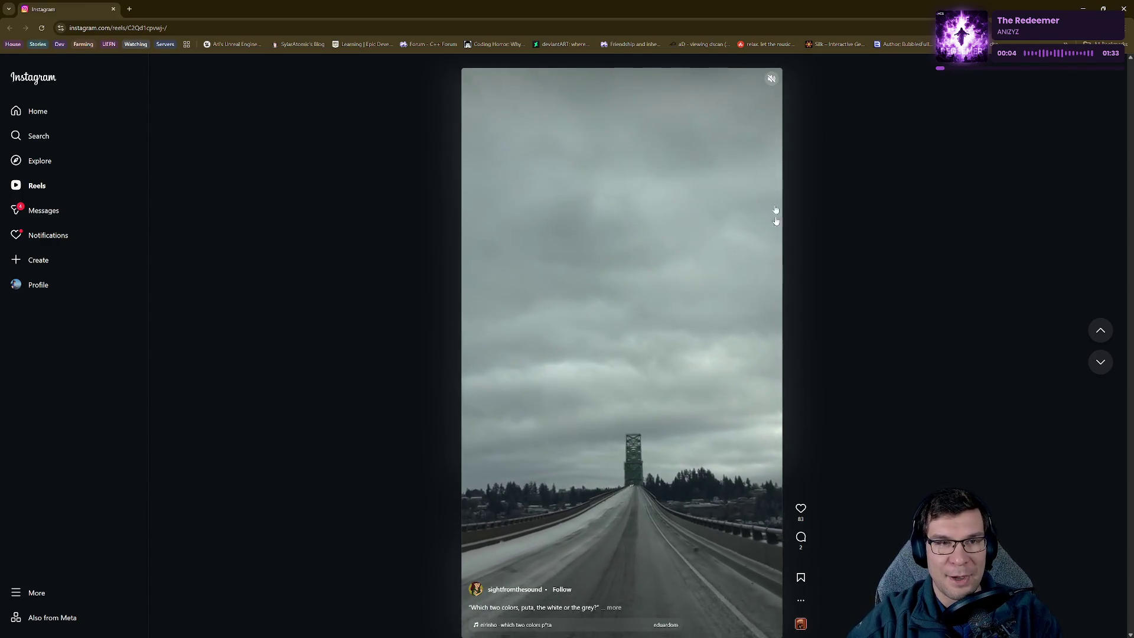
Glance back at Blender, then return to the bridge reel, pausing and resuming it.
key("alt+Tab")
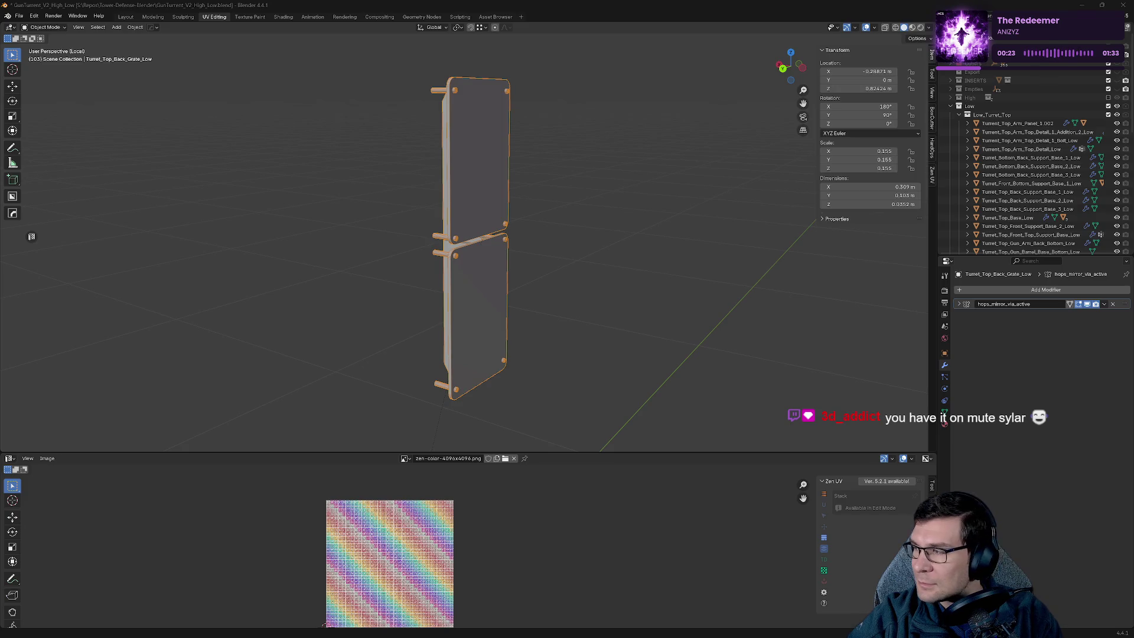
key("alt+Tab")
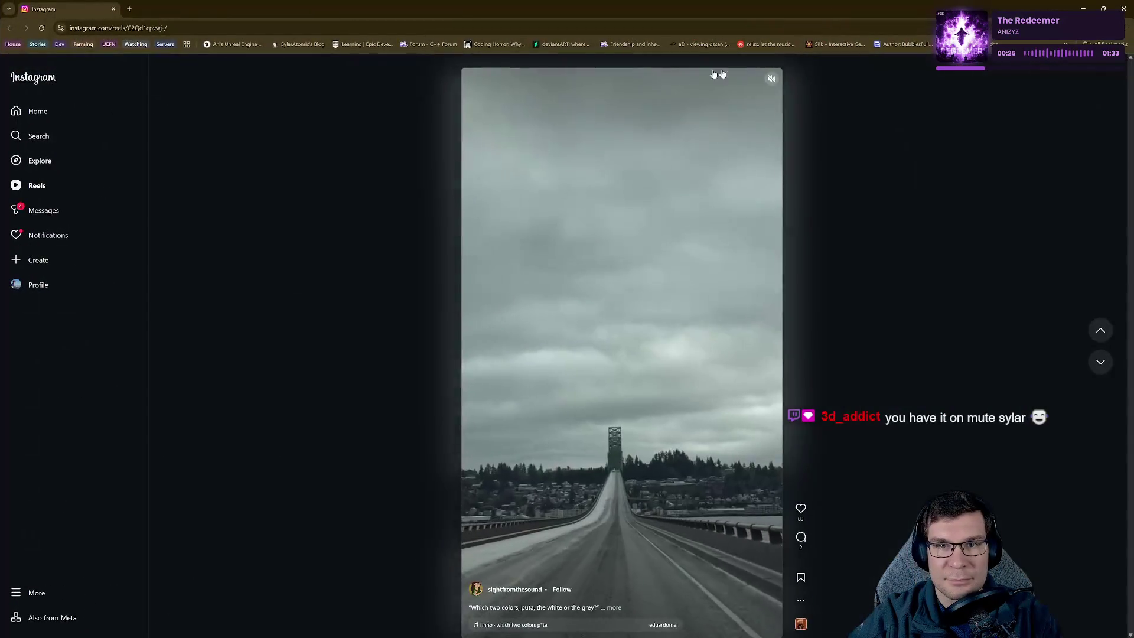
left_click(657, 170)
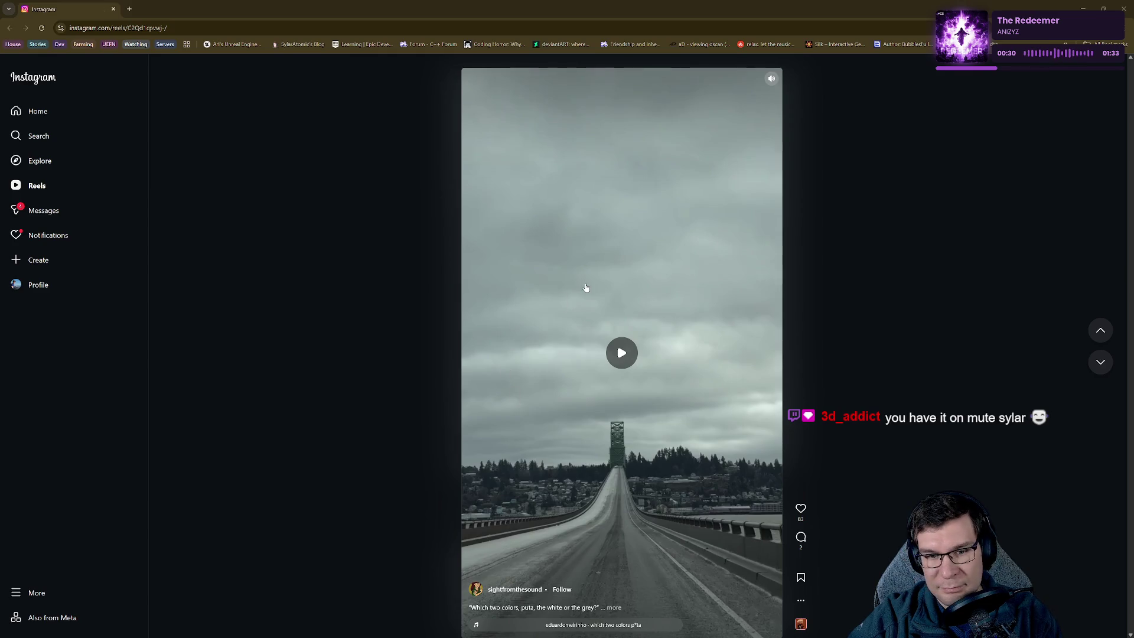
left_click(630, 311)
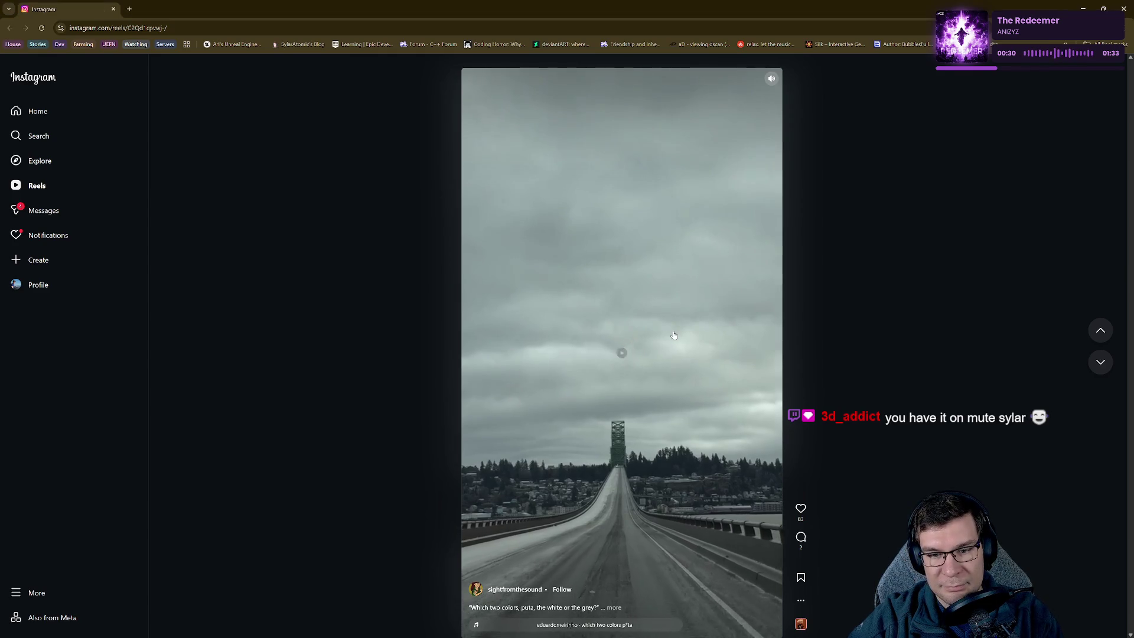
Unmute the Instagram site and the reel, pause it, and restore the browser to a smaller window.
right_click(58, 8)
left_click(121, 117)
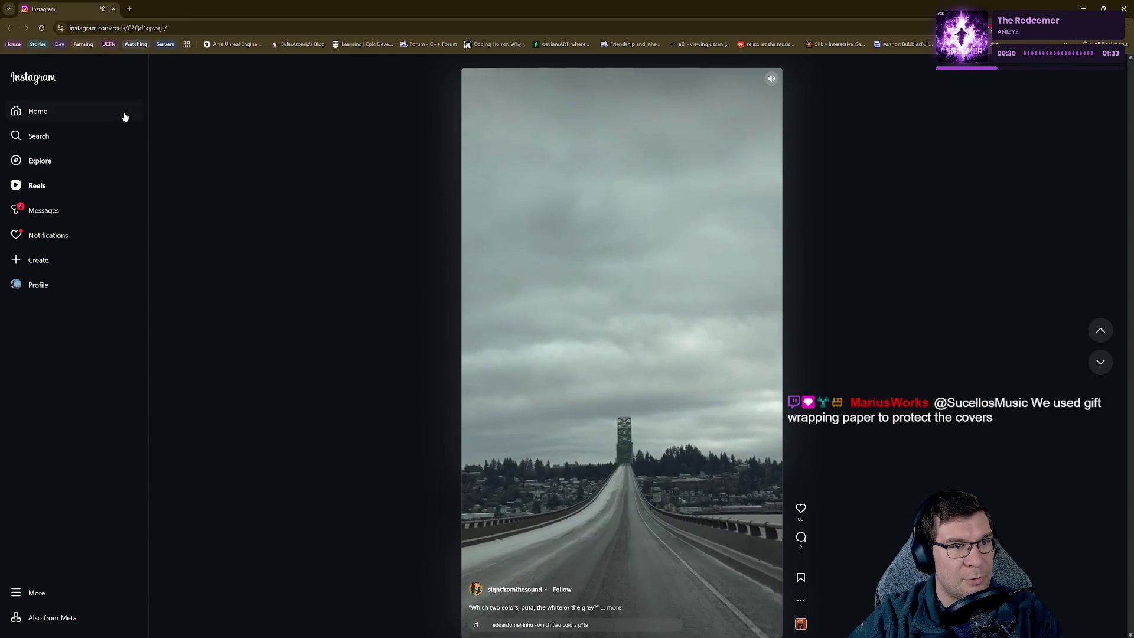
left_click(771, 79)
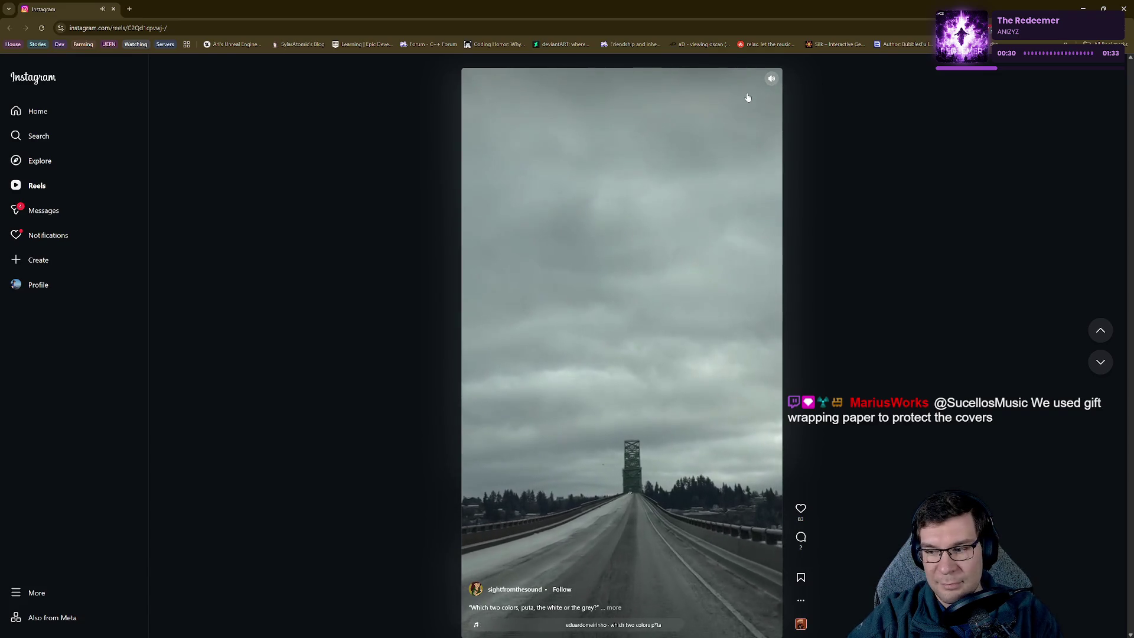
left_click(688, 195)
double_click(601, 5)
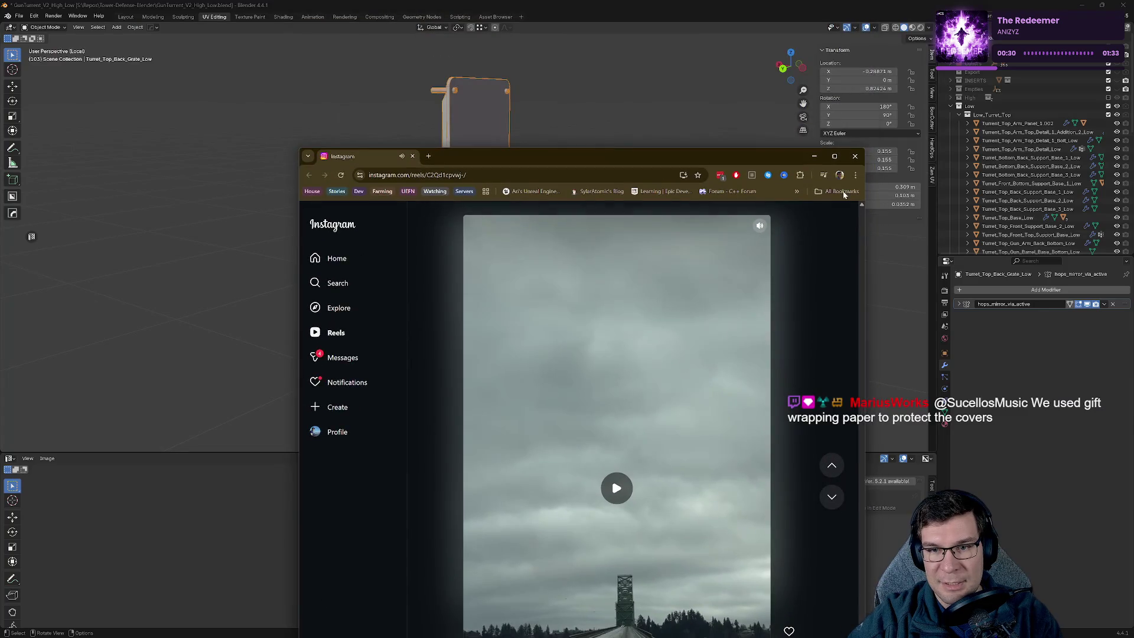
Close the browser and zoom in on the isolated grate panels in Blender.
left_click(855, 158)
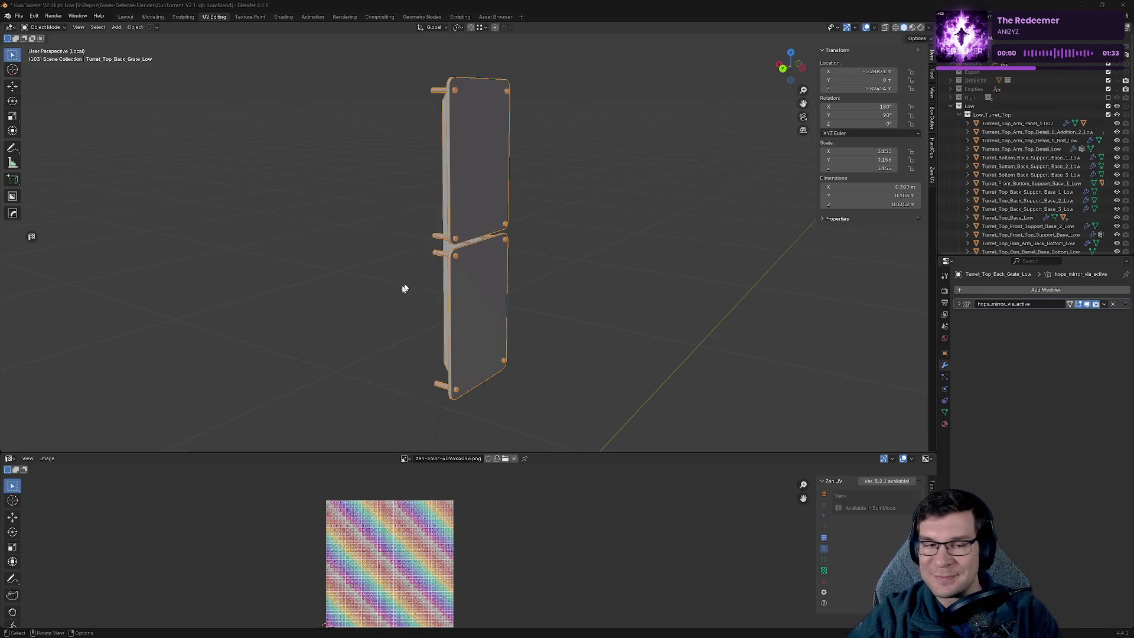
mouse_move(624, 232)
middle_mouse_down()
mouse_move(567, 213)
mouse_move(575, 203)
mouse_move(513, 202)
middle_mouse_up()
scroll(567, 216, "up", 4)
Enter edit mode on the grate and mark the plate's bottom edge as a seam.
key("Tab")
key("a")
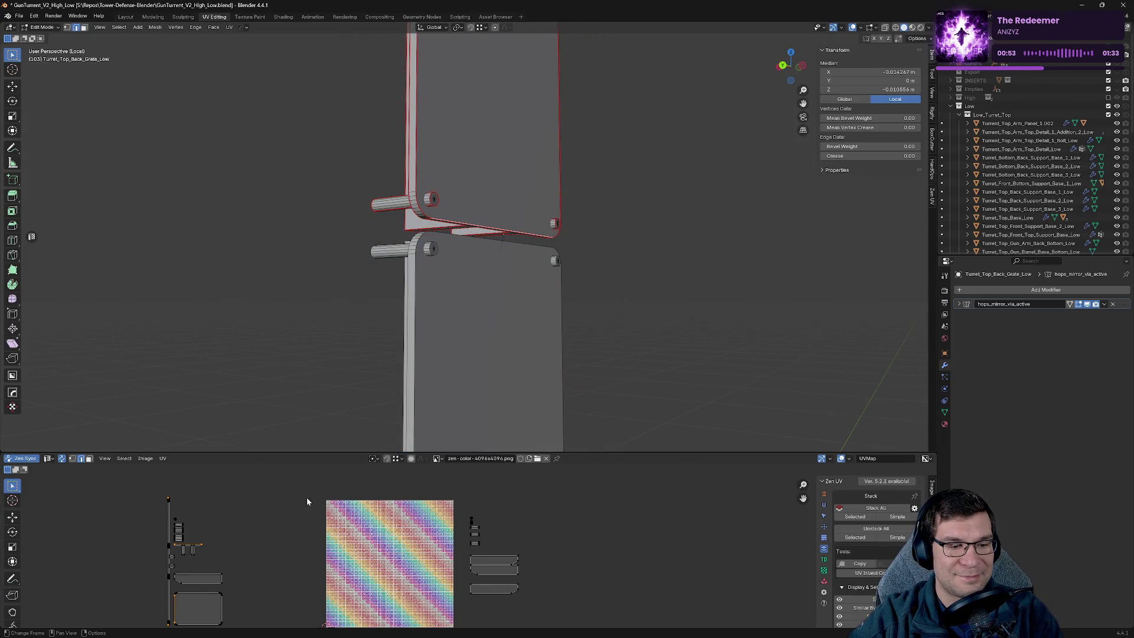
scroll(468, 553, "down", 2)
scroll(482, 271, "up", 1)
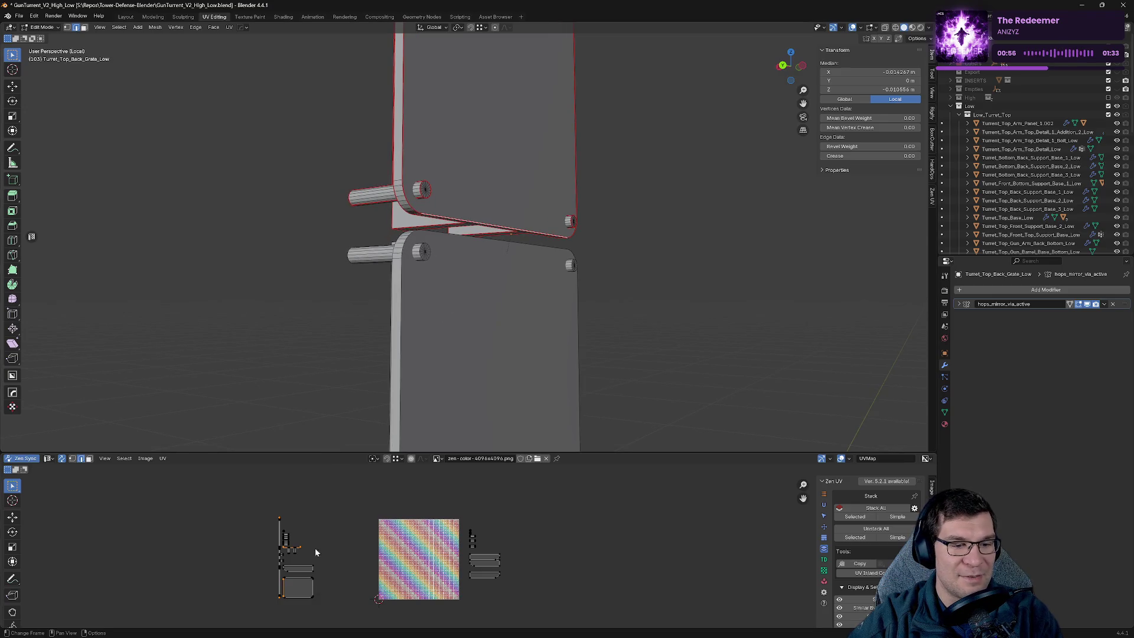
scroll(331, 549, "up", 3)
middle_click_drag(89, 550, 338, 550)
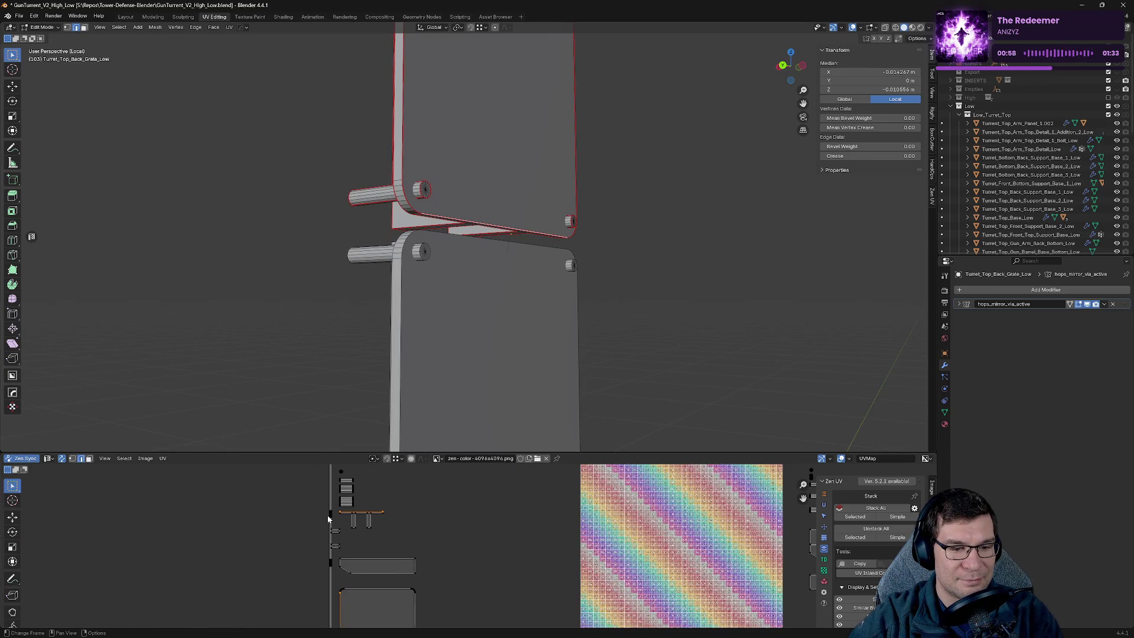
scroll(476, 190, "down", 3)
mouse_move(475, 190)
middle_mouse_down()
mouse_move(463, 253)
mouse_move(388, 288)
middle_mouse_up()
left_click(400, 275)
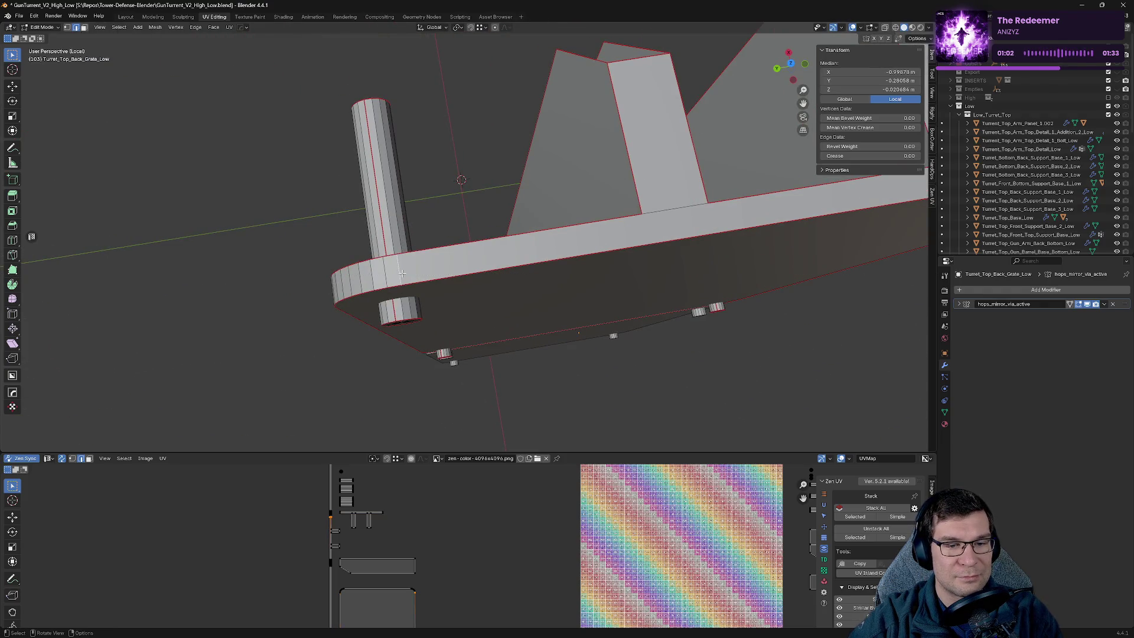
key("alt+z")
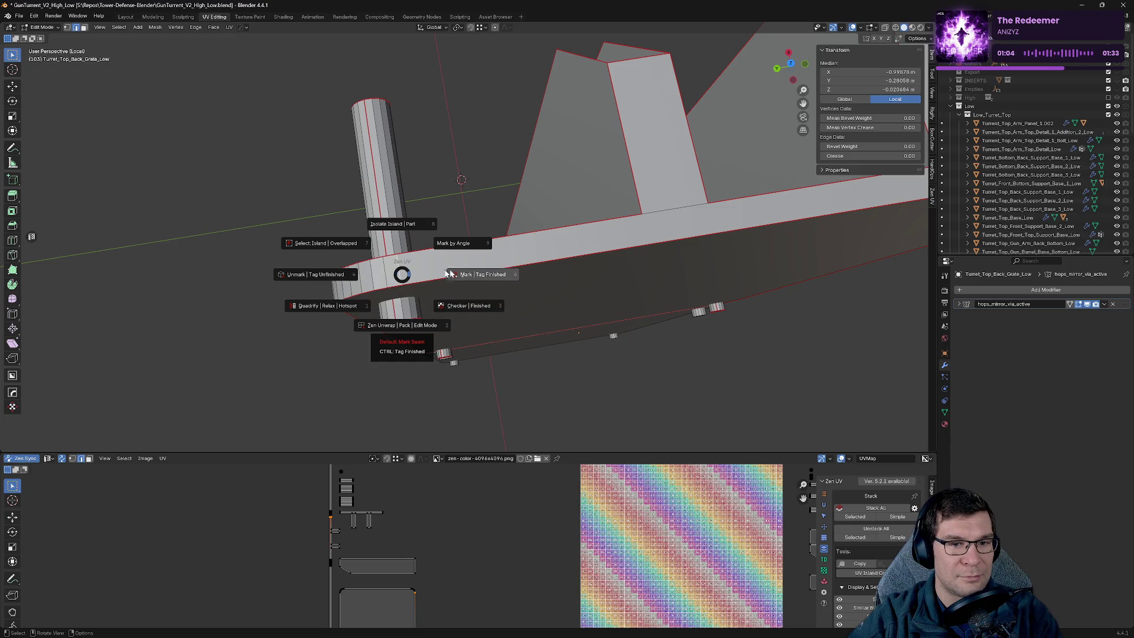
left_click(454, 274)
Mark two more plate edges as seams using the Zen UV pie menu.
middle_click_drag(455, 274, 357, 269)
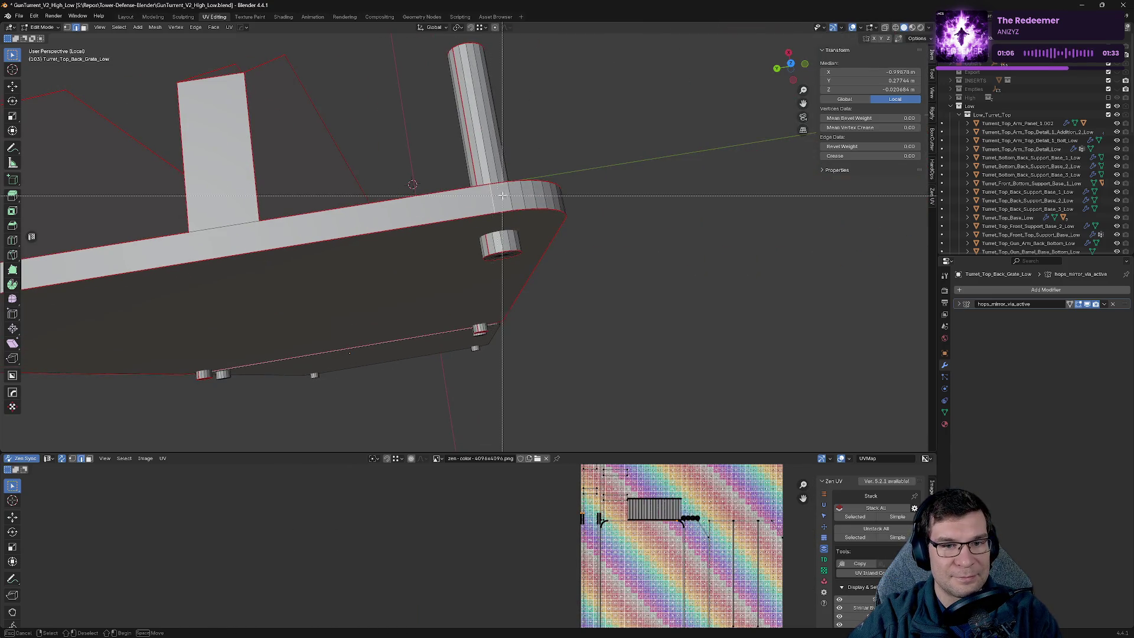
mouse_move(578, 179)
middle_mouse_down()
mouse_move(417, 141)
mouse_move(537, 179)
middle_mouse_up()
left_click(535, 176)
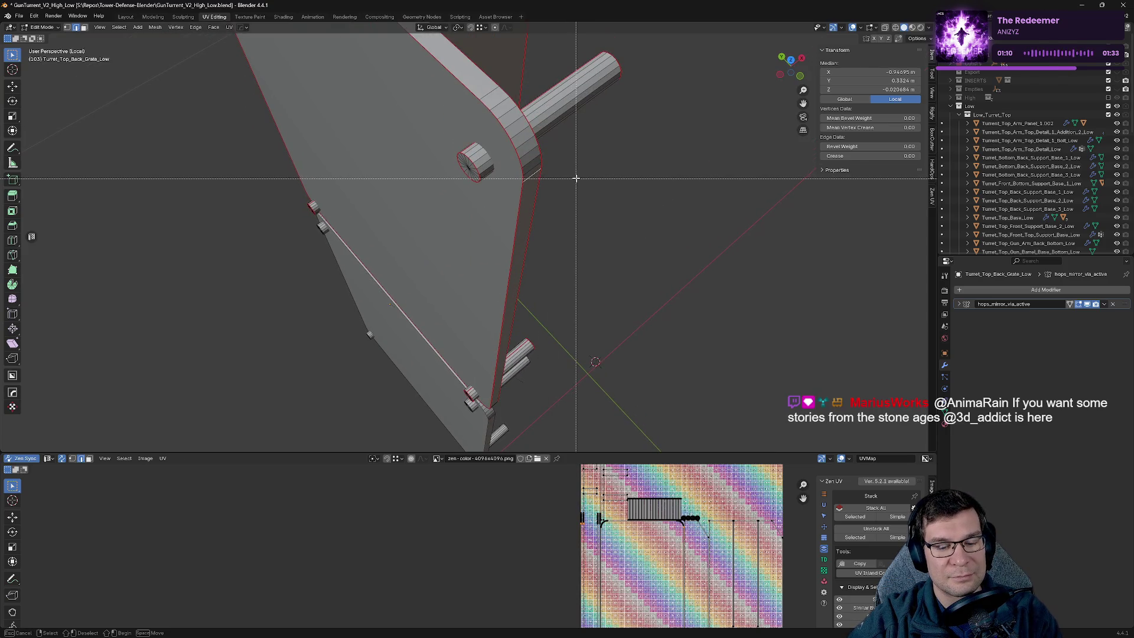
key("alt+q")
left_click(523, 166)
middle_click_drag(523, 165, 358, 198)
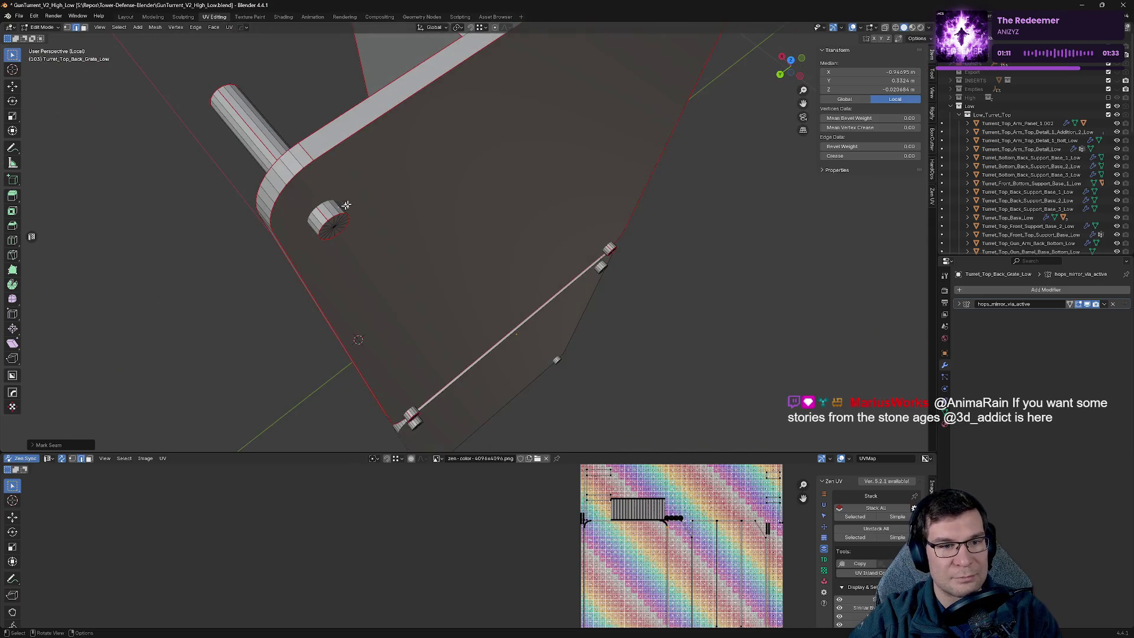
middle_click_drag(288, 227, 342, 87)
left_click(352, 67)
key("alt+q")
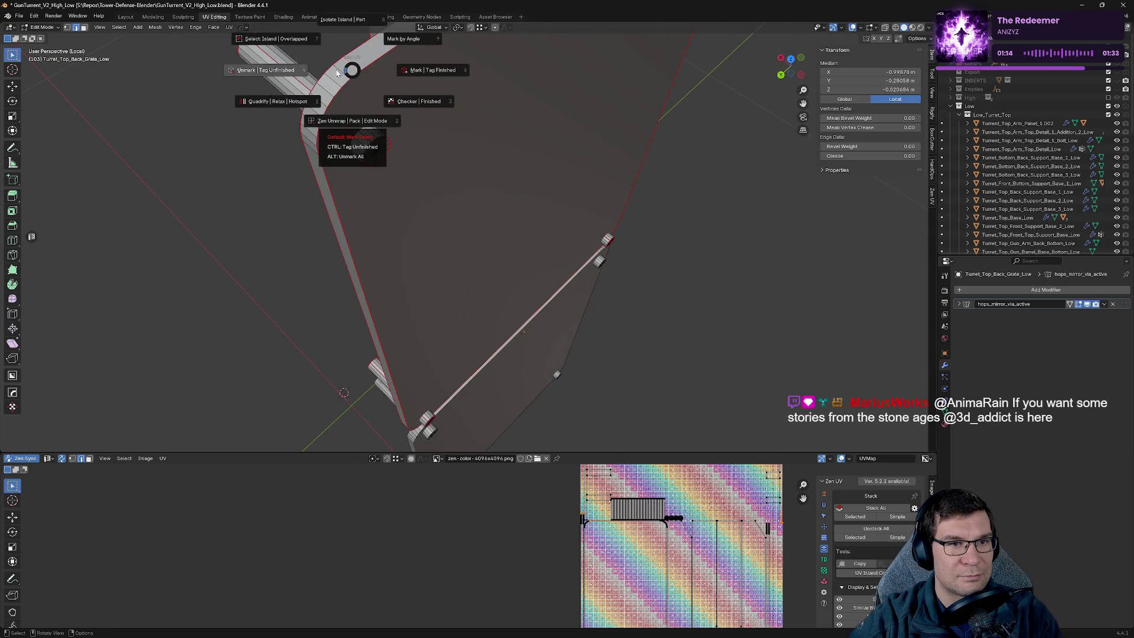
left_click(353, 156)
View both plates straight on, enlarge the UV editor around the checker tile, and exit edit mode.
mouse_move(352, 155)
middle_mouse_down()
mouse_move(521, 162)
mouse_move(617, 200)
middle_mouse_up()
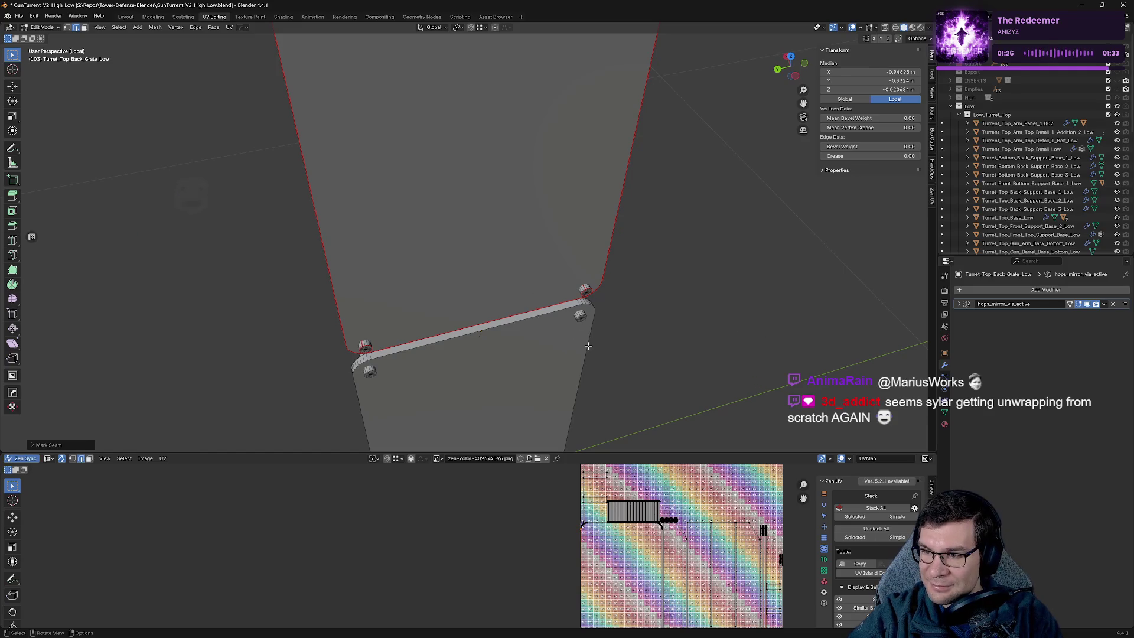
mouse_move(455, 374)
middle_mouse_down()
mouse_move(451, 329)
mouse_move(587, 319)
middle_mouse_up()
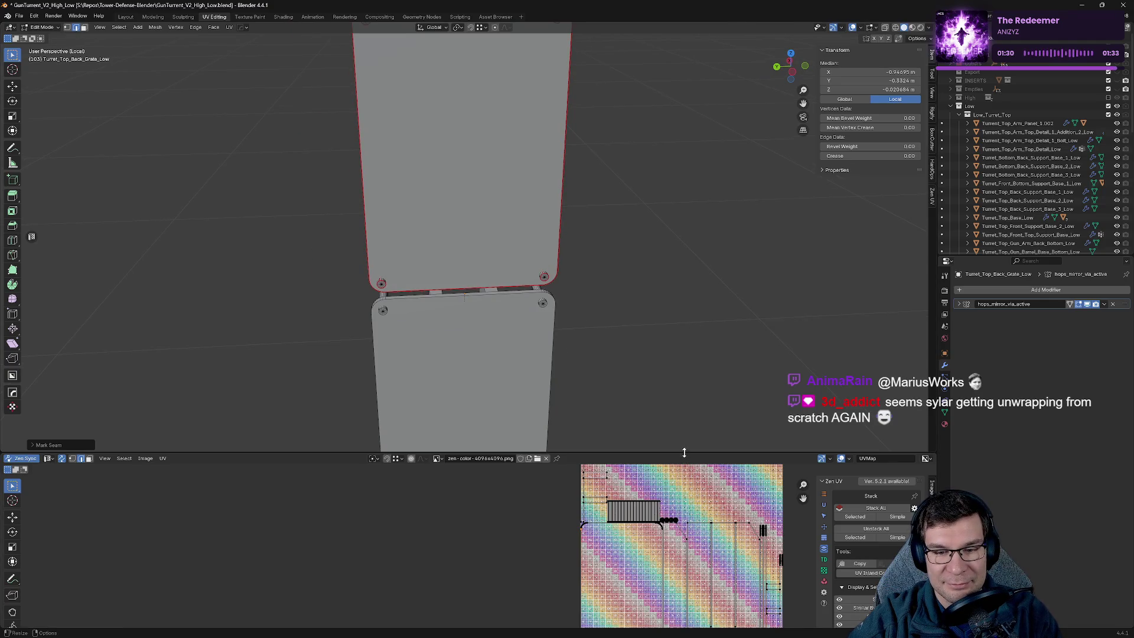
left_click_drag(683, 452, 684, 232)
middle_click_drag(679, 414, 515, 393)
key("Tab")
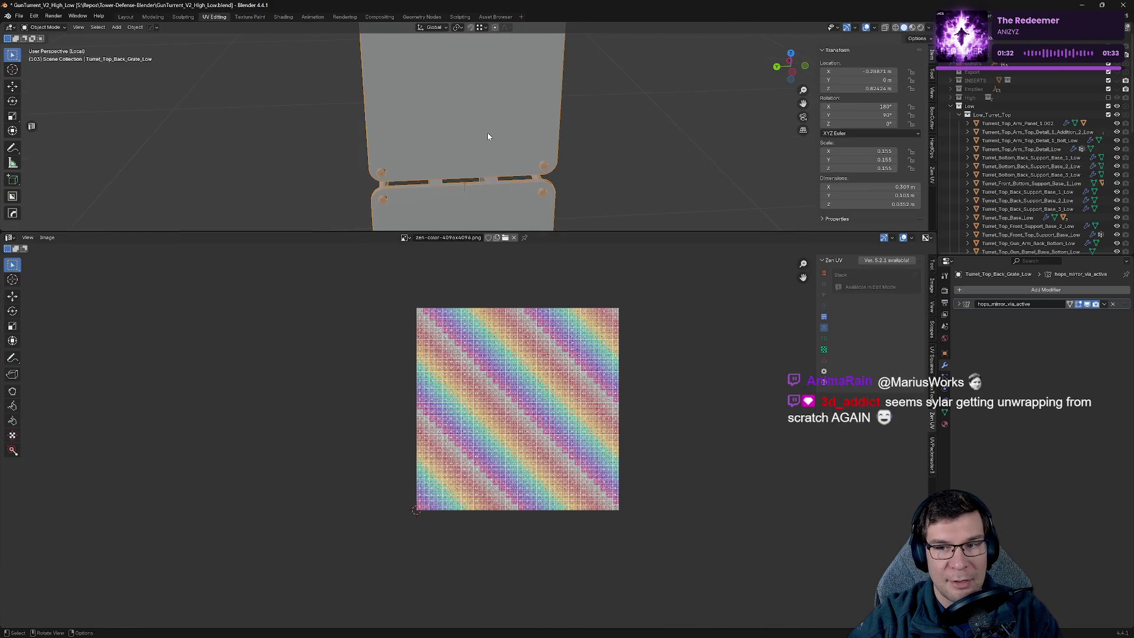
Apply the Turret_Top_Back_Grate_Low object's scale and deselect it.
key("Tab")
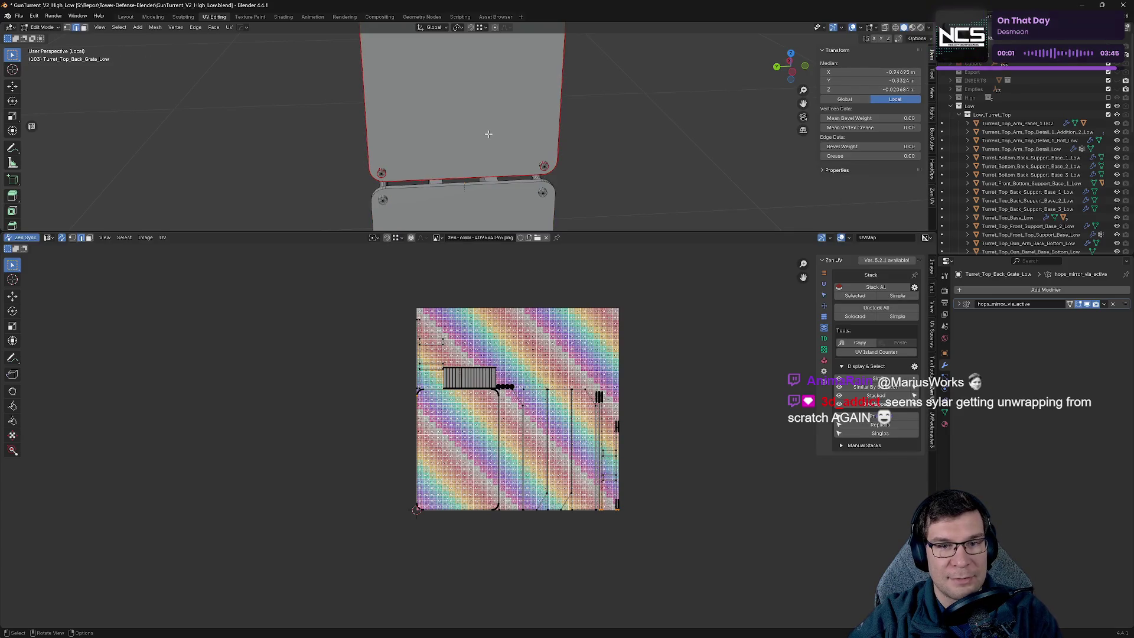
key("Tab")
key("ctrl+a")
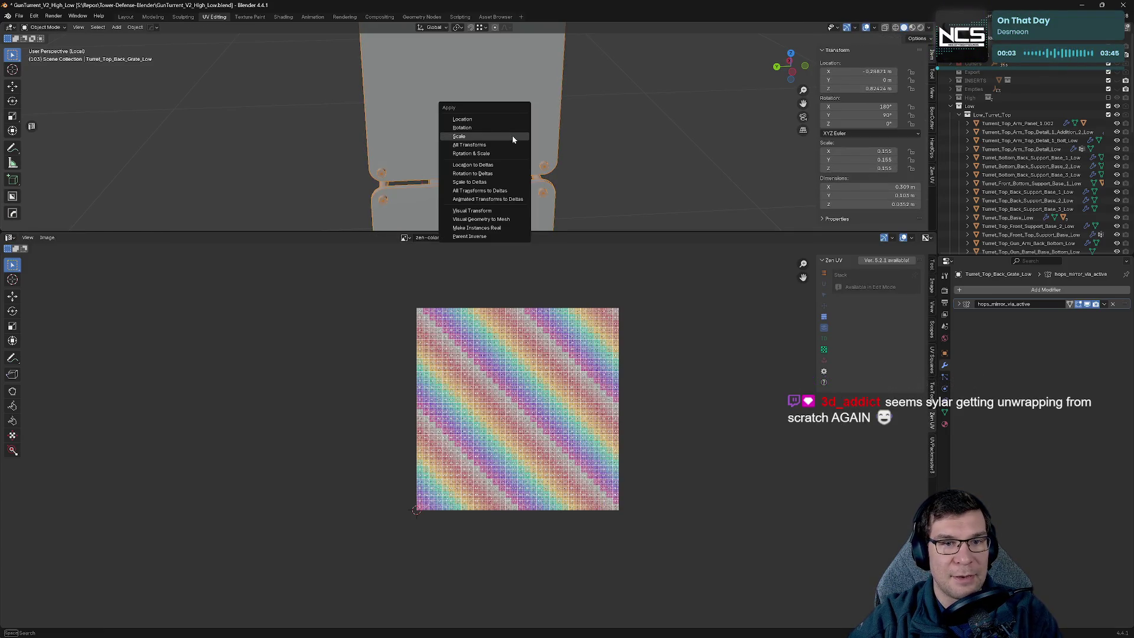
left_click(512, 137)
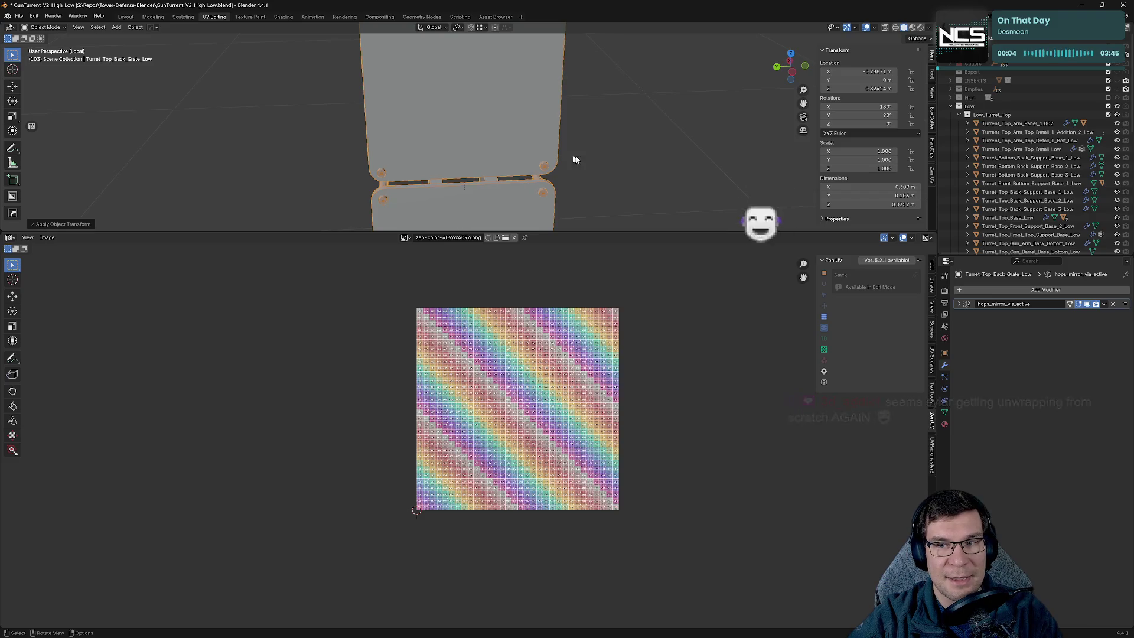
left_click(679, 195)
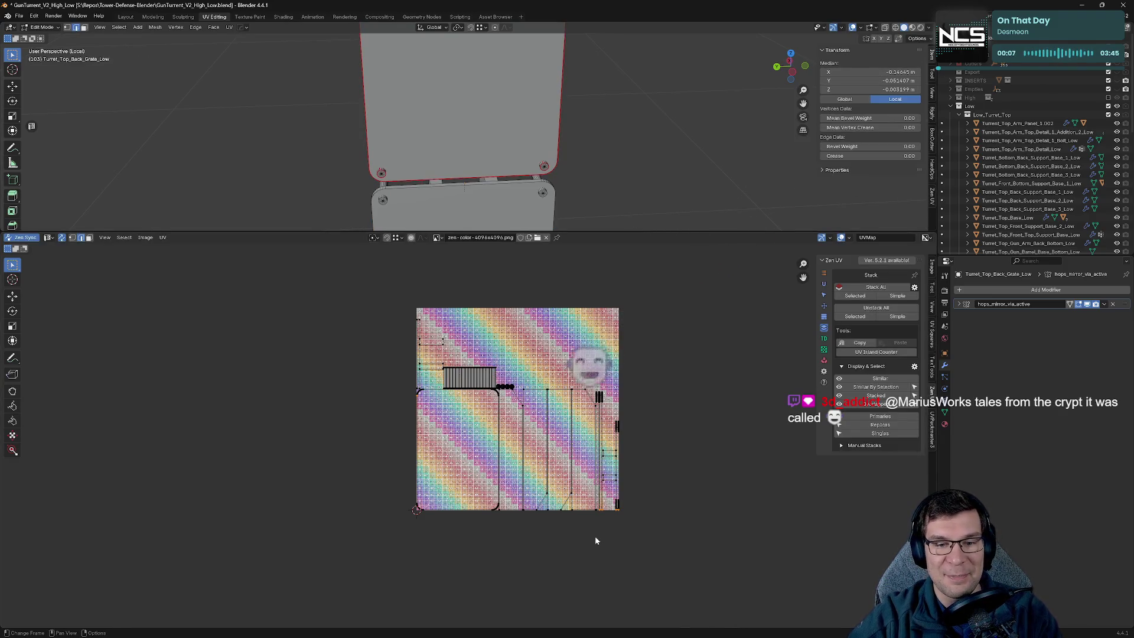
Rearrange the UV and 3D views and save the blend file with Ctrl+S.
scroll(596, 466, "up", 4)
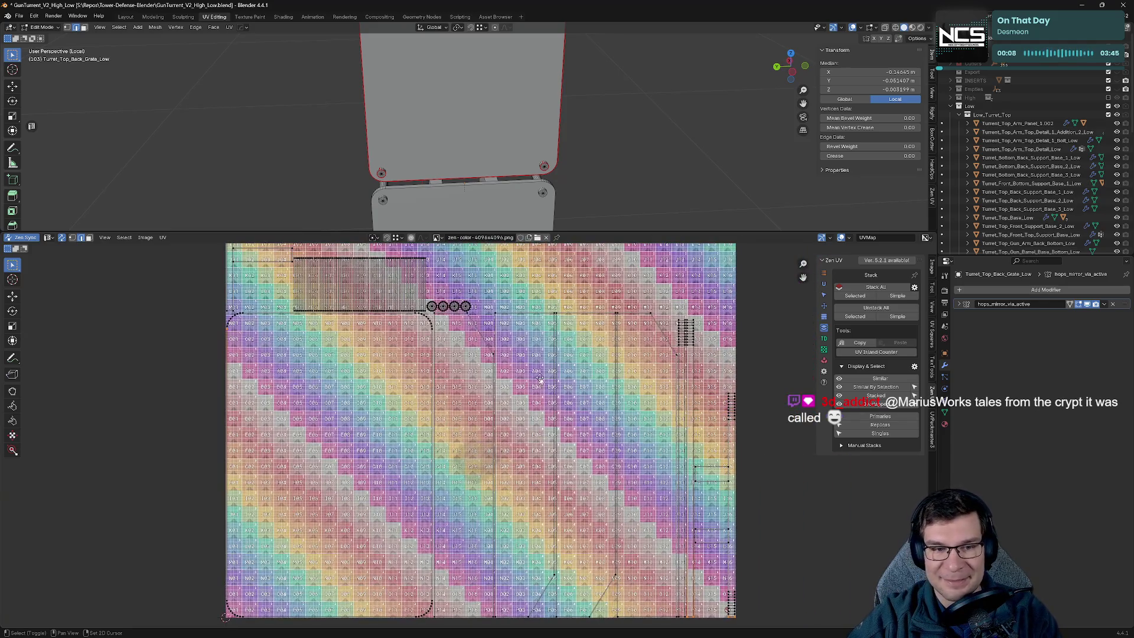
middle_click_drag(537, 359, 707, 517)
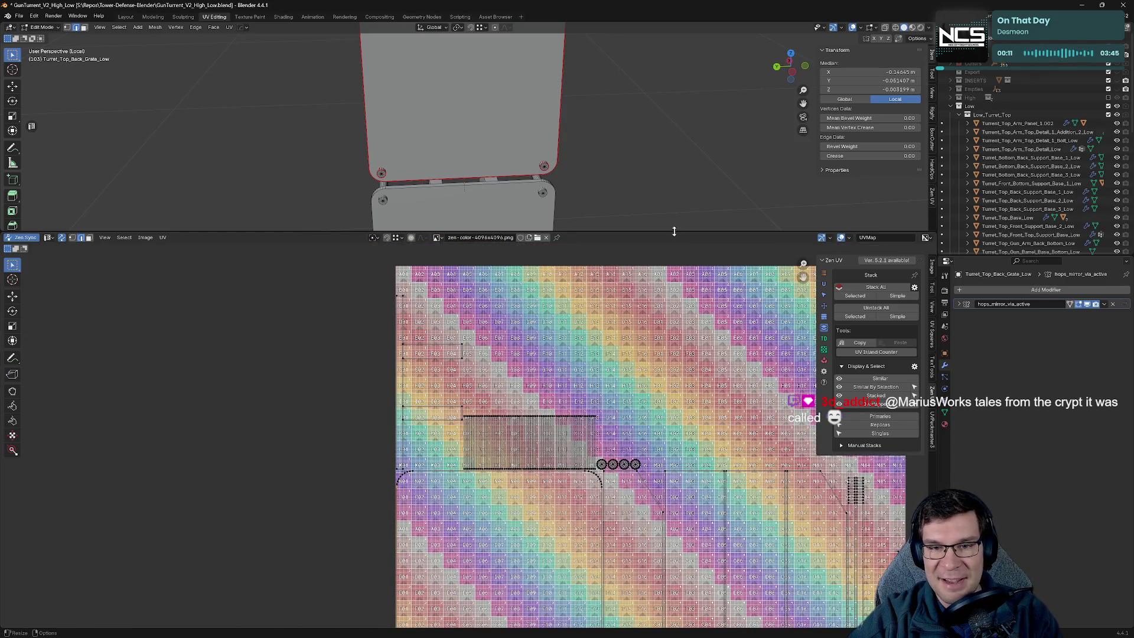
left_click_drag(678, 237, 699, 493)
mouse_move(490, 342)
middle_mouse_down()
mouse_move(463, 321)
mouse_move(524, 310)
mouse_move(588, 319)
middle_mouse_up()
key("ctrl+s")
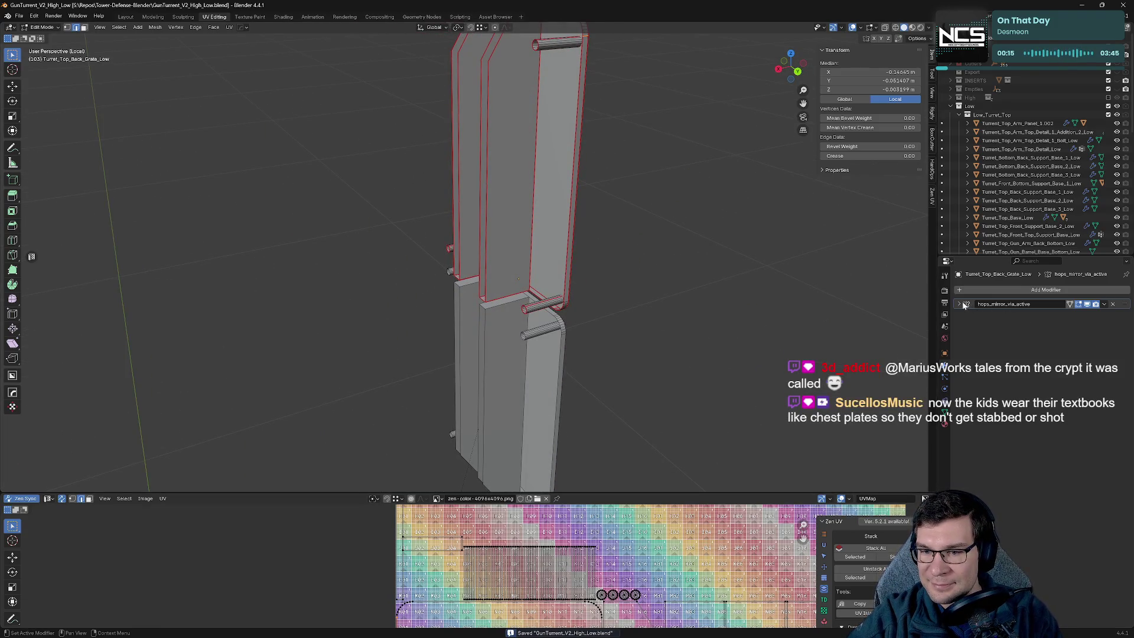
Orbit to face both grate panels, then exit local view to show the whole turret.
mouse_move(708, 292)
middle_mouse_down()
mouse_move(590, 306)
mouse_move(607, 253)
middle_mouse_up()
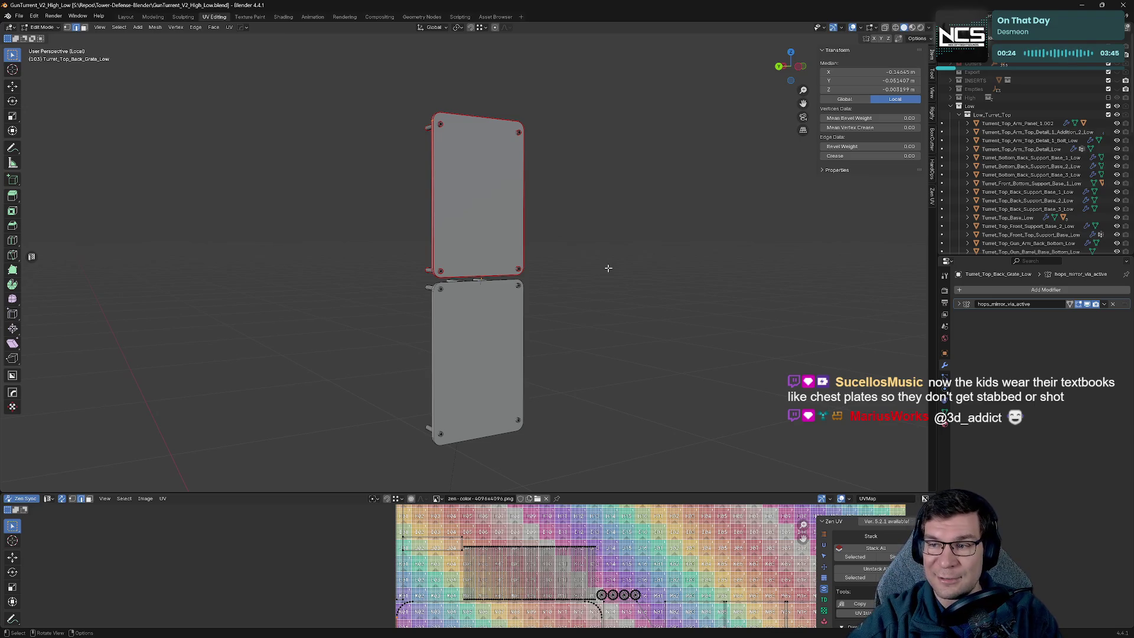
mouse_move(638, 266)
middle_mouse_down()
mouse_move(594, 256)
mouse_move(574, 276)
middle_mouse_up()
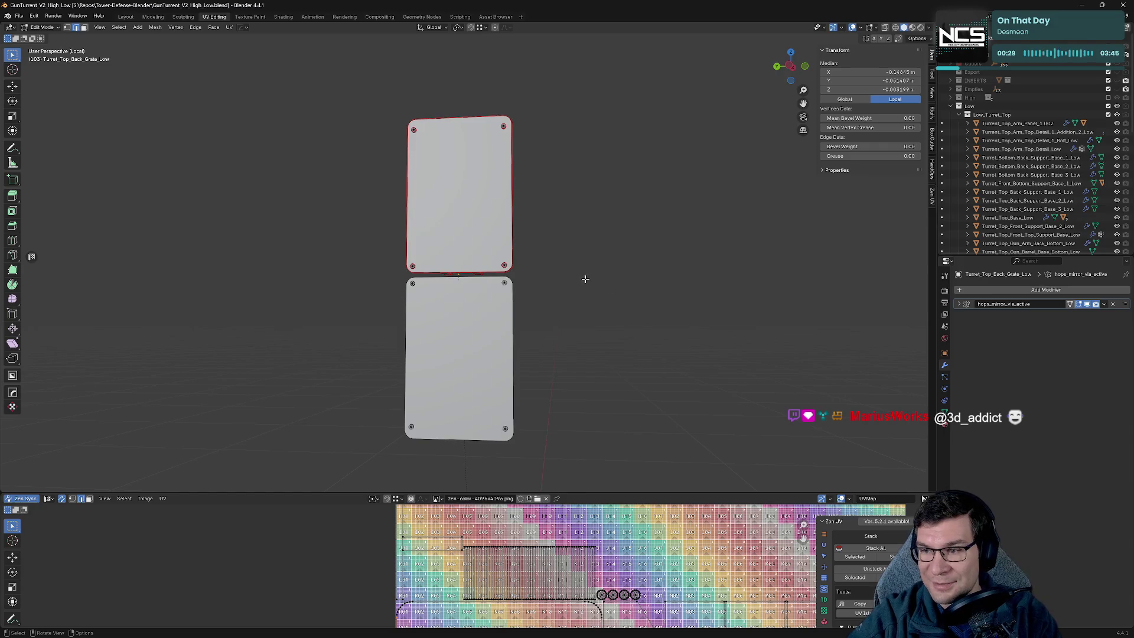
key("Tab")
key("KP_Divide")
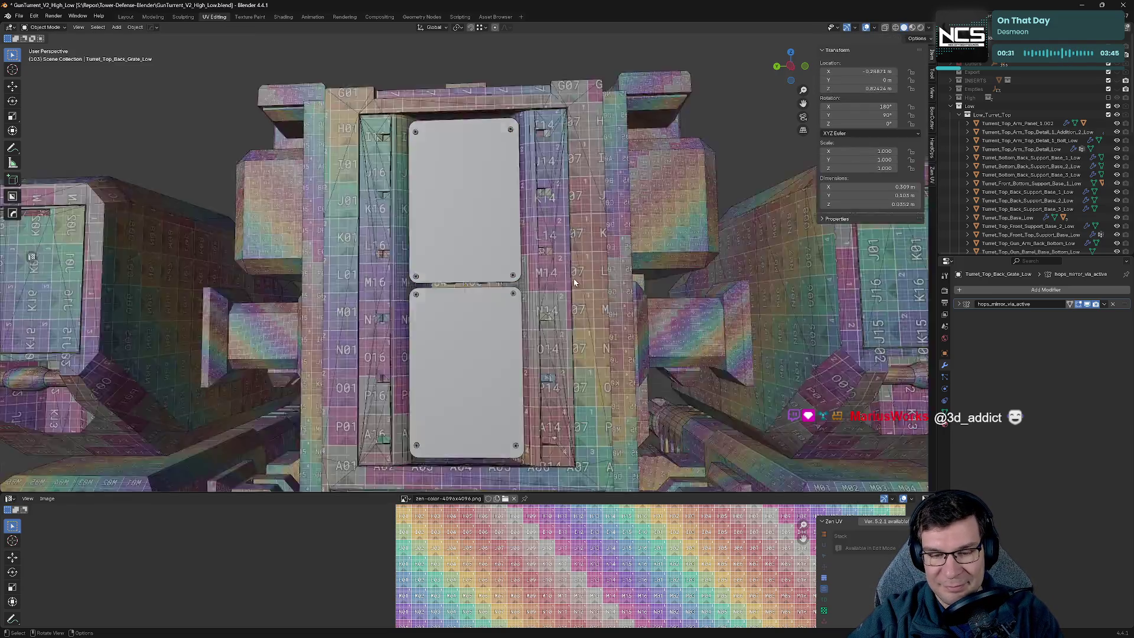
Select every turret object, enter Edit Mode with all geometry selected, and enlarge the UV editor.
scroll(572, 283, "down", 10)
key("a")
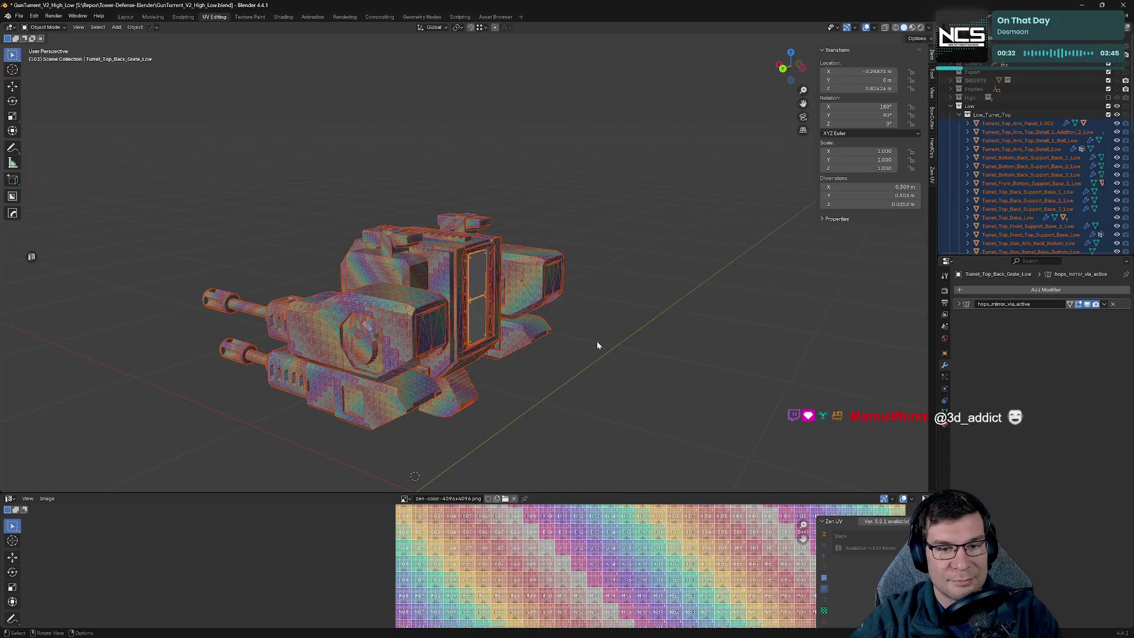
key("Tab")
key("a")
scroll(613, 335, "down", 5)
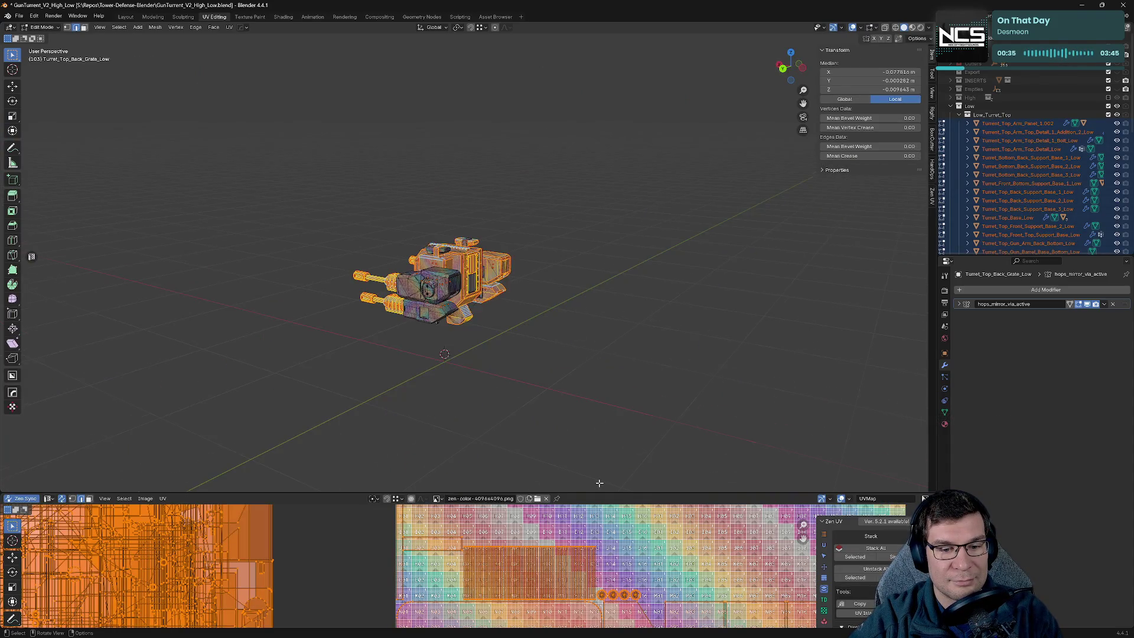
left_click_drag(594, 492, 594, 201)
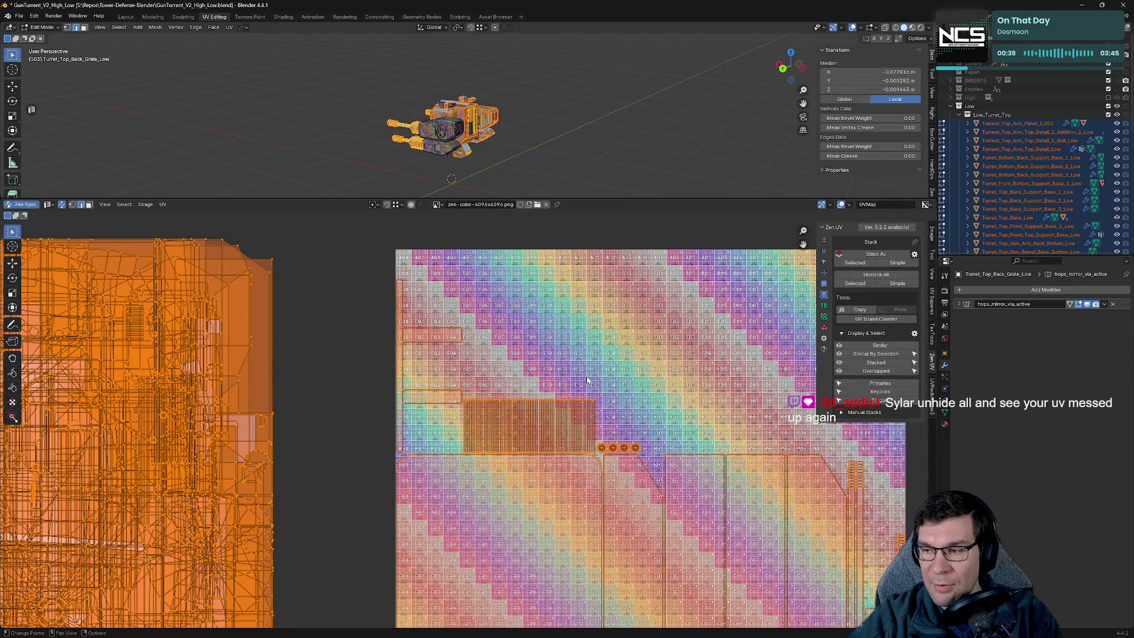
Pan across the three UV tiles to inspect the spread islands, then reselect all UVs.
scroll(595, 371, "down", 5)
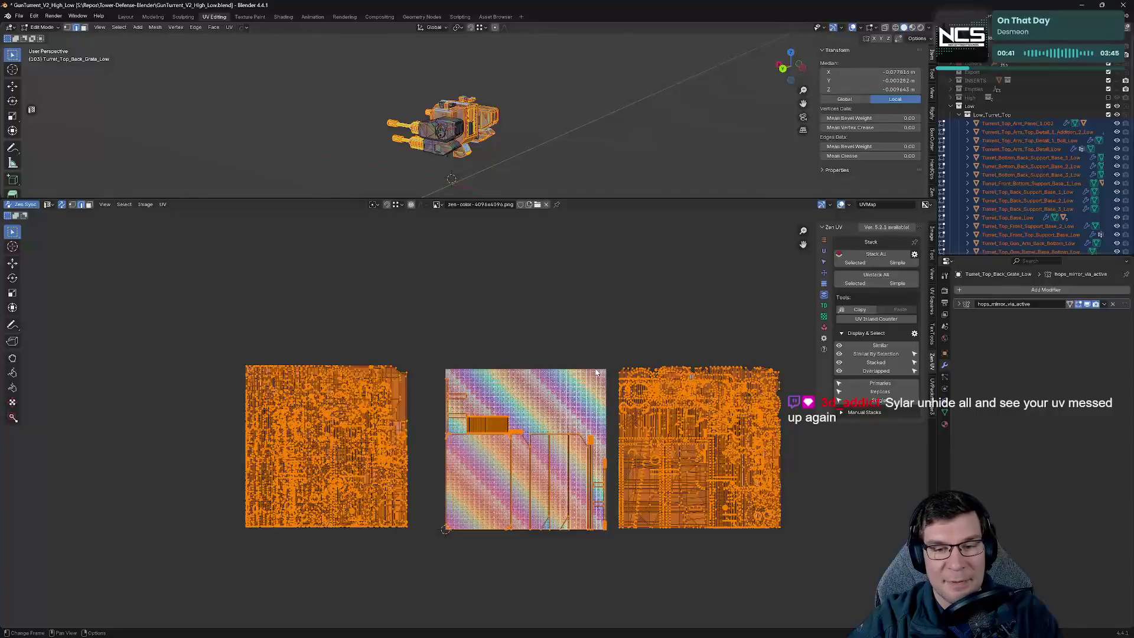
key("alt+a")
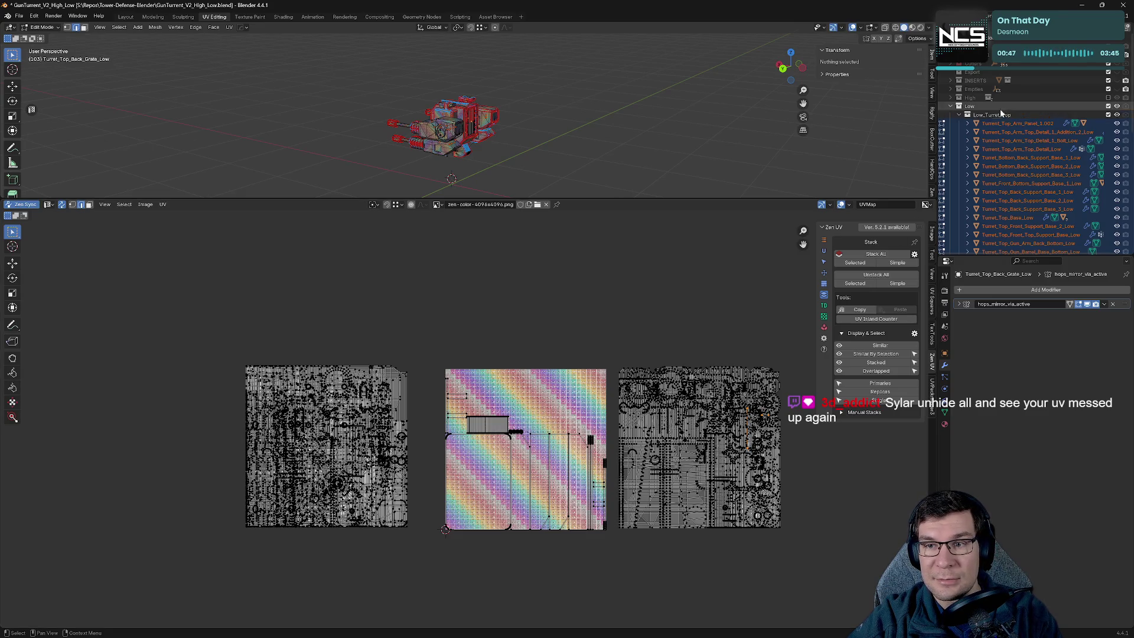
scroll(822, 489, "up", 2)
middle_click_drag(823, 489, 514, 453)
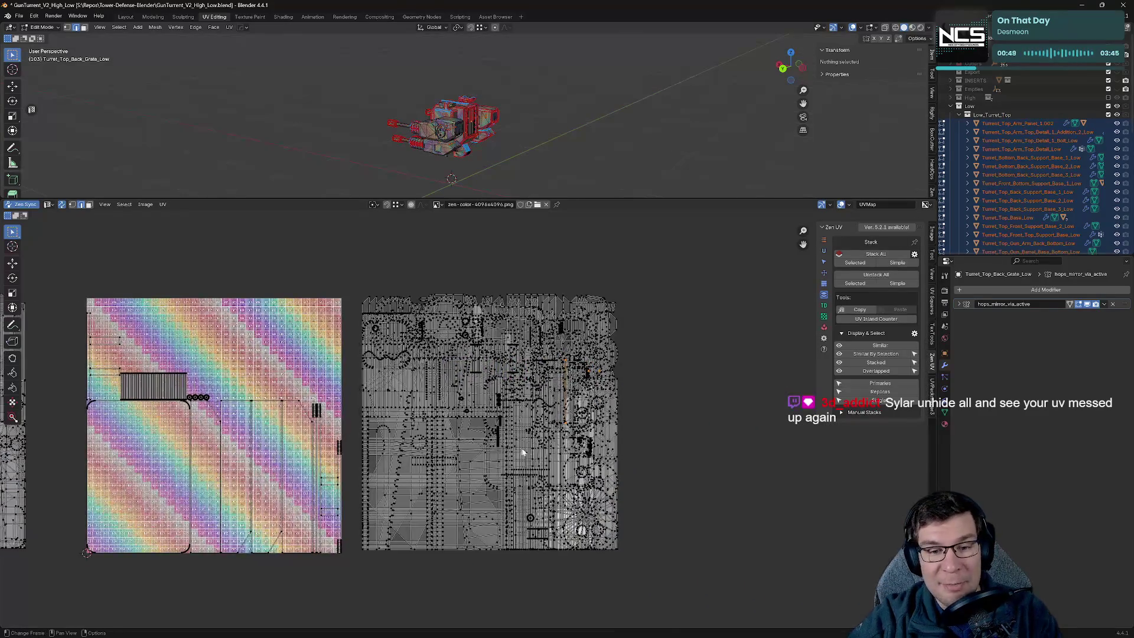
scroll(616, 426, "up", 8)
scroll(531, 383, "down", 9)
scroll(600, 470, "up", 6)
scroll(600, 470, "down", 6)
key("a")
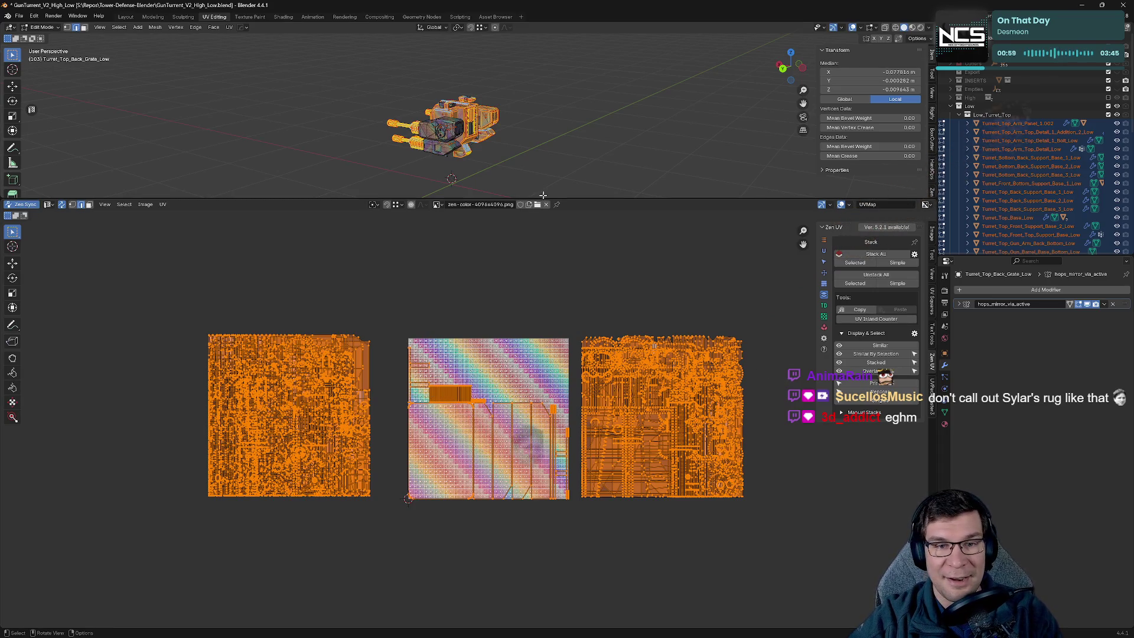
Enlarge the 3D view and re-enter Edit Mode on all turret parts with everything selected.
left_click_drag(552, 198, 532, 268)
key("Tab")
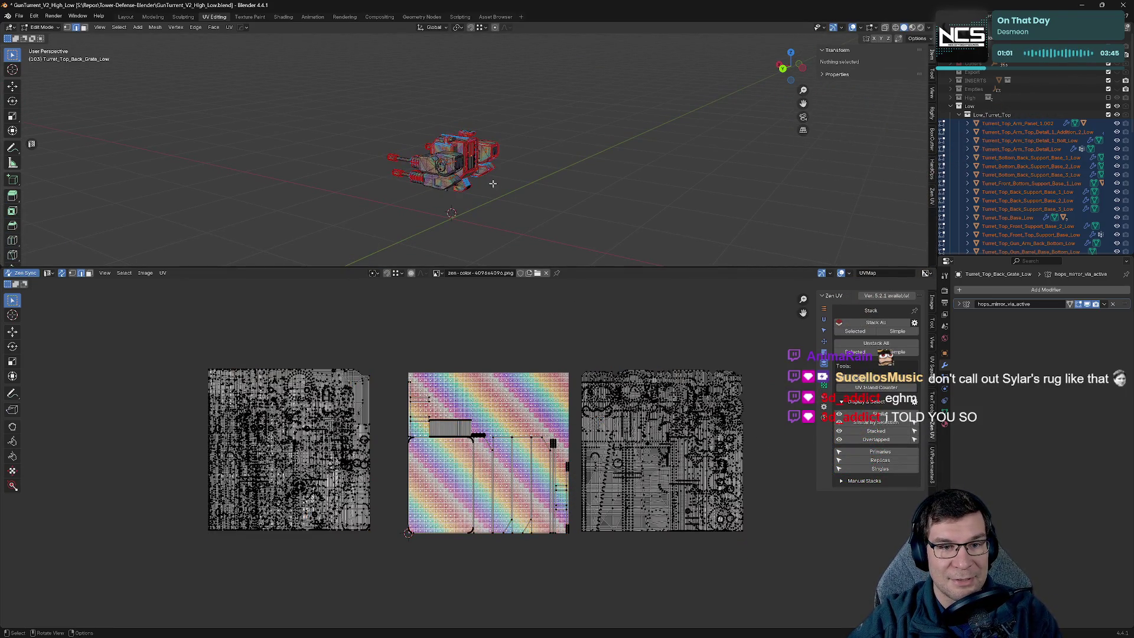
scroll(492, 183, "up", 5)
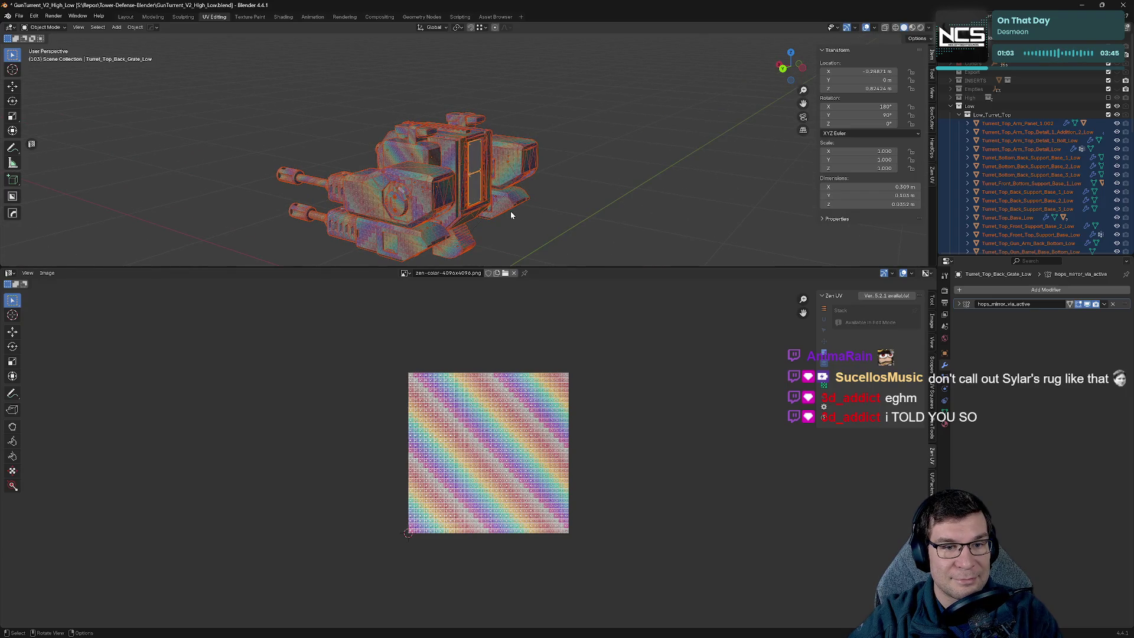
key("Tab")
key("a")
middle_click_drag(617, 223, 551, 220)
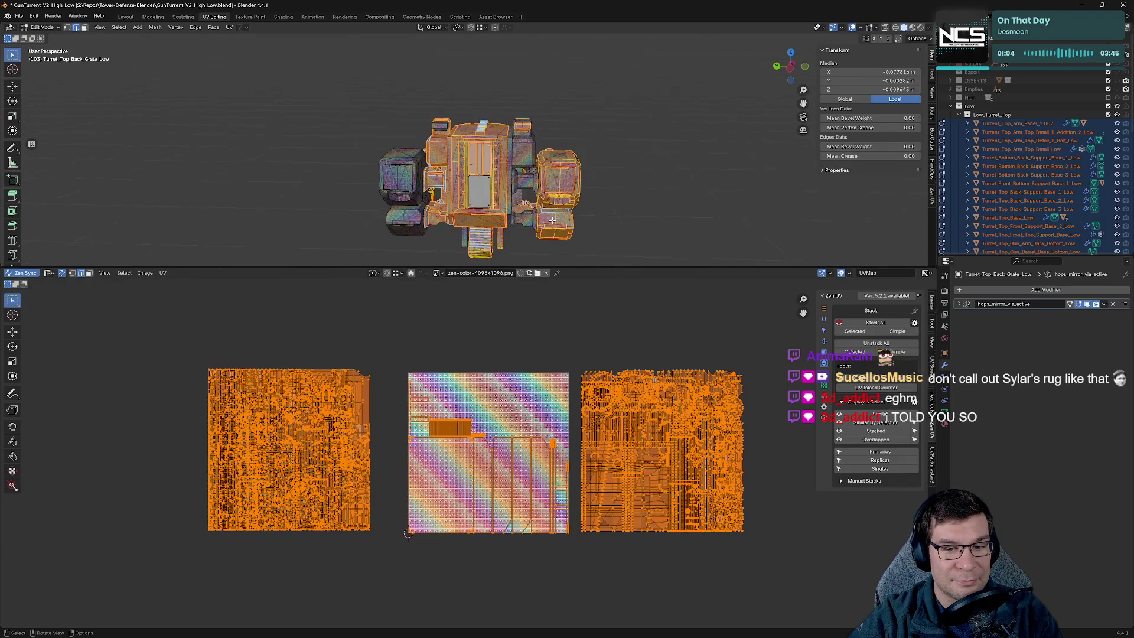
Undo an accidental Merge at Cursor, then merge by distance to remove 17 duplicate vertices.
key("m")
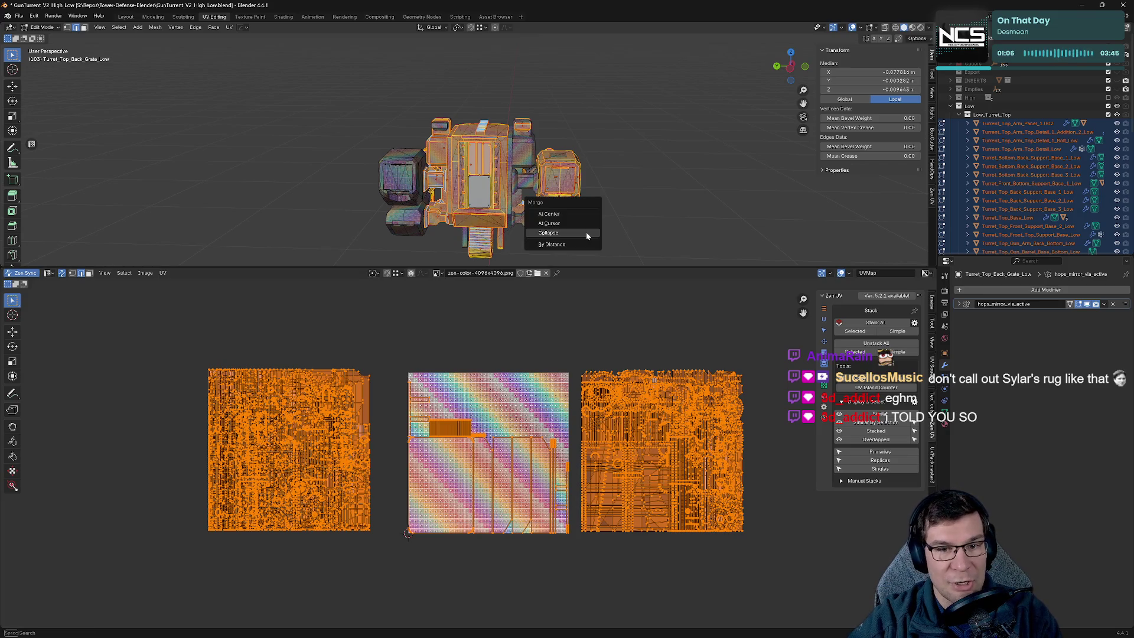
left_click(576, 224)
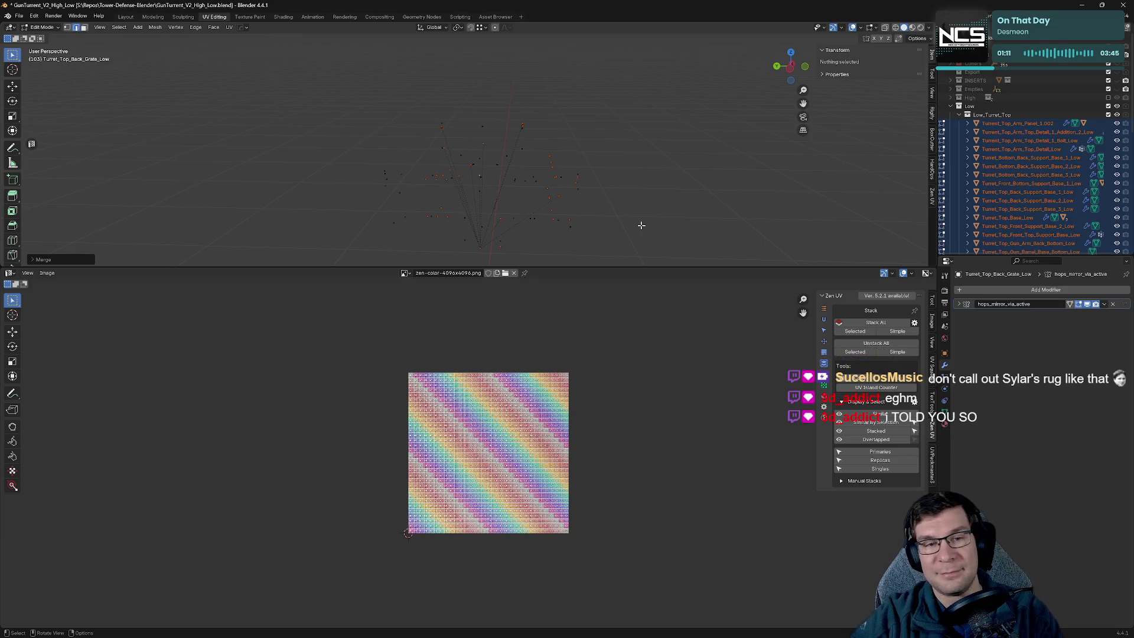
key("ctrl+z")
key("m")
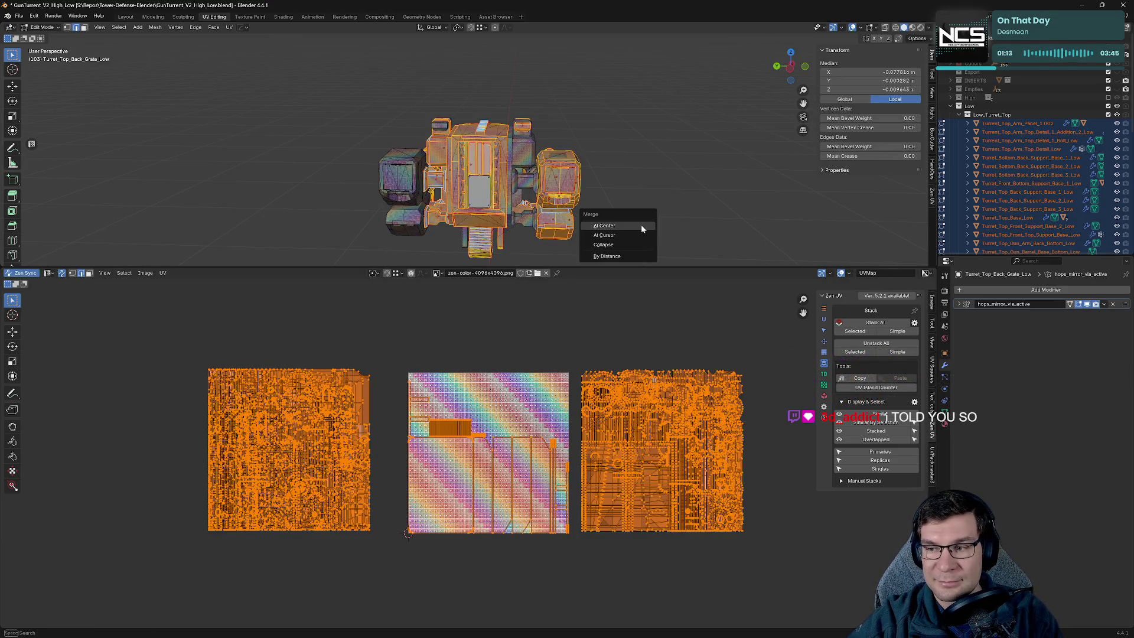
left_click(630, 256)
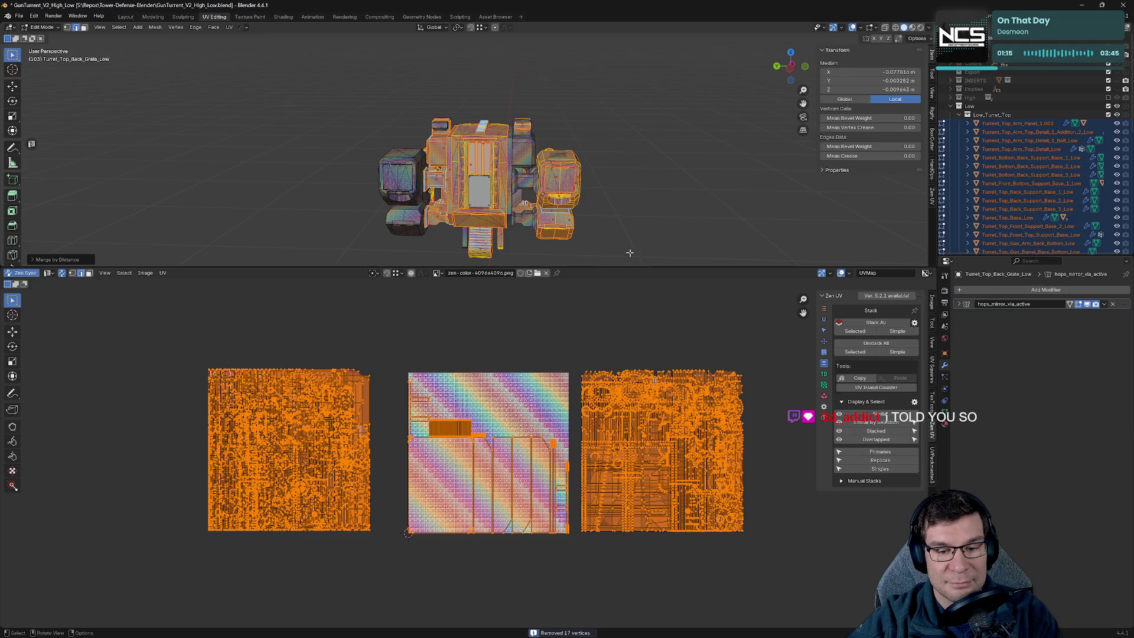
key("alt+a")
mouse_move(647, 235)
middle_mouse_down()
mouse_move(590, 239)
mouse_move(745, 242)
middle_mouse_up()
key("Tab")
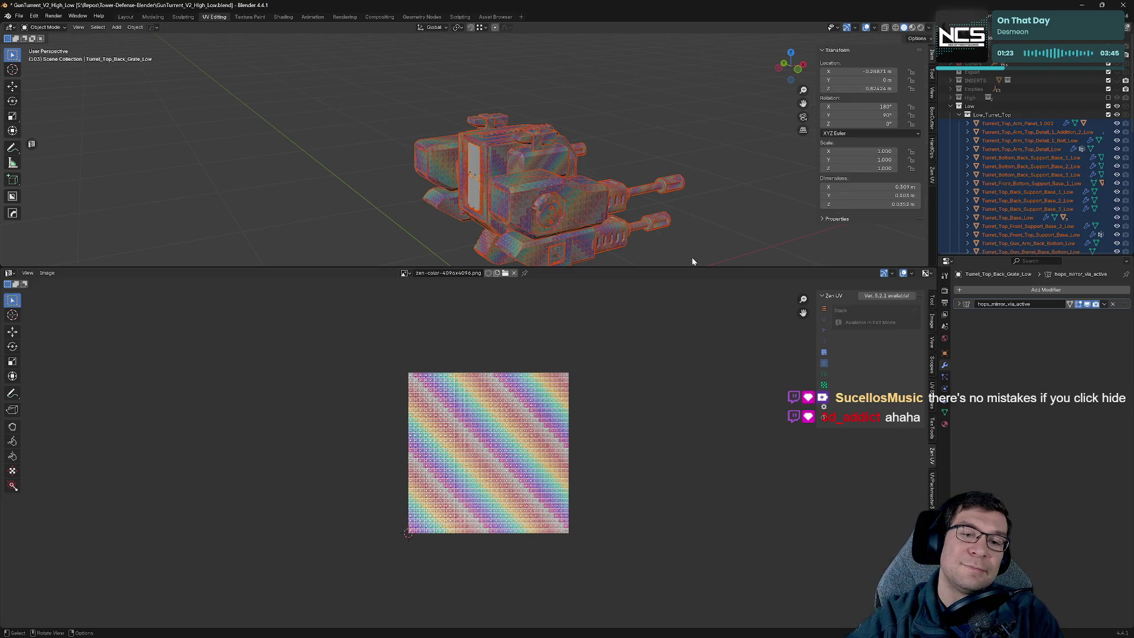
Select the turret arm and check its geometry in Edit Mode before returning to Object Mode.
left_click(582, 216)
key("Tab")
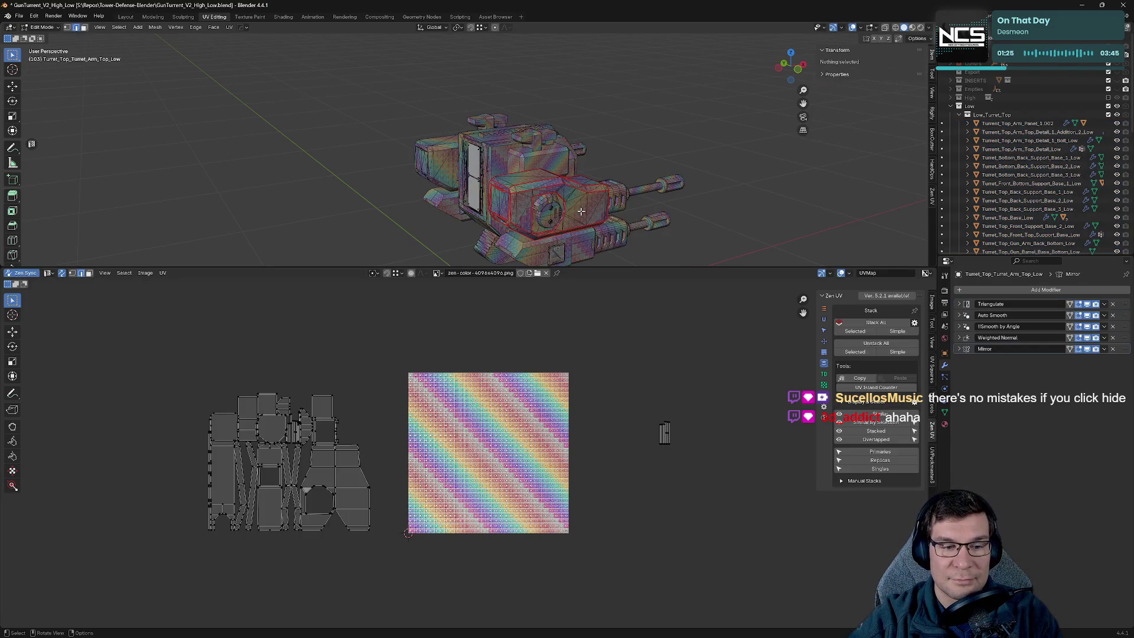
key("a")
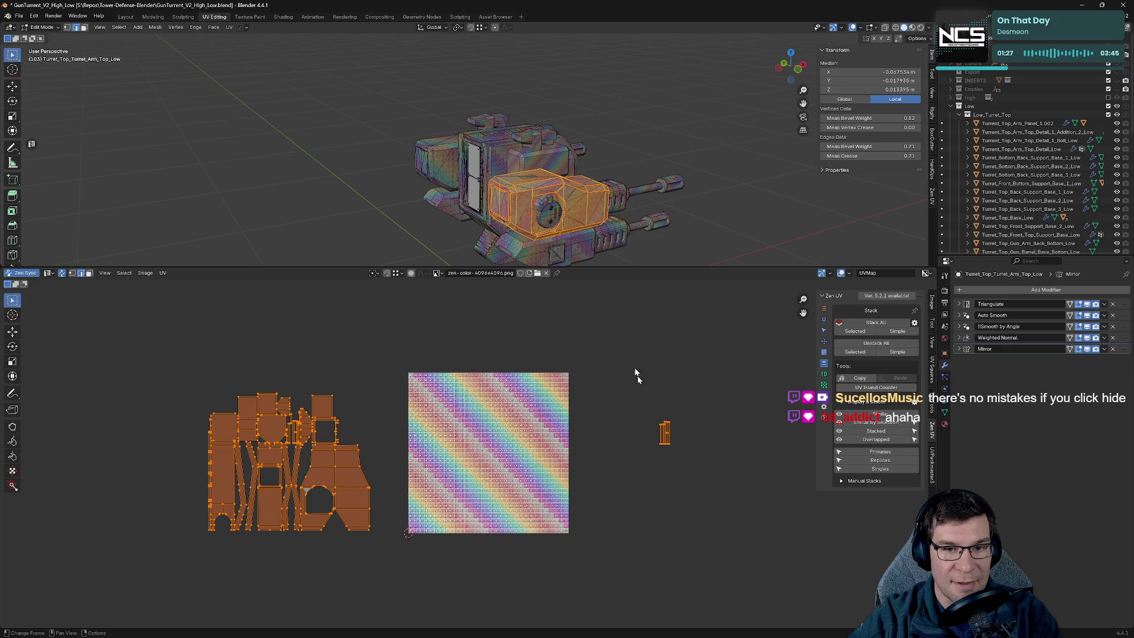
key("Tab")
key("KP_4")
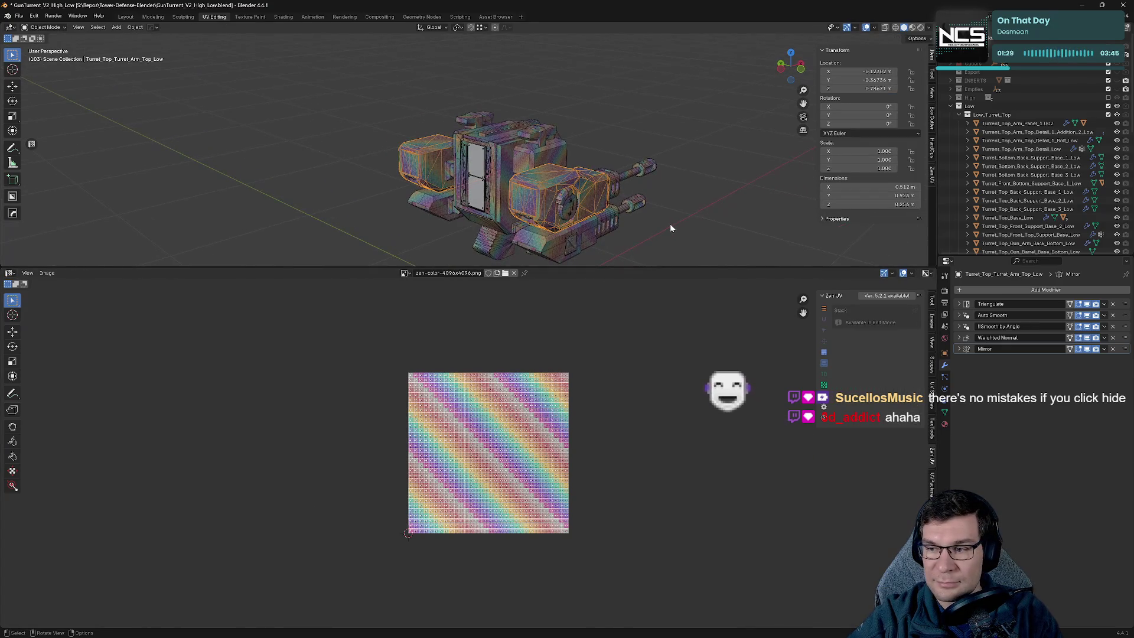
middle_click_drag(666, 229, 654, 209, "shift")
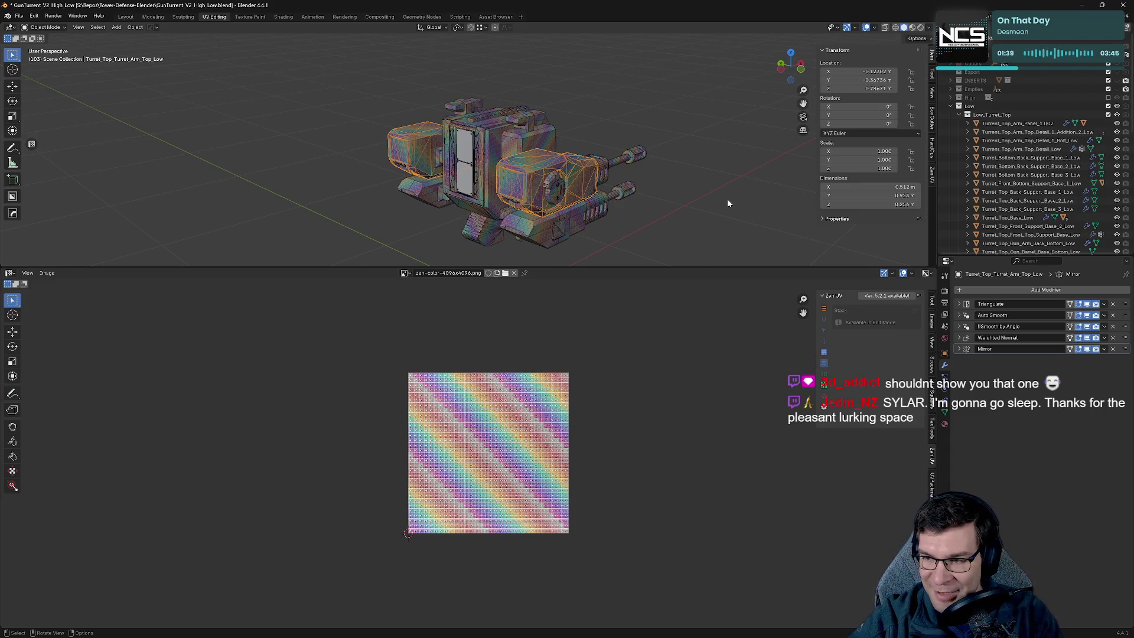
Inspect the Turret_Top_Arm_Top_Detail_Low and Turret_Top_Middle_Main.002 parts individually.
left_click(562, 188)
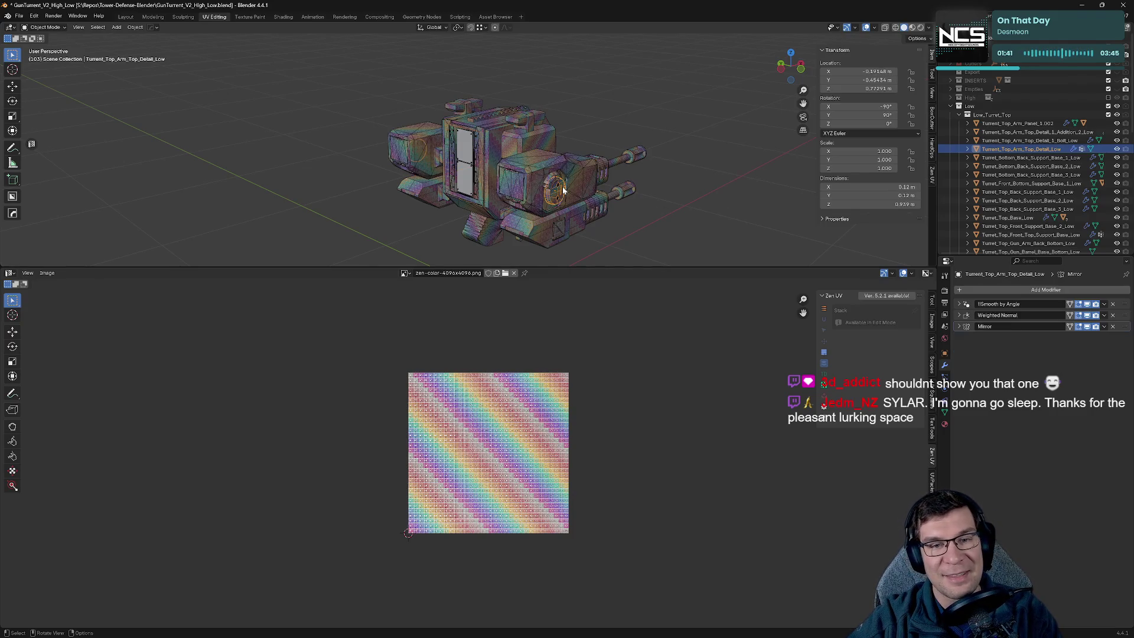
key("Tab")
key("Tab")
left_click(477, 170)
key("Tab")
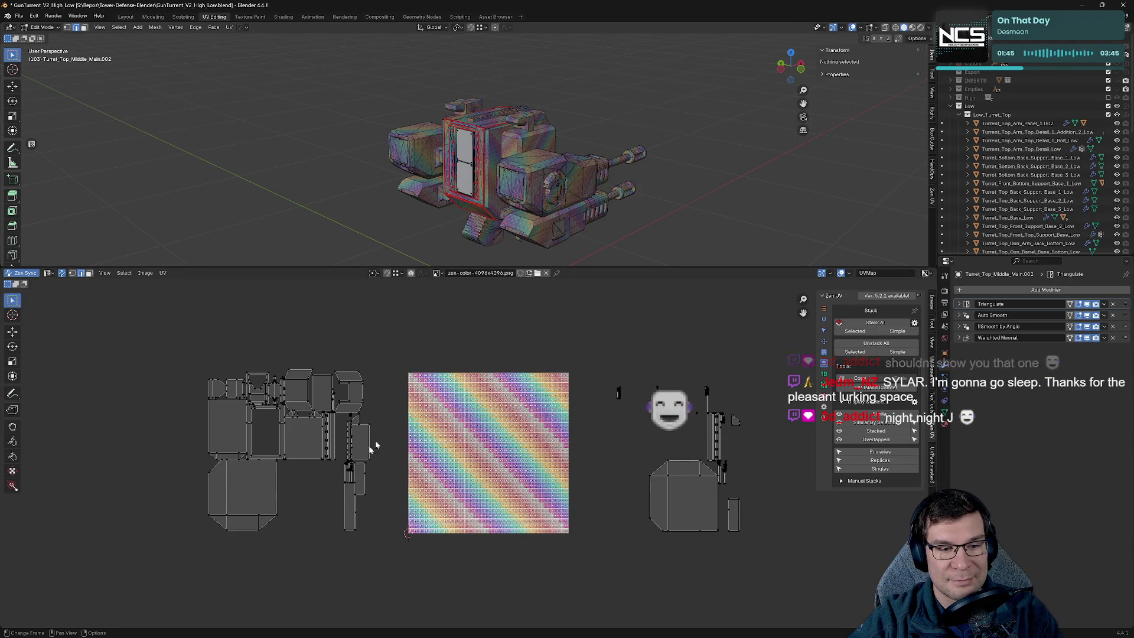
Select all turret objects and enter Edit Mode on every part together.
left_click(688, 509)
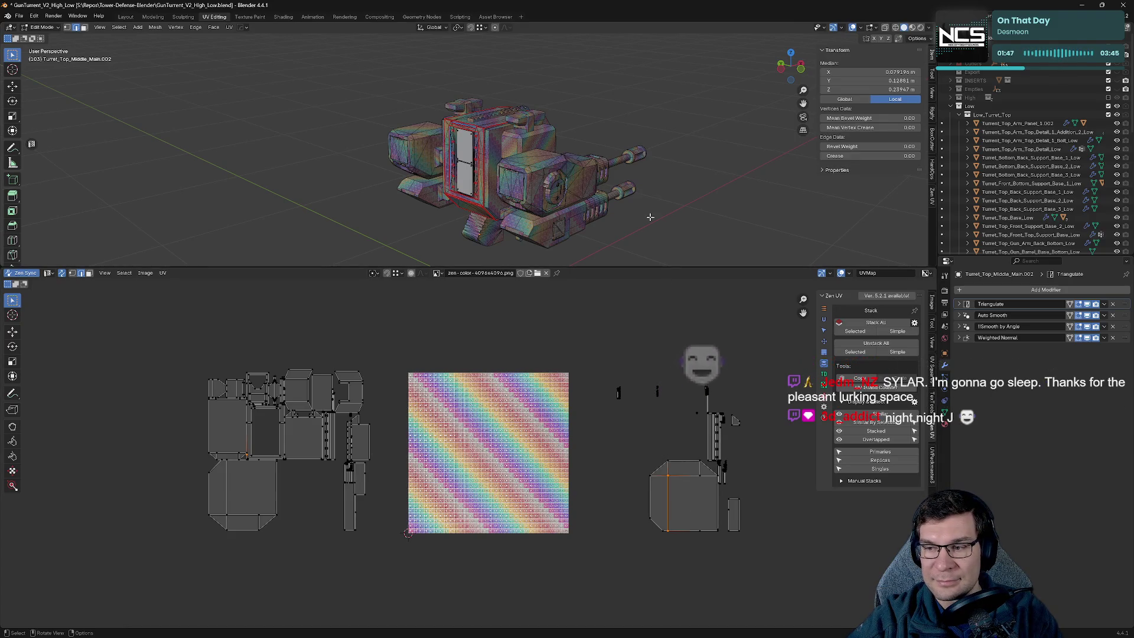
key("Tab")
key("a")
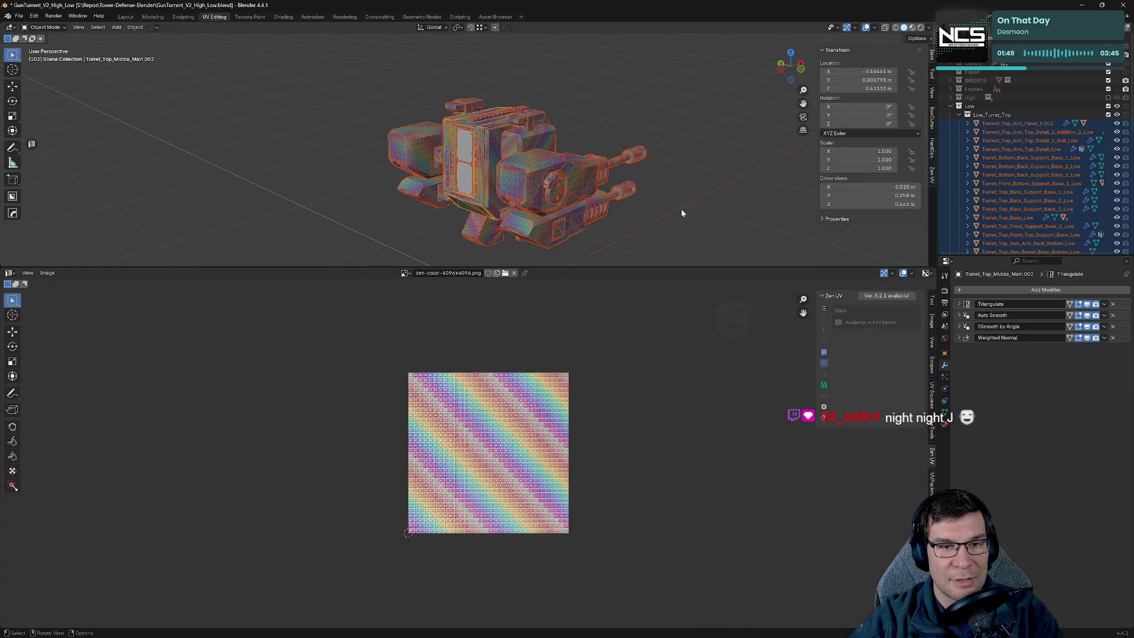
key("Tab")
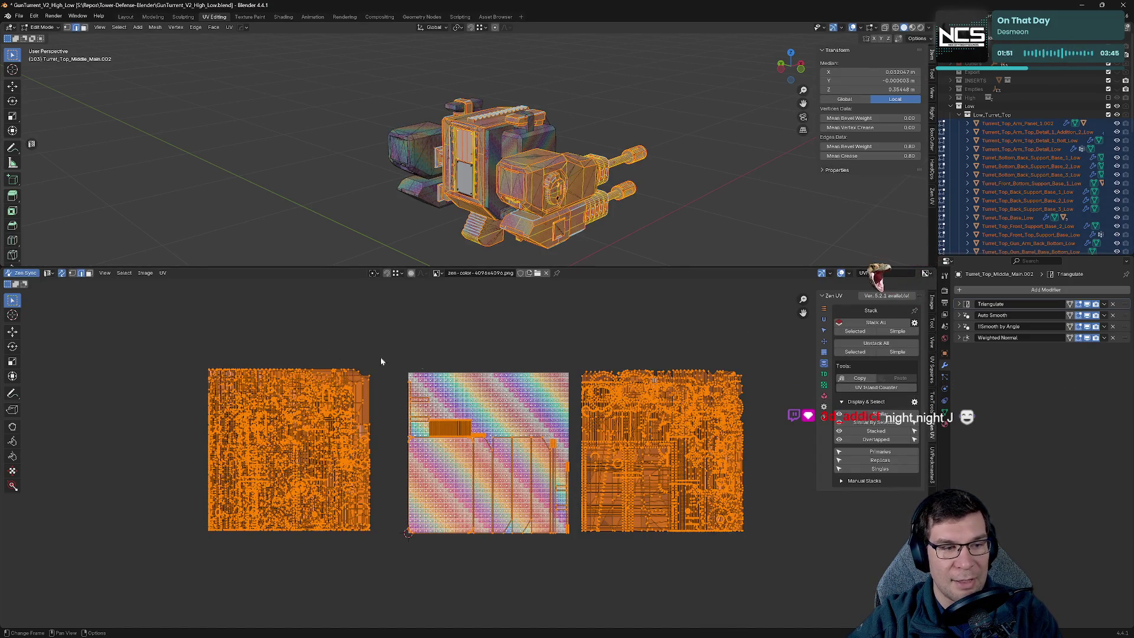
Run UV > Average Islands Scale on all islands, then check one island framed in 3D view.
left_click(163, 273)
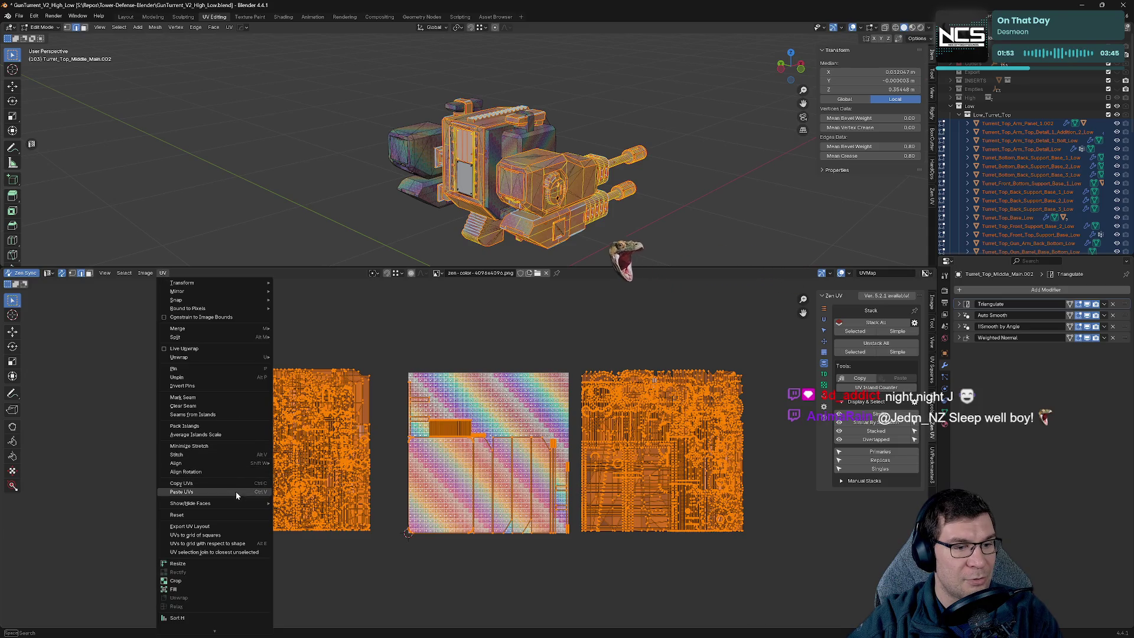
left_click(231, 436)
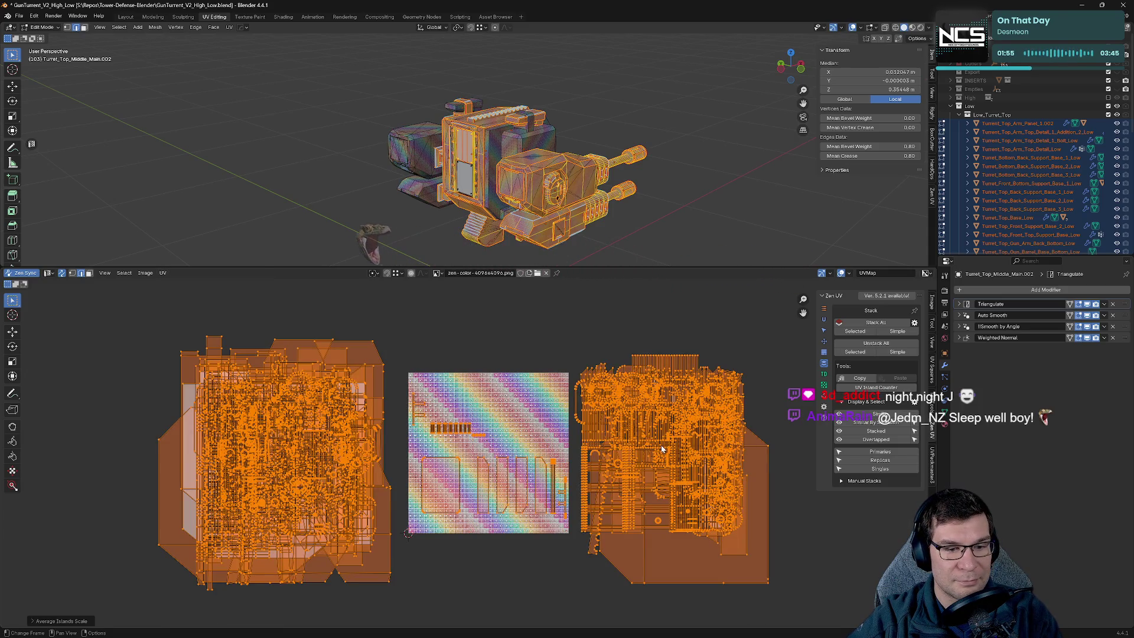
left_click(717, 316)
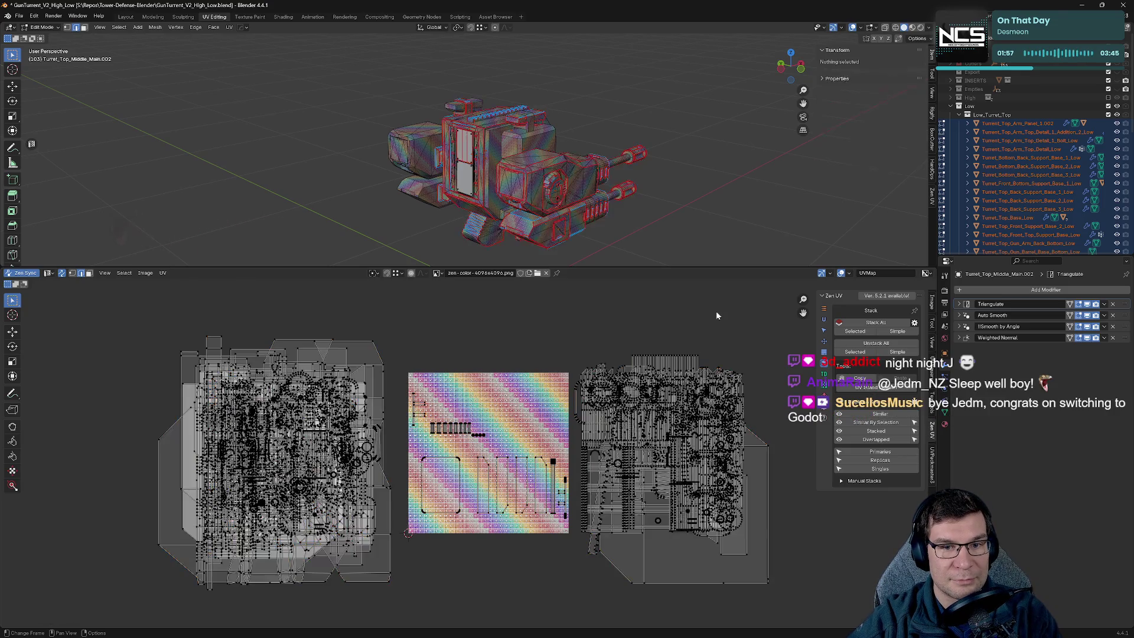
left_click(766, 584)
key("KP_Decimal")
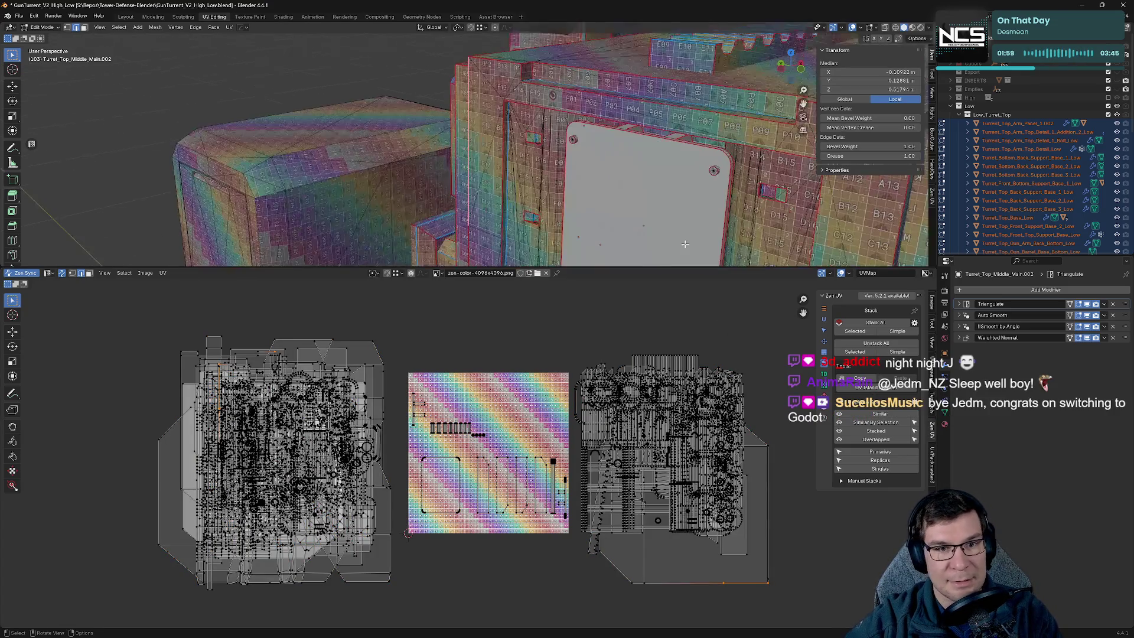
scroll(608, 181, "down", 4)
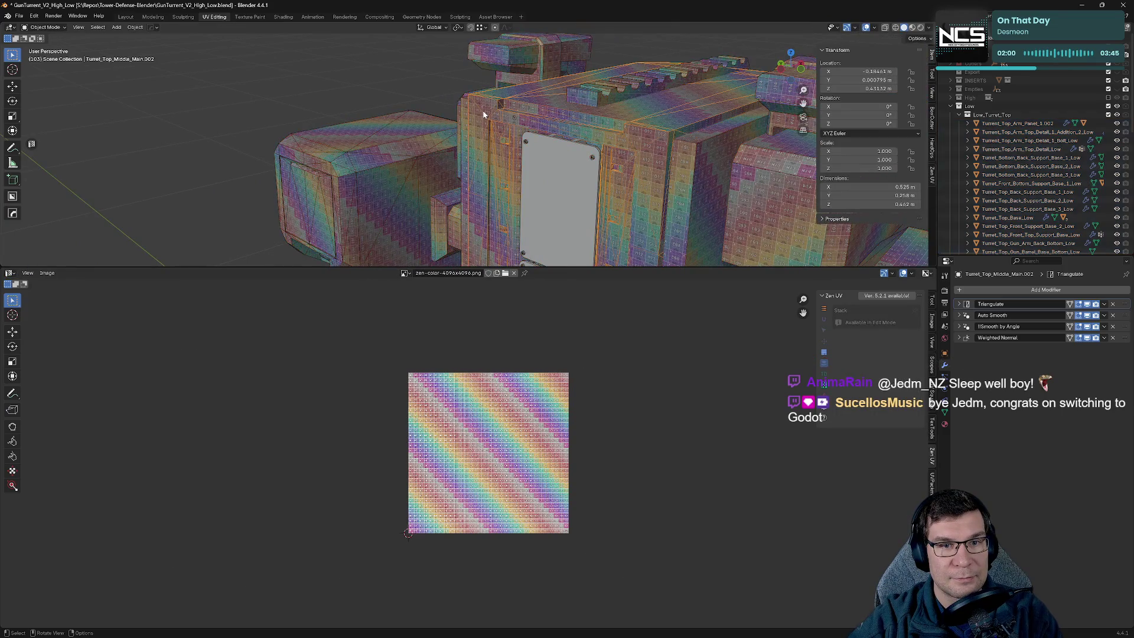
Reselect all turret objects and re-enter Edit Mode with every UV island selected.
key("Tab")
key("Tab")
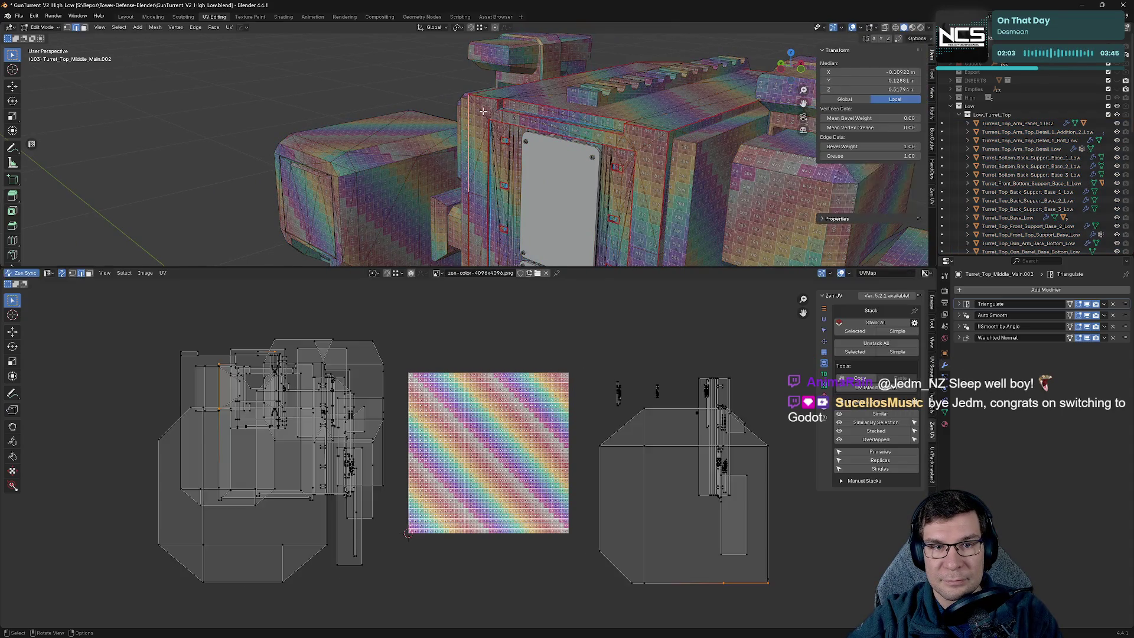
middle_click_drag(483, 112, 518, 134)
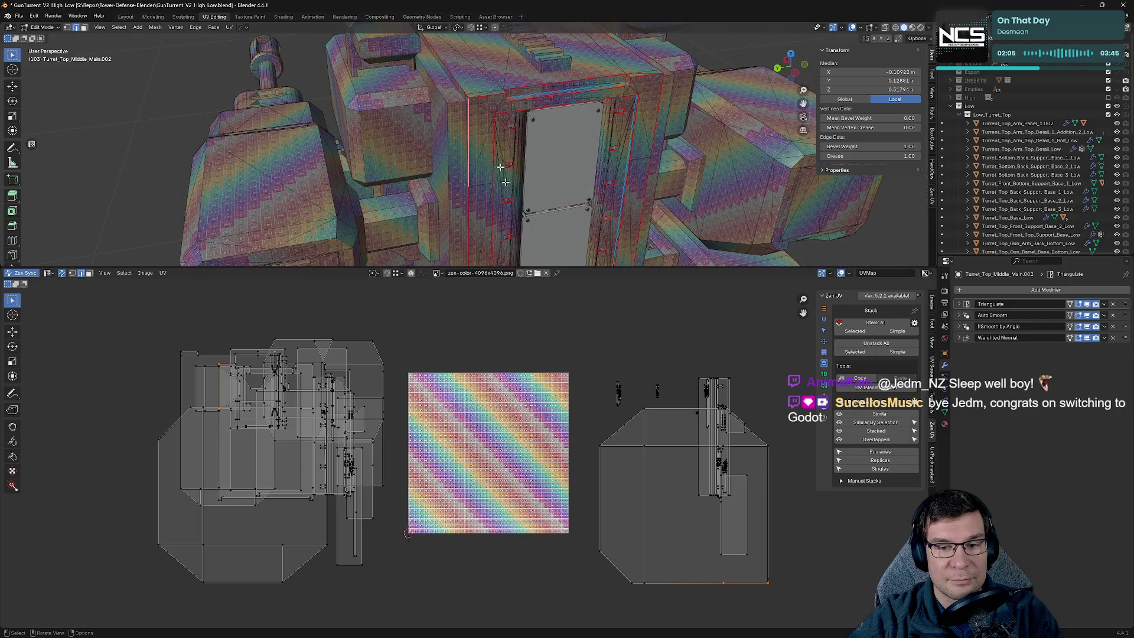
key("Tab")
scroll(649, 184, "down", 5)
key("Tab")
key("Tab")
key("a")
middle_click_drag(662, 204, 680, 145)
left_click(681, 145)
scroll(653, 213, "down", 3)
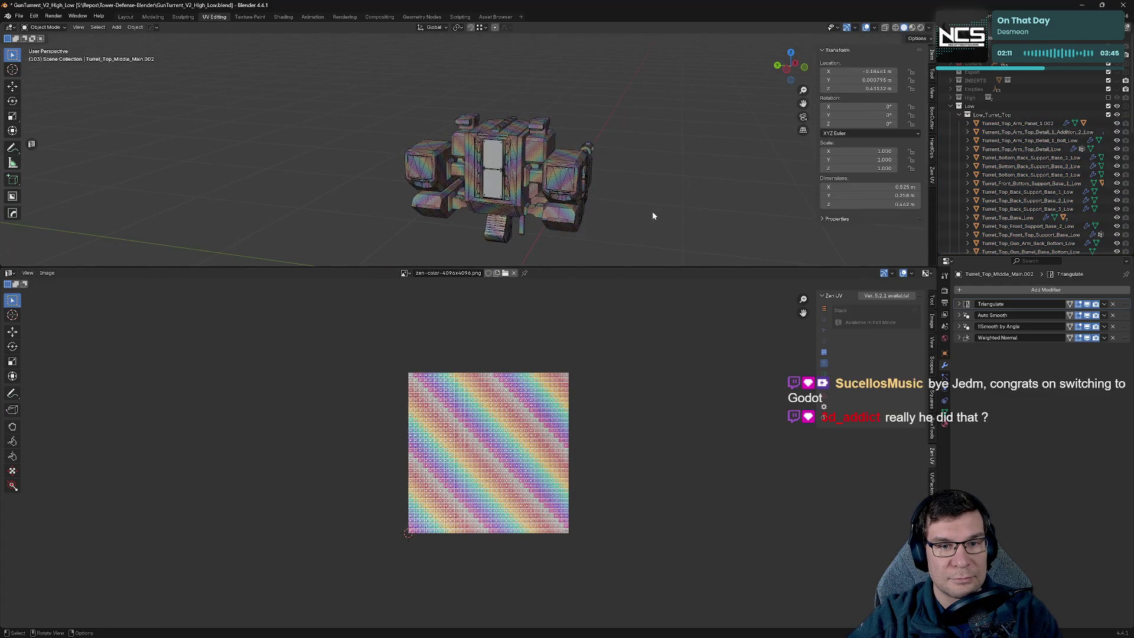
key("Tab")
key("Tab")
key("a")
key("Tab")
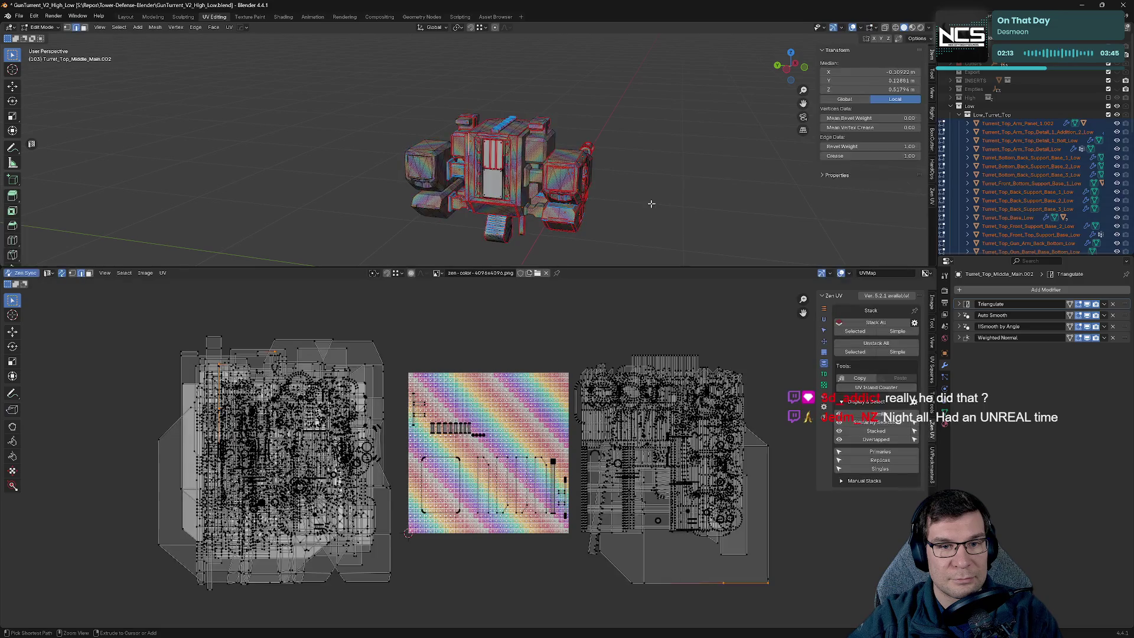
key("a")
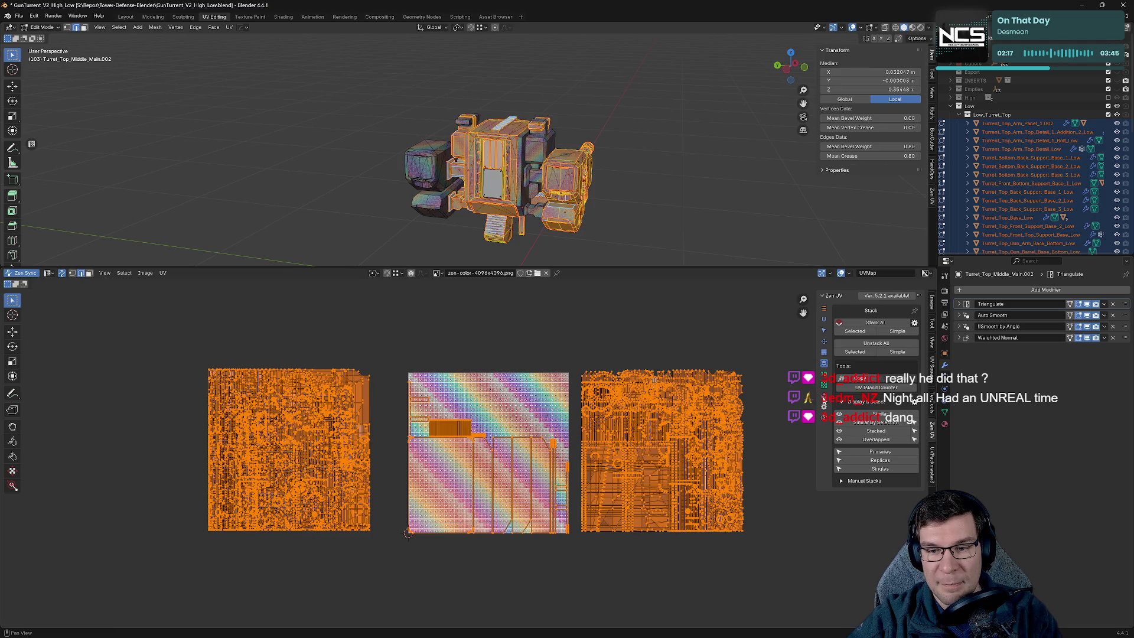
Pack all UV islands into the single checker tile with UVPackmaster and save GunTurret_V2_High_Low.blend.
key("ctrl+p")
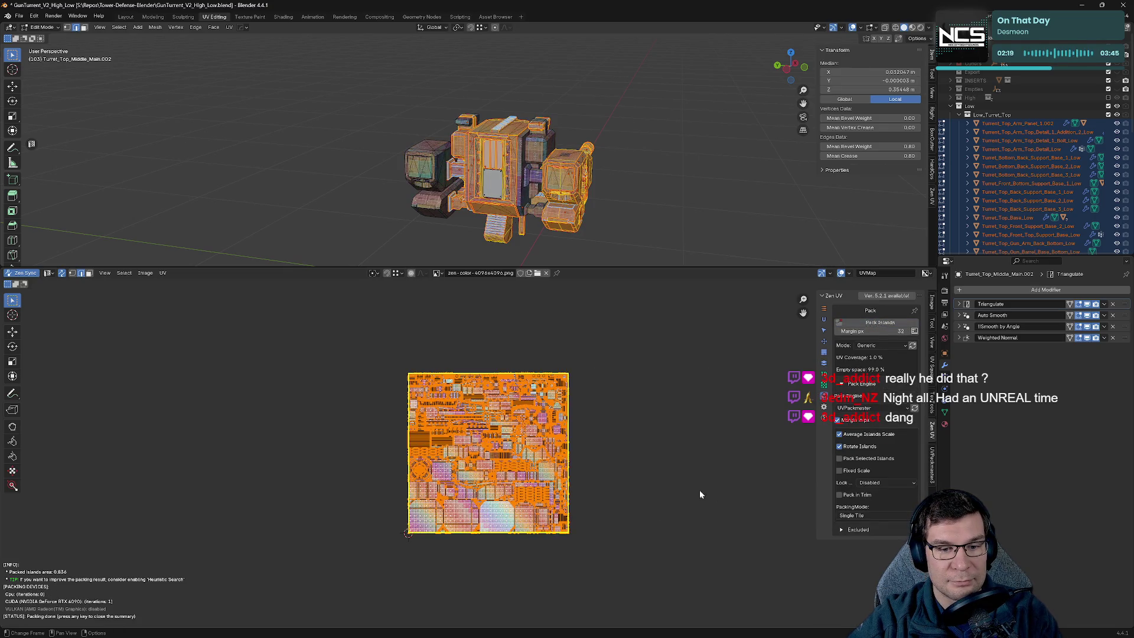
left_click(651, 488)
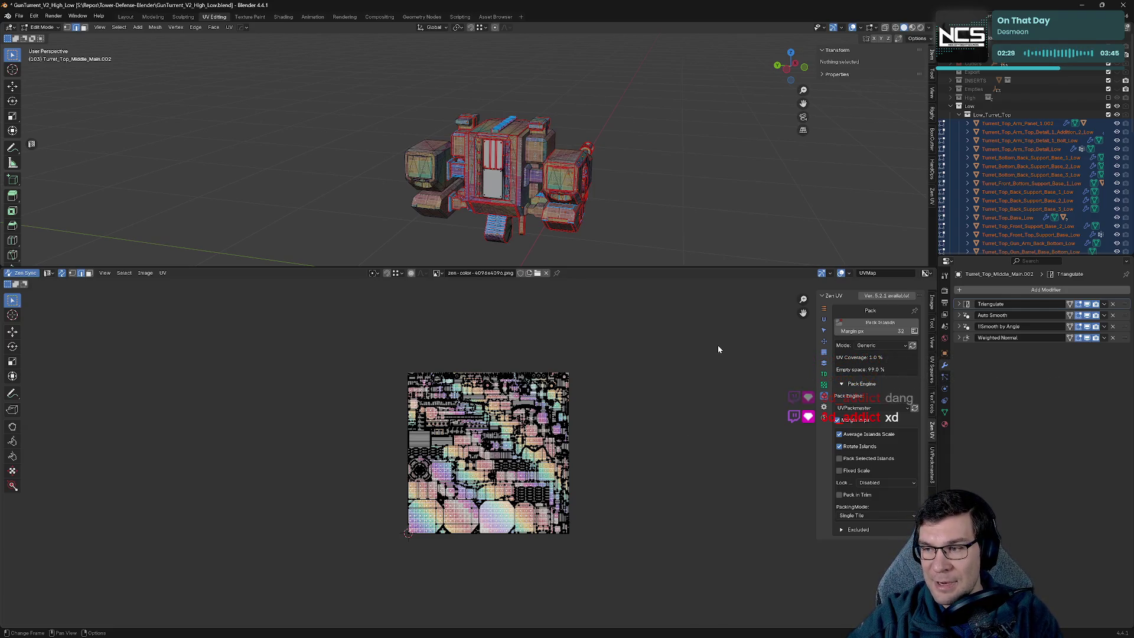
scroll(653, 423, "up", 5)
key("ctrl+s")
Select one UV island and frame its part in the 3D view.
scroll(450, 438, "up", 4)
left_click(369, 472)
key("KP_Decimal")
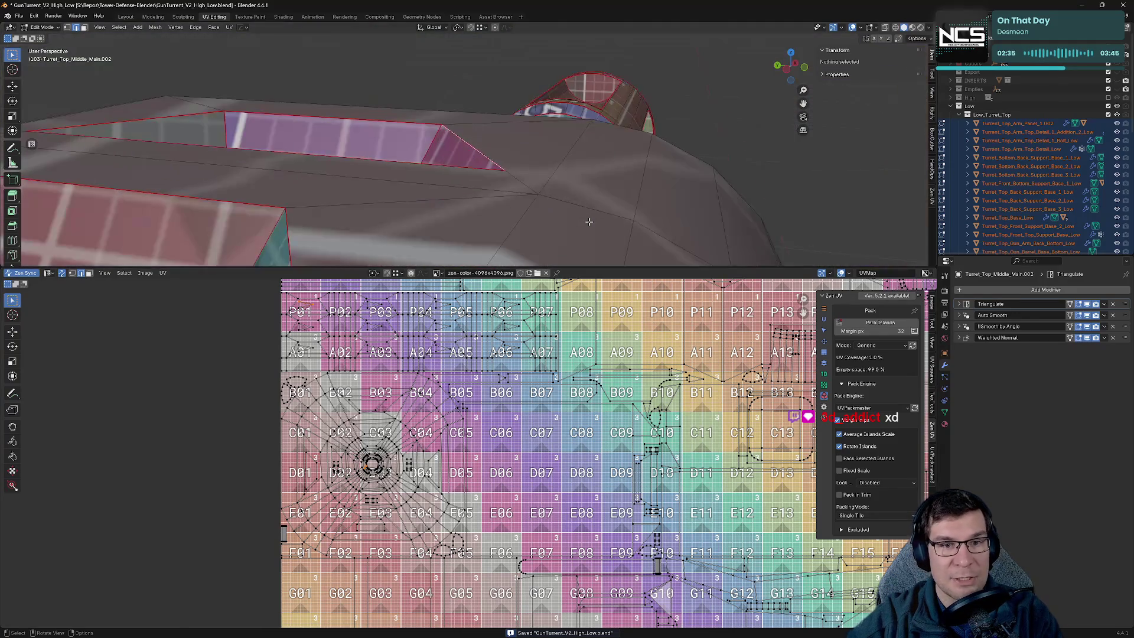
Orbit to the gun holder, select Turret_Top_Gun_Holder_Top_Low in Object Mode, and isolate it in local view.
mouse_move(544, 185)
middle_mouse_down()
mouse_move(562, 168)
mouse_move(567, 181)
mouse_move(604, 88)
middle_mouse_up()
scroll(567, 182, "down", 6)
middle_click_drag(567, 139, 528, 155)
middle_click_drag(453, 128, 620, 104)
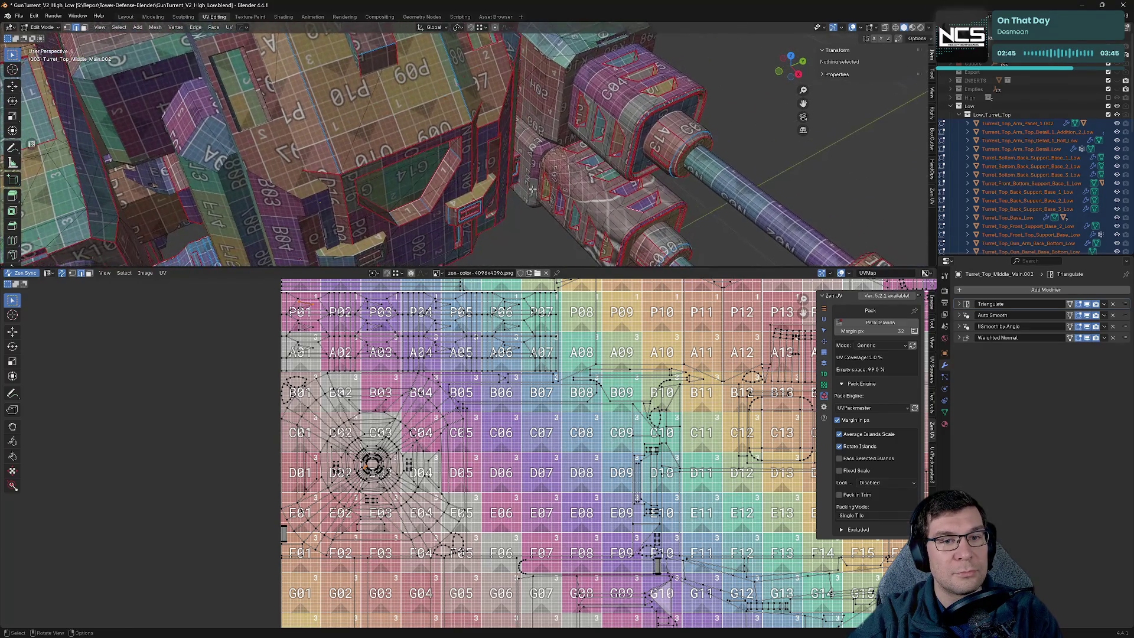
key("Tab")
left_click(643, 100)
key("slash")
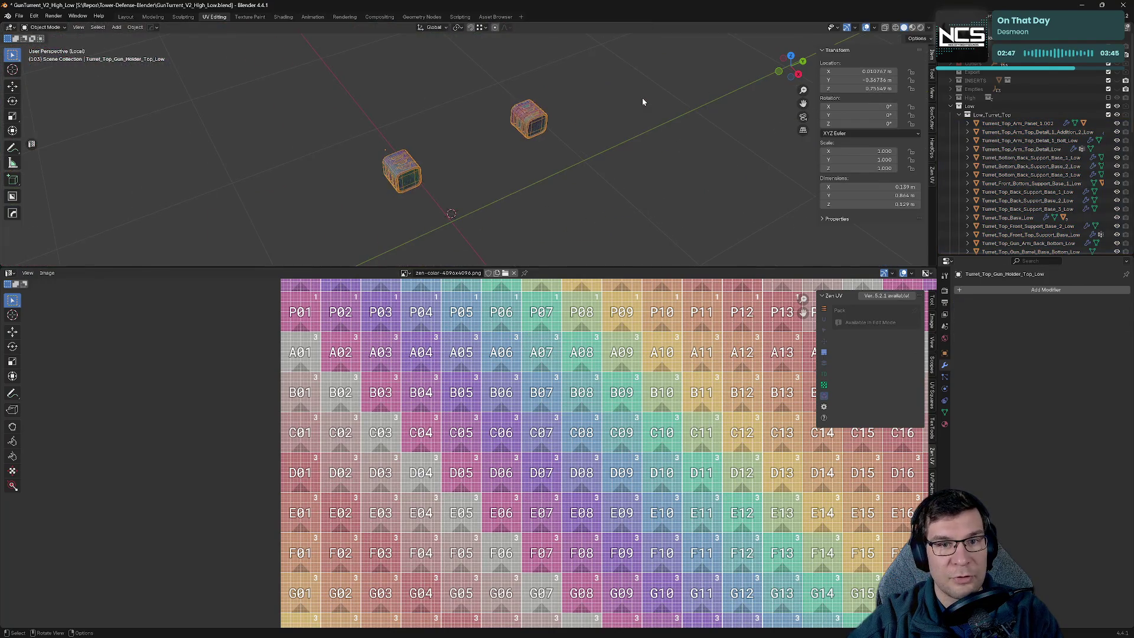
Inspect the isolated gun holder top in Edit Mode, then exit local view to show the whole turret.
key("Tab")
scroll(631, 152, "up", 5)
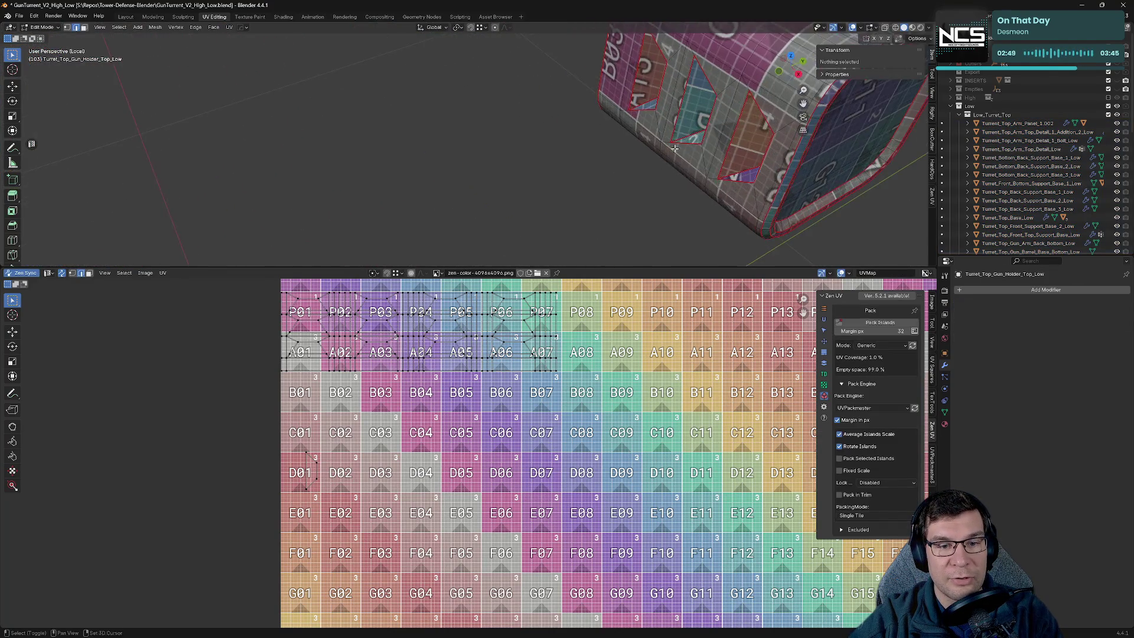
mouse_move(550, 111)
middle_mouse_down()
mouse_move(587, 89)
mouse_move(615, 223)
mouse_move(537, 99)
mouse_move(472, 165)
middle_mouse_up()
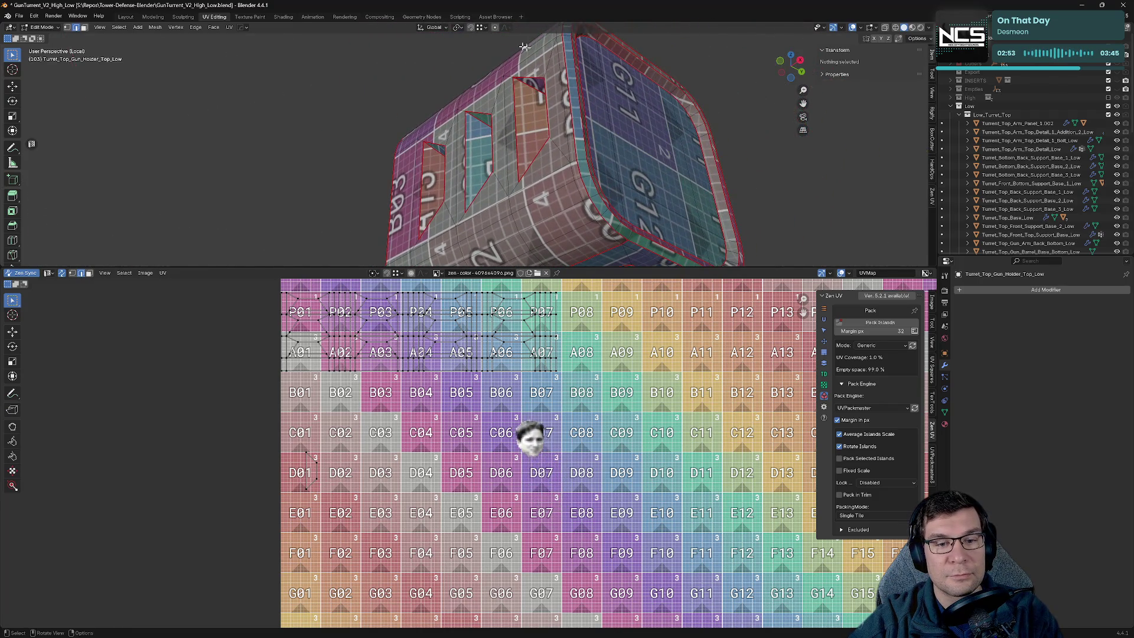
middle_click_drag(665, 333, 638, 505)
scroll(648, 408, "down", 6)
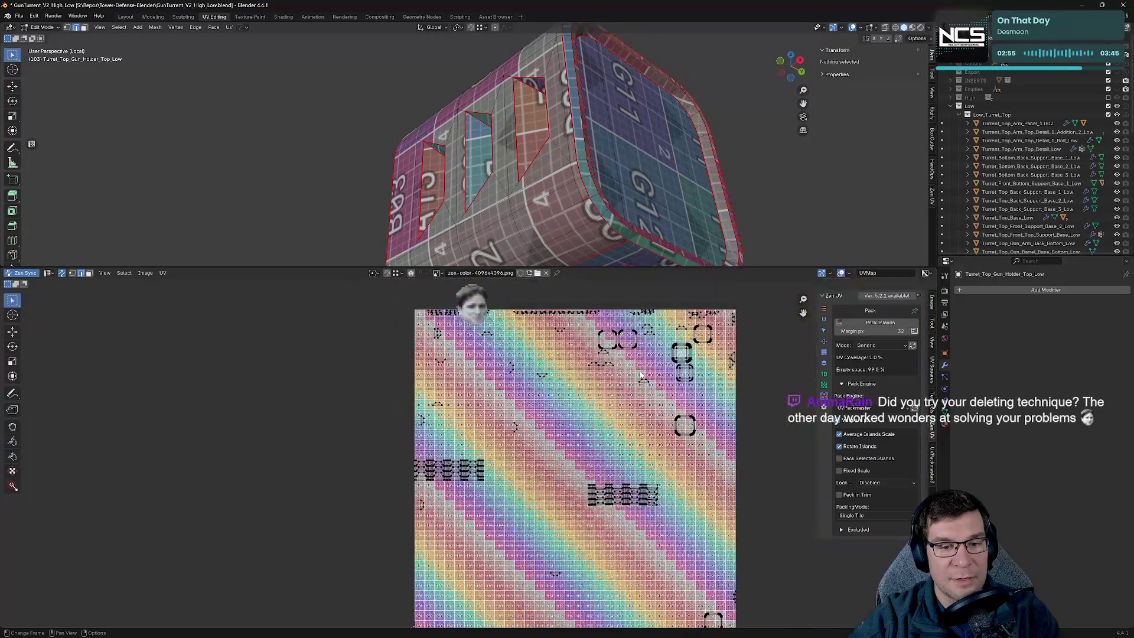
key("Tab")
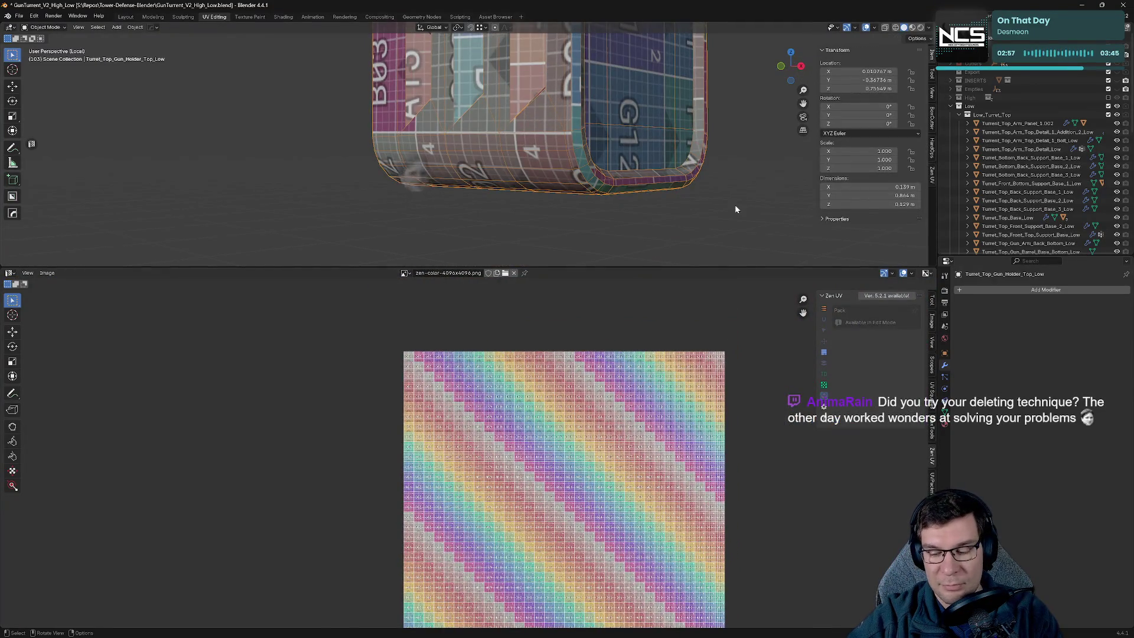
key("slash")
Add Turret_Top_Gun_Holder_Bottom_Low, isolate both gun holder parts, and turn the 96 face forward.
key("Tab")
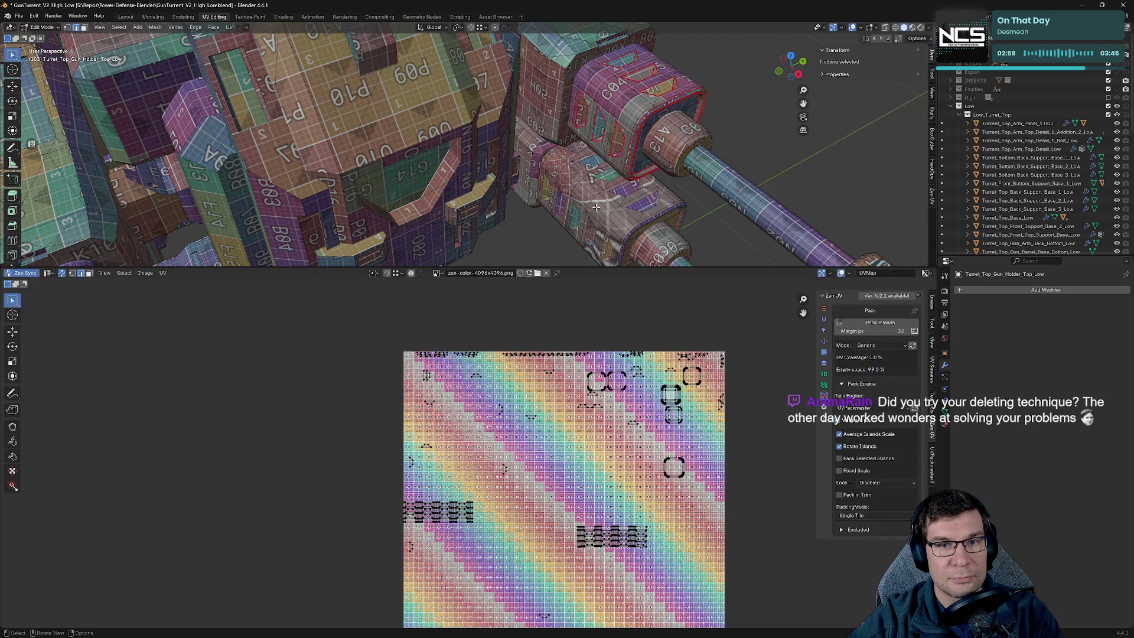
left_click(615, 217)
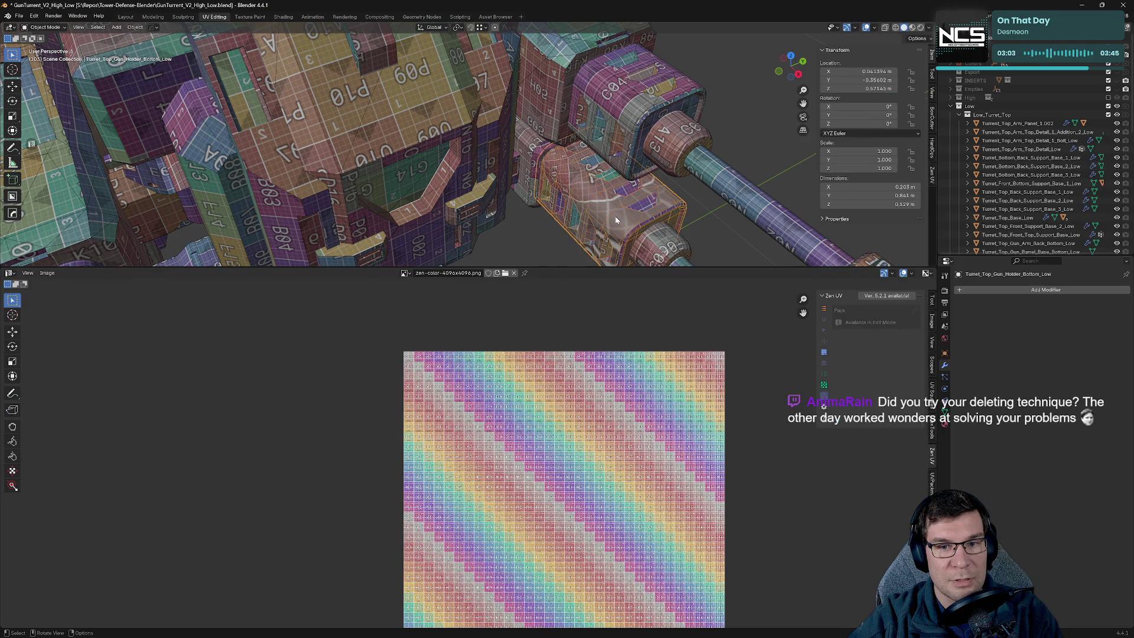
key("slash")
scroll(616, 208, "up", 5)
mouse_move(620, 190)
middle_mouse_down()
mouse_move(557, 144)
mouse_move(501, 131)
mouse_move(549, 195)
middle_mouse_up()
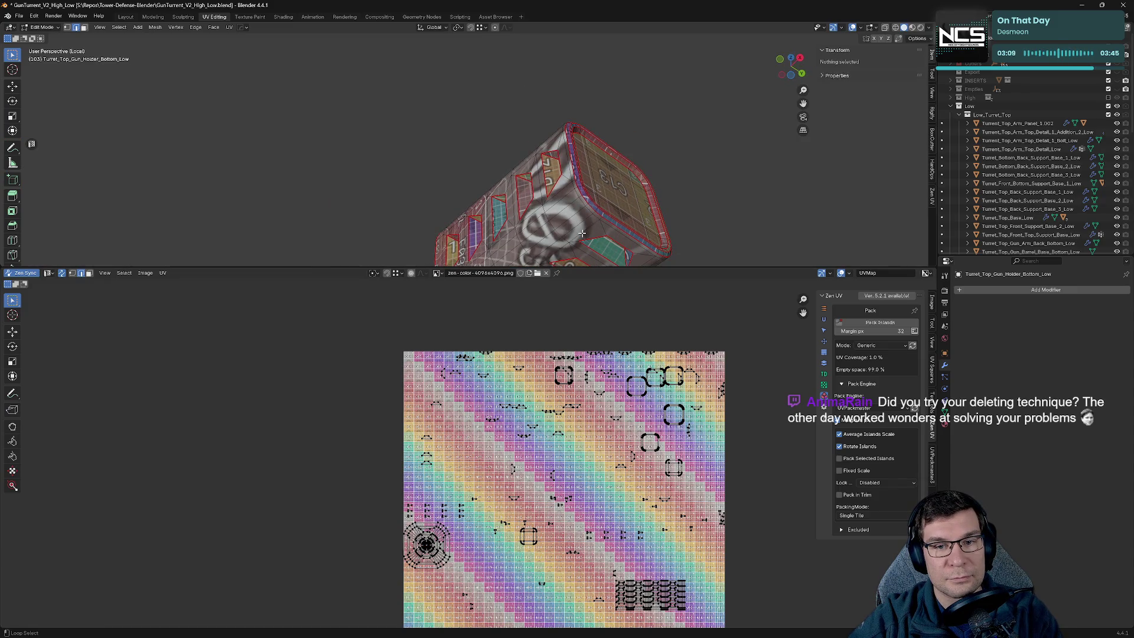
middle_click_drag(583, 239, 637, 183)
scroll(684, 134, "up", 3)
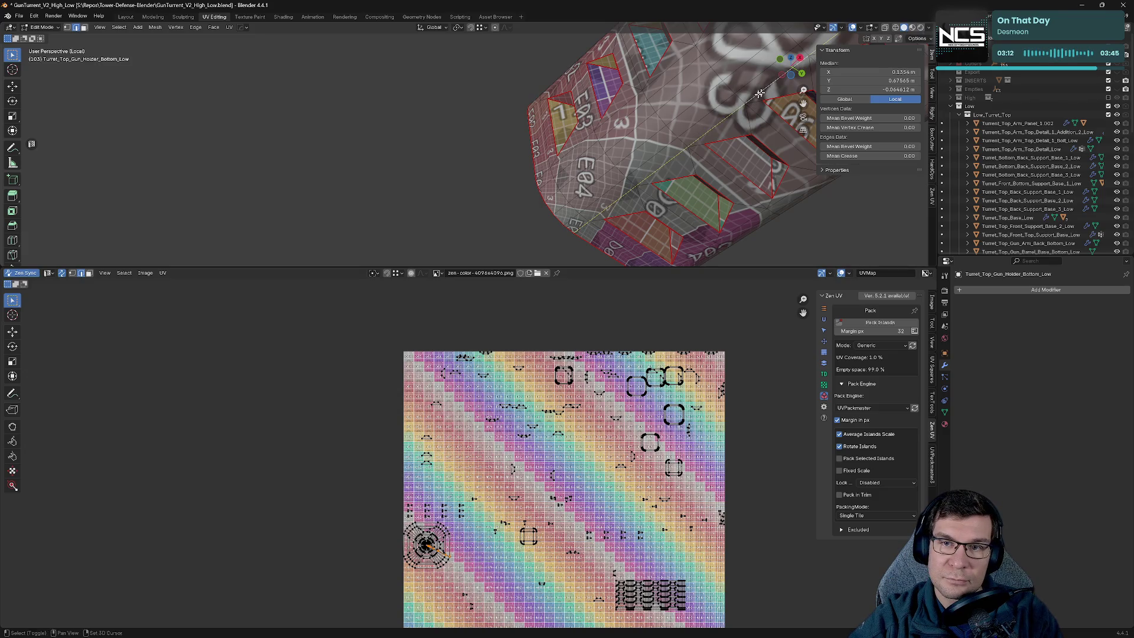
middle_click_drag(763, 90, 657, 205)
Mark seams on the part's sharp edges using Mark by Angle and Zen UV Mark Seam.
left_click(750, 115, "shift")
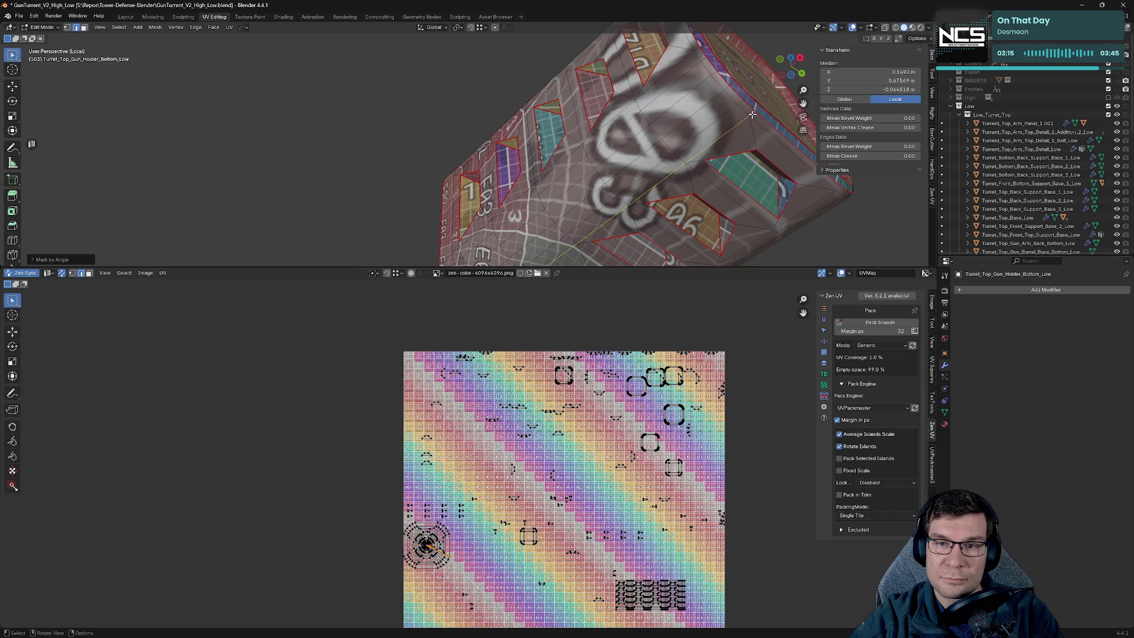
key("alt+e")
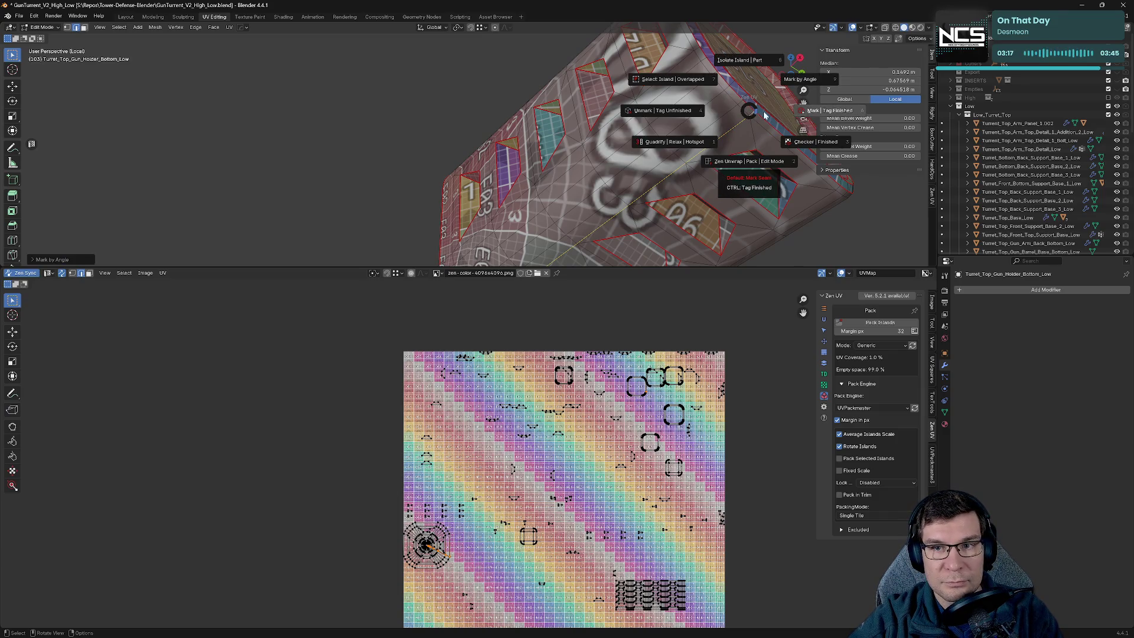
left_click(799, 118)
middle_click_drag(799, 118, 86, 211)
mouse_move(408, 166)
middle_mouse_down()
mouse_move(442, 165)
mouse_move(371, 166)
middle_mouse_up()
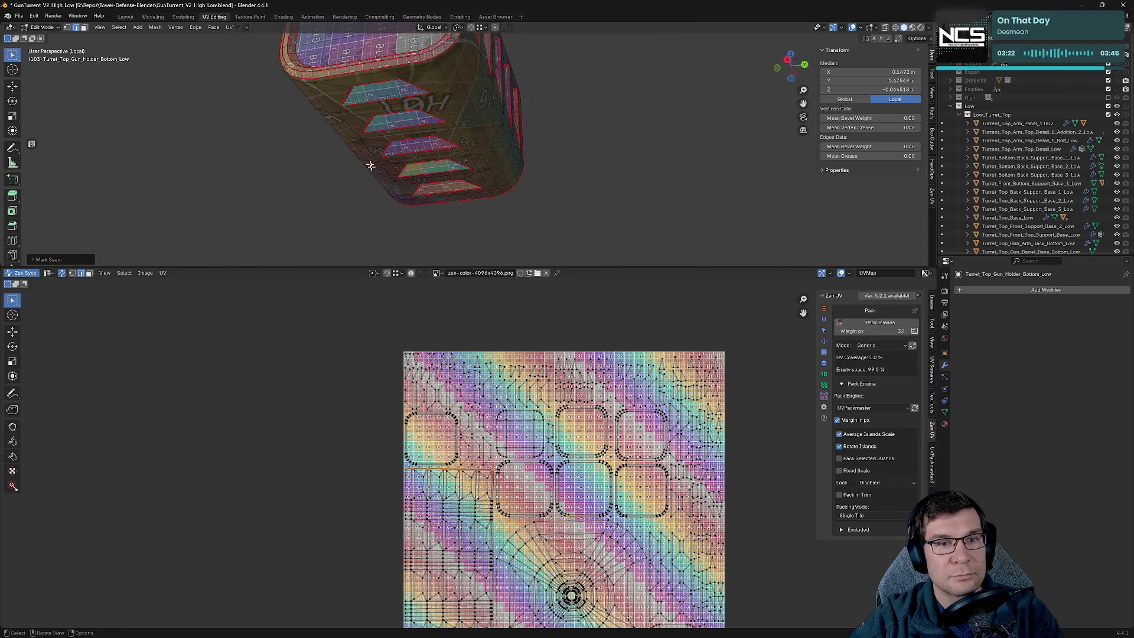
left_click(423, 70)
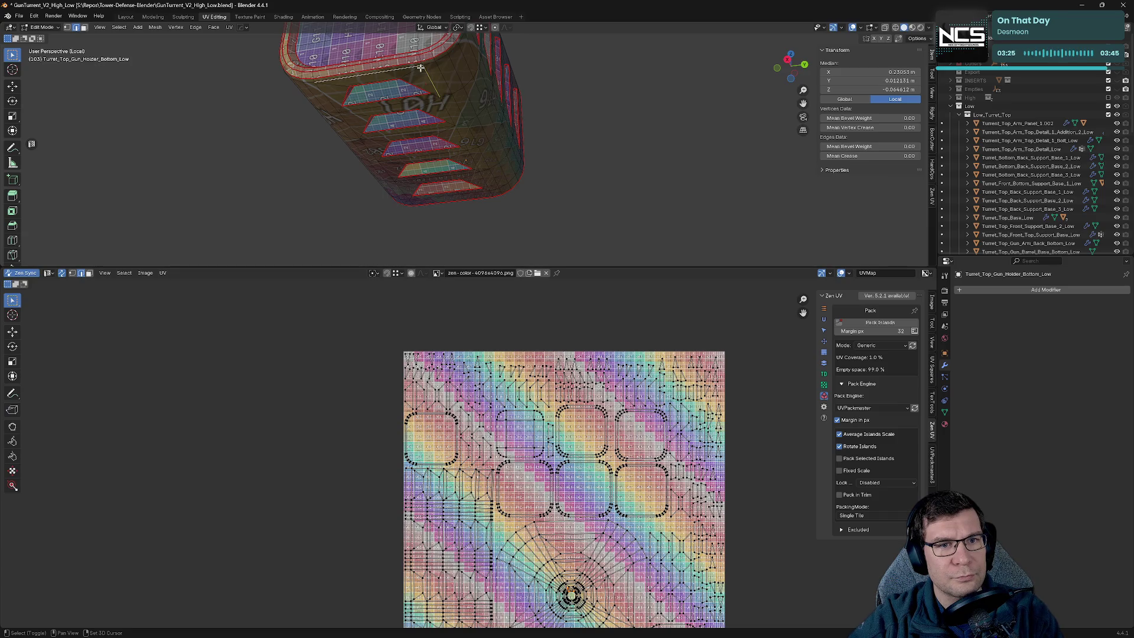